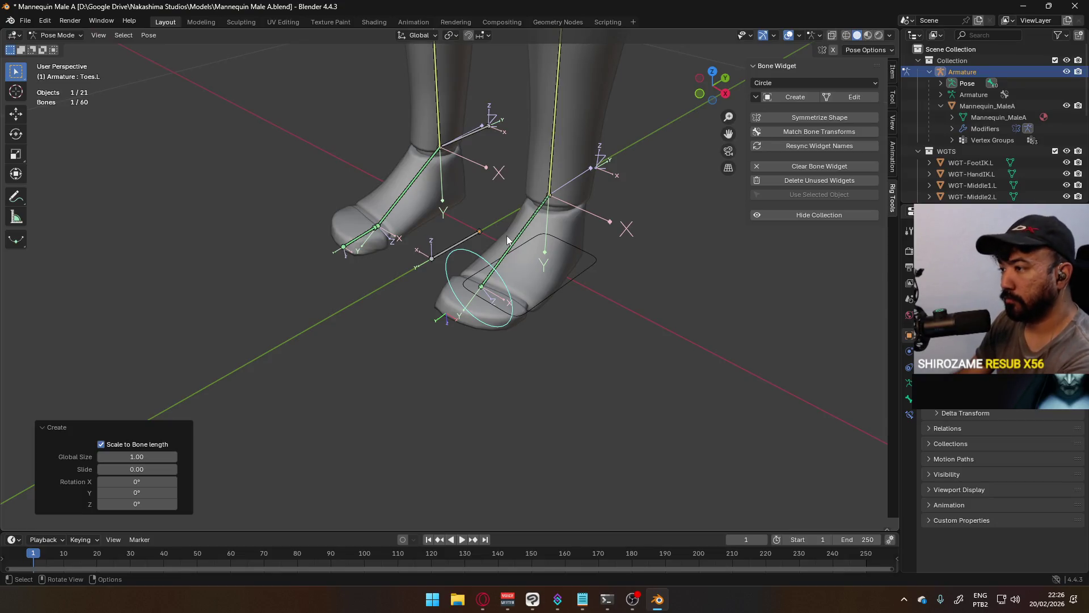
Step: Check the toe circle widget from top and side views, untick Scale to Bone length, and start editing its shape
key("KP_7")
scroll(545, 241, "up", 5)
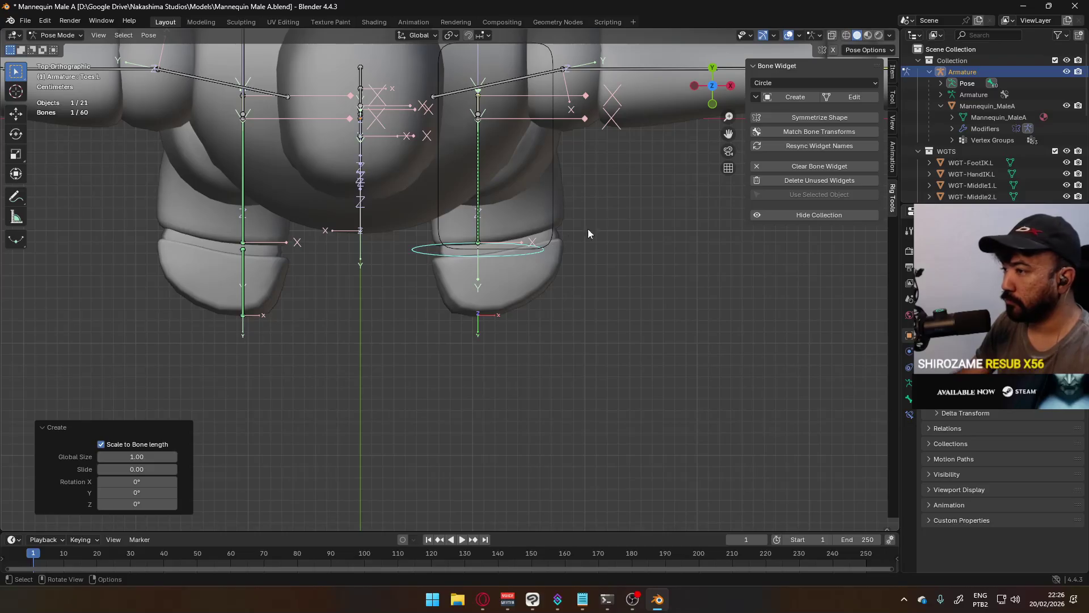
left_click(118, 445)
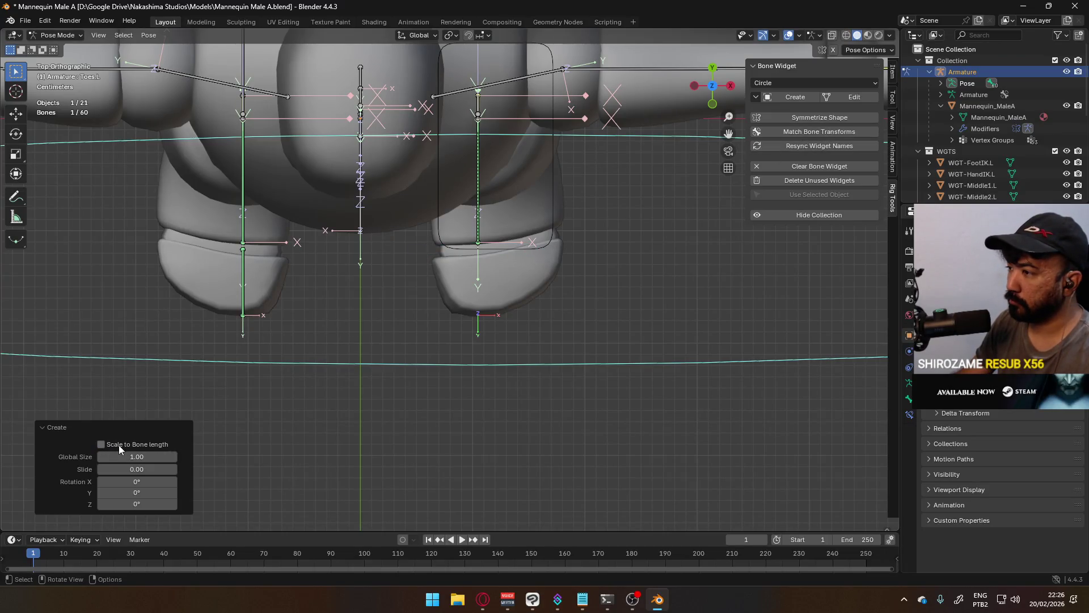
middle_click_drag(497, 267, 451, 211)
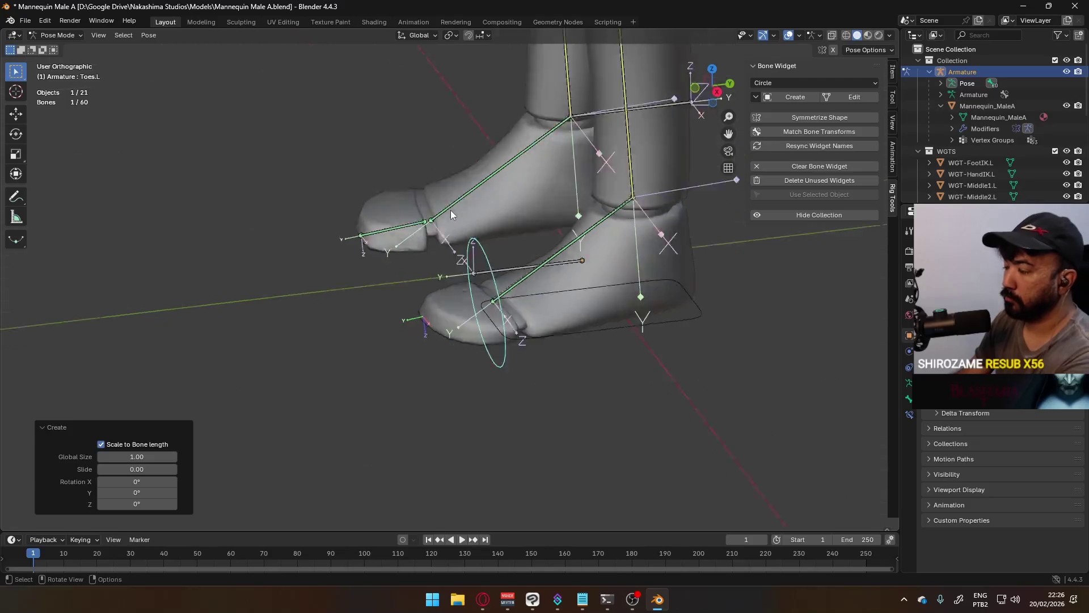
key("KP_3")
scroll(516, 243, "up", 2)
scroll(529, 193, "up", 2)
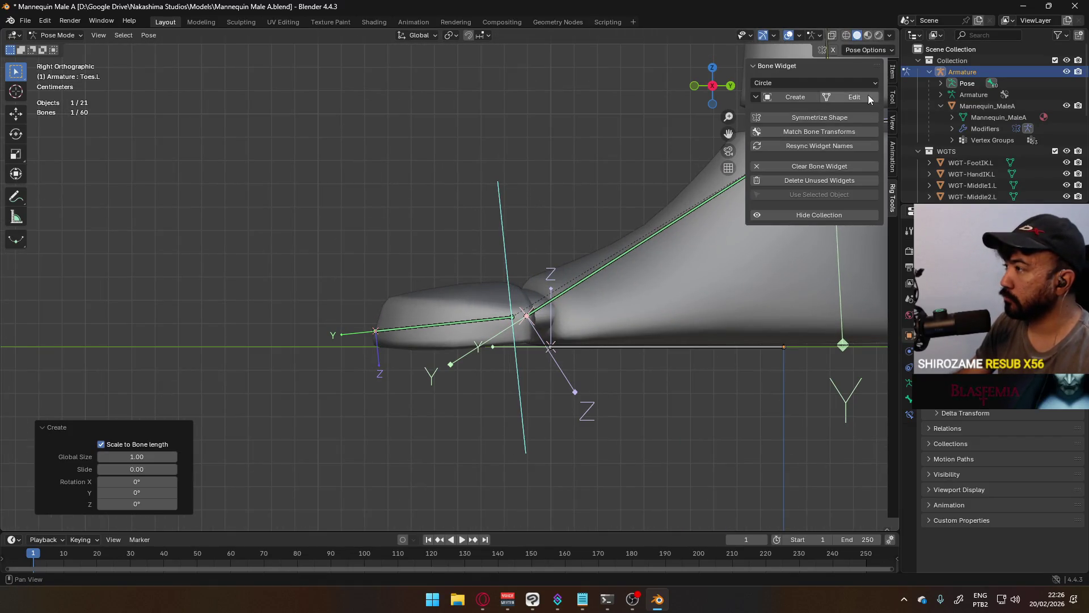
left_click(854, 95)
Step: Rotate the toe circle widget 90° so it lies flat
key("r")
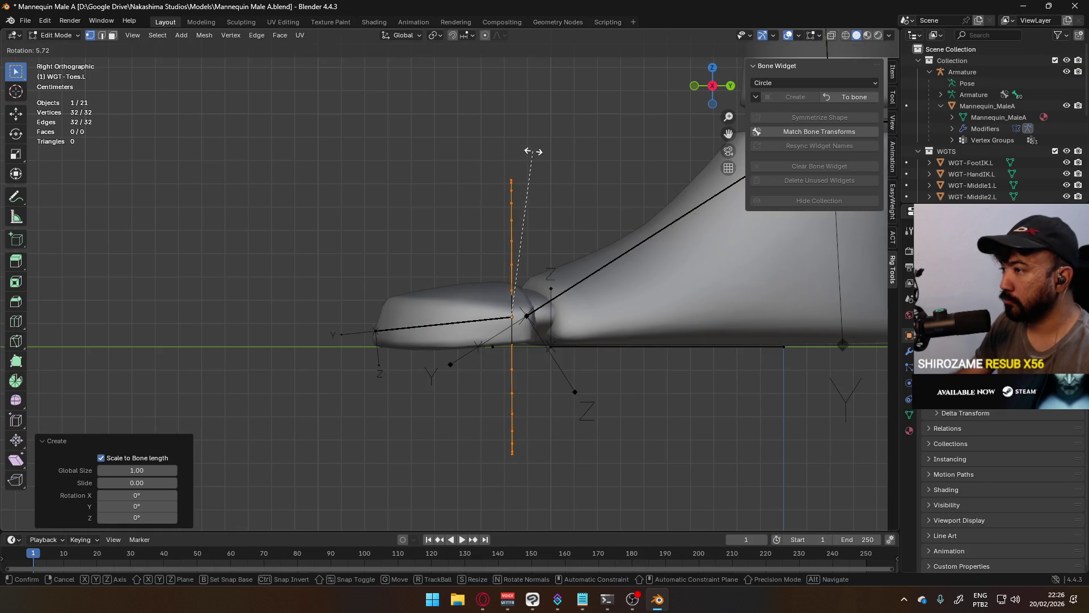
left_click(533, 152)
key("r")
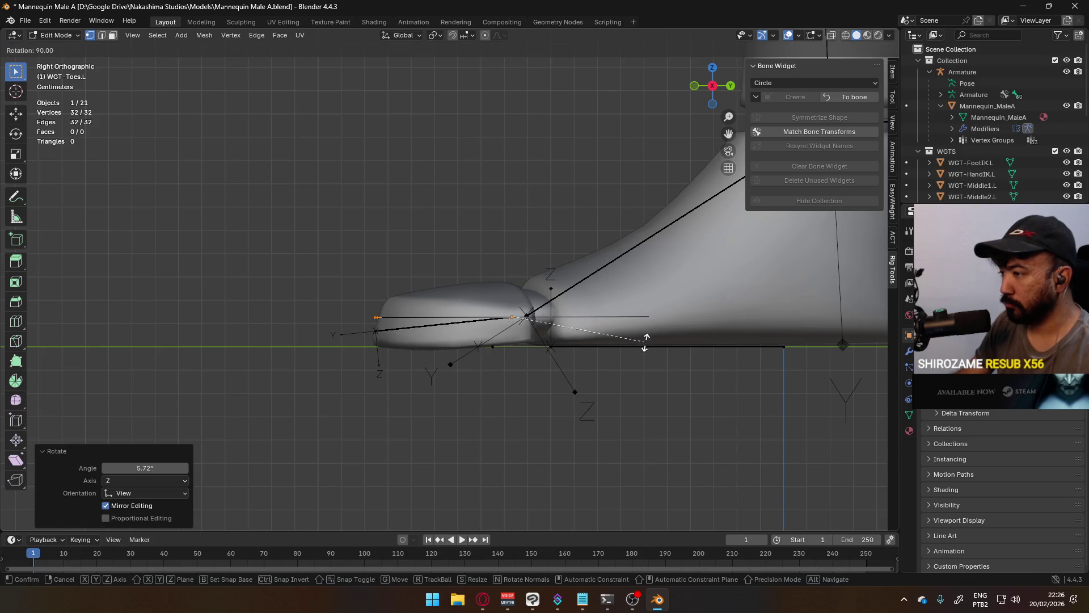
left_click(645, 344)
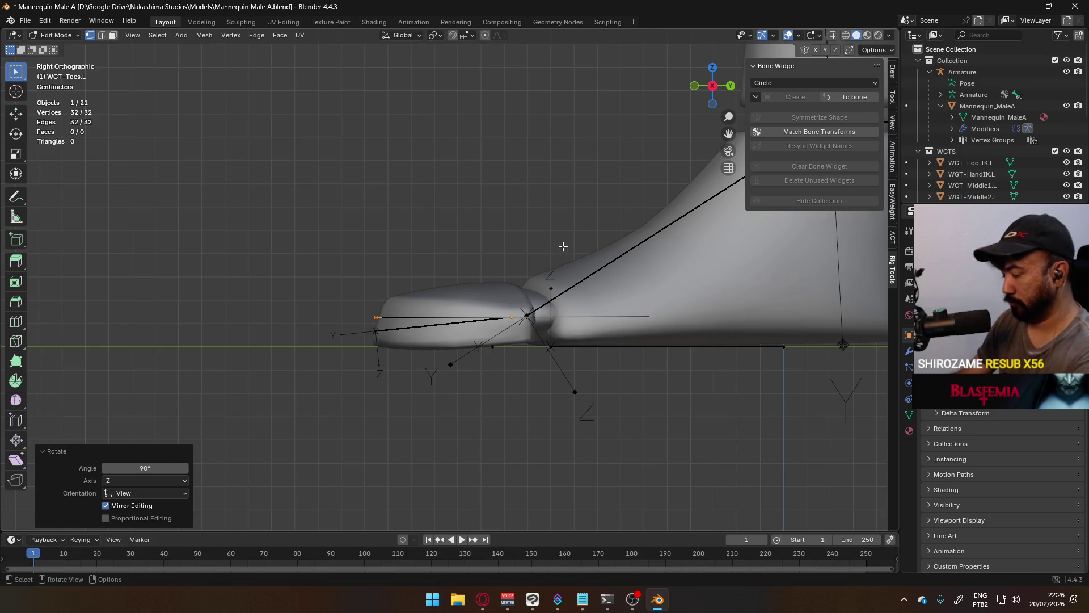
Step: From top view, move the circle out beyond the toes and select the upper half of its vertices
key("KP_7")
key("g")
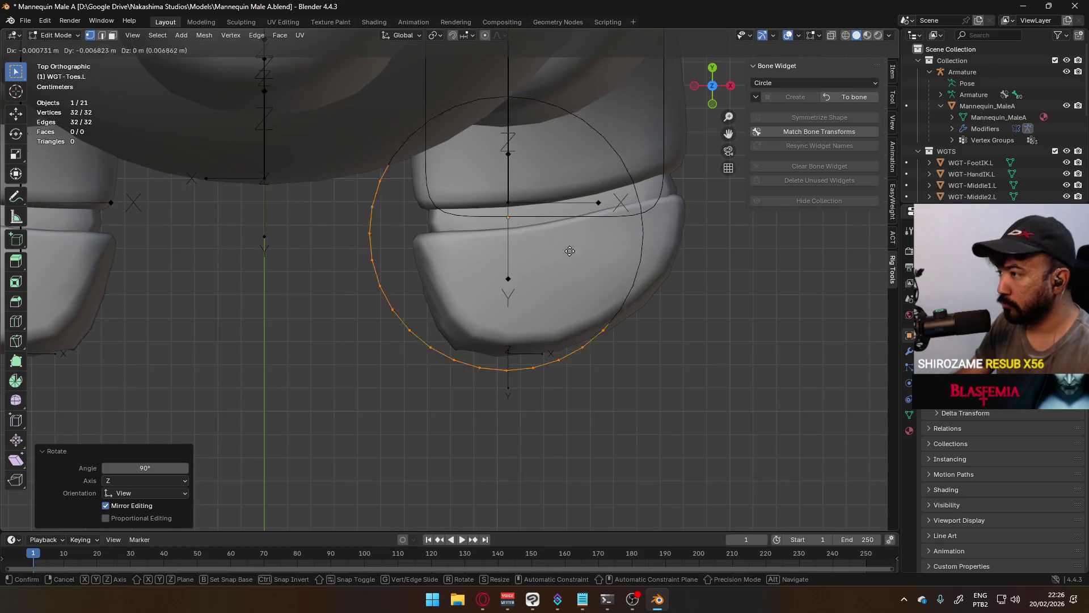
left_click(591, 463)
middle_click_drag(591, 462, 560, 312, "shift")
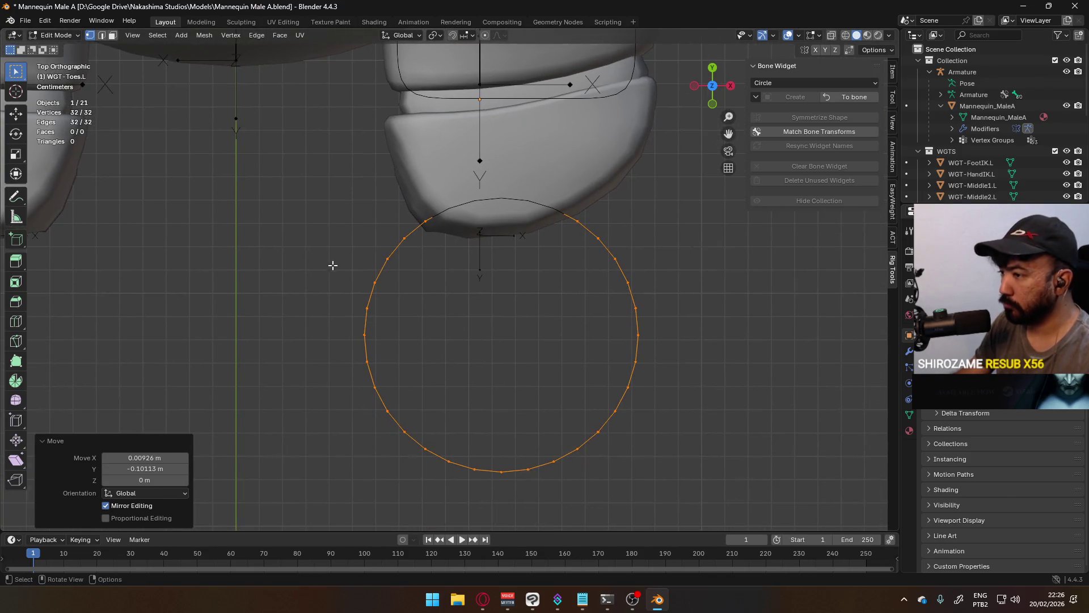
left_click_drag(301, 190, 653, 314)
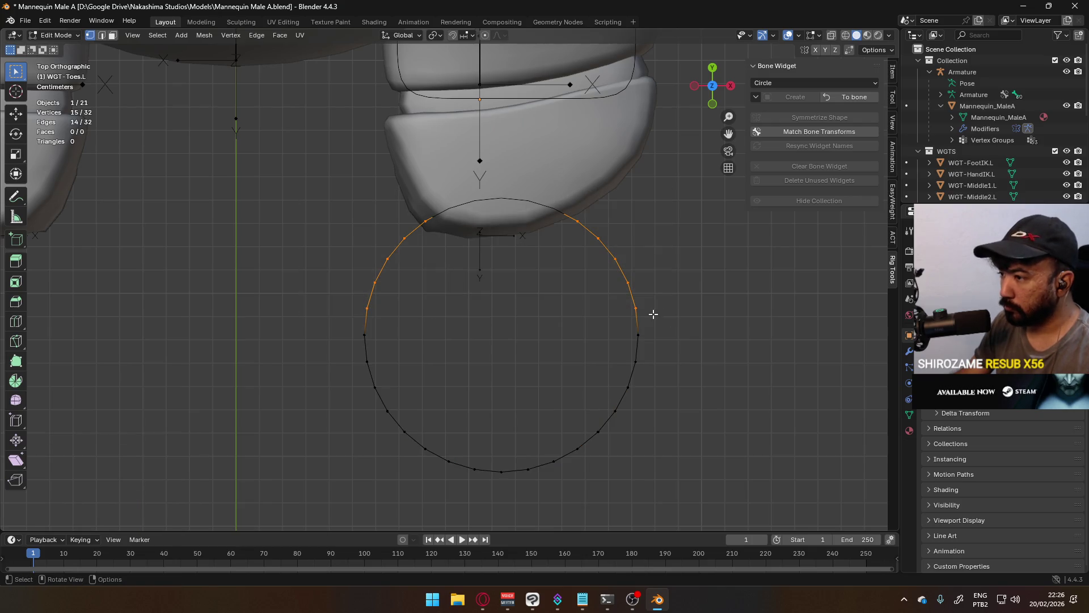
right_click(631, 288)
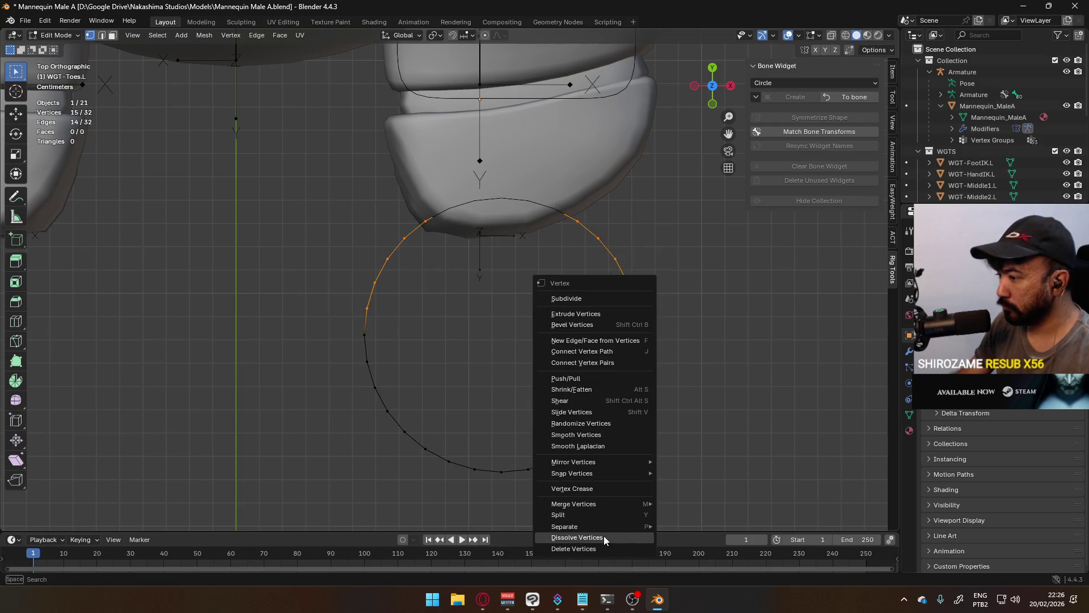
Step: Dissolve the upper vertices to leave a half circle, then select the left arc and top-edge vertices
left_click(603, 537)
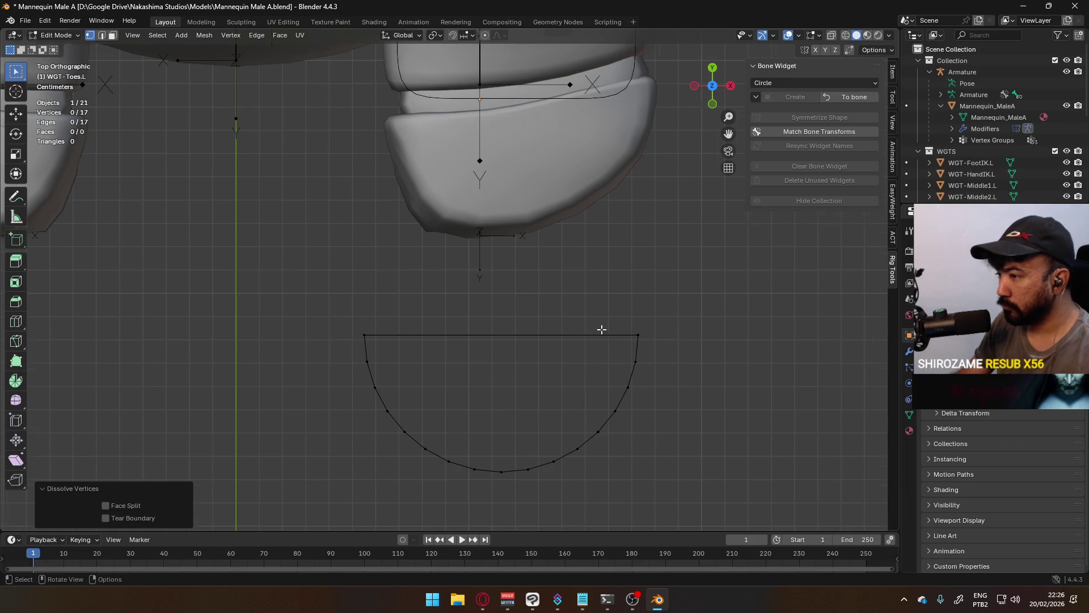
scroll(601, 330, "down", 2)
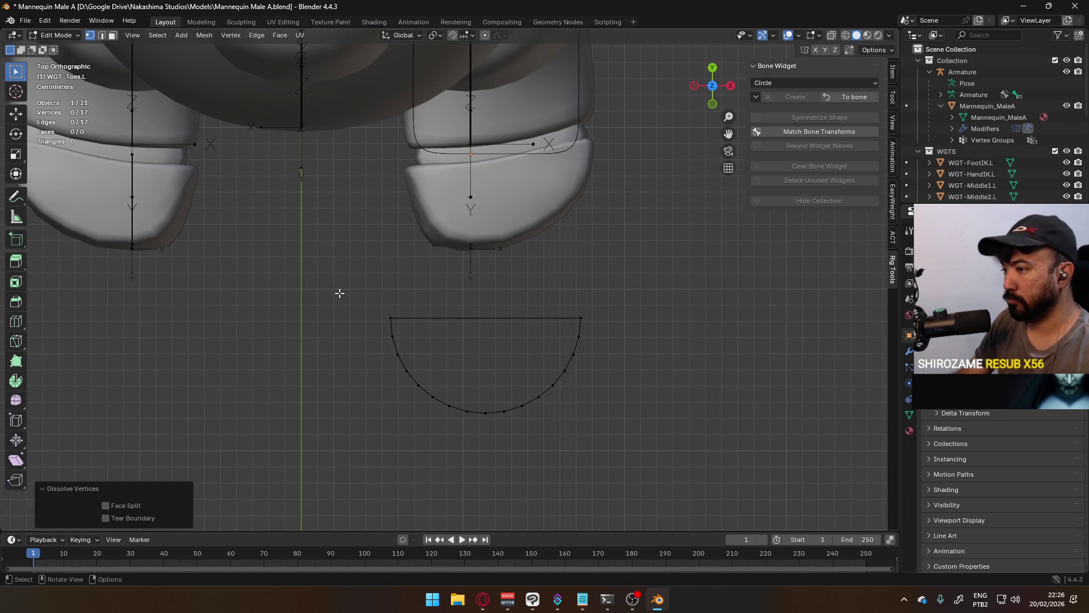
left_click_drag(338, 293, 427, 398)
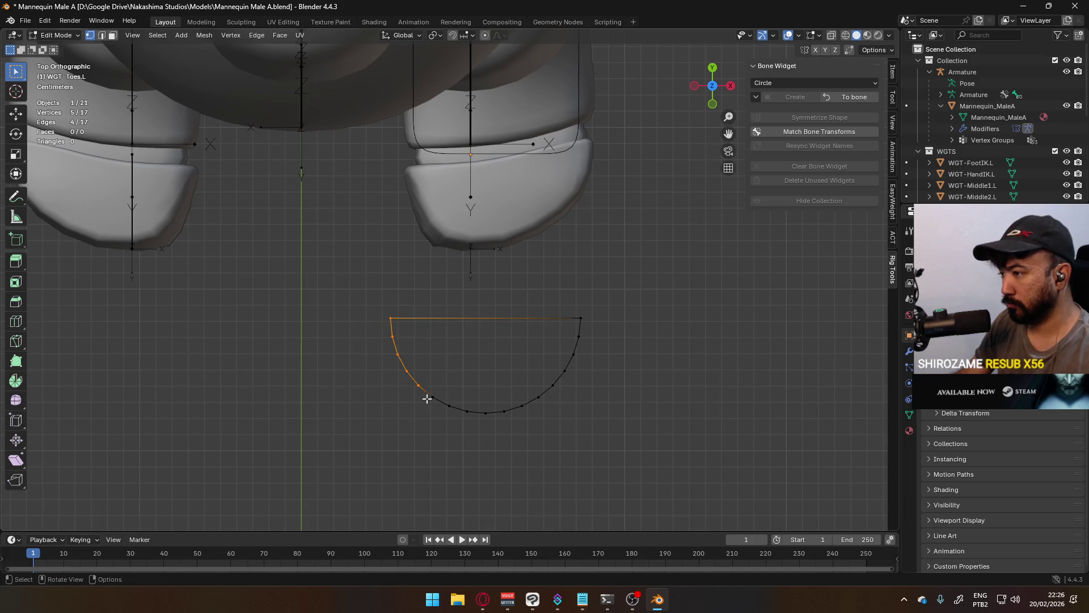
Step: Add the right arc to the selection and scale the arcs along X to narrow the widget
left_click_drag(537, 295, 599, 388)
key("s")
key("x")
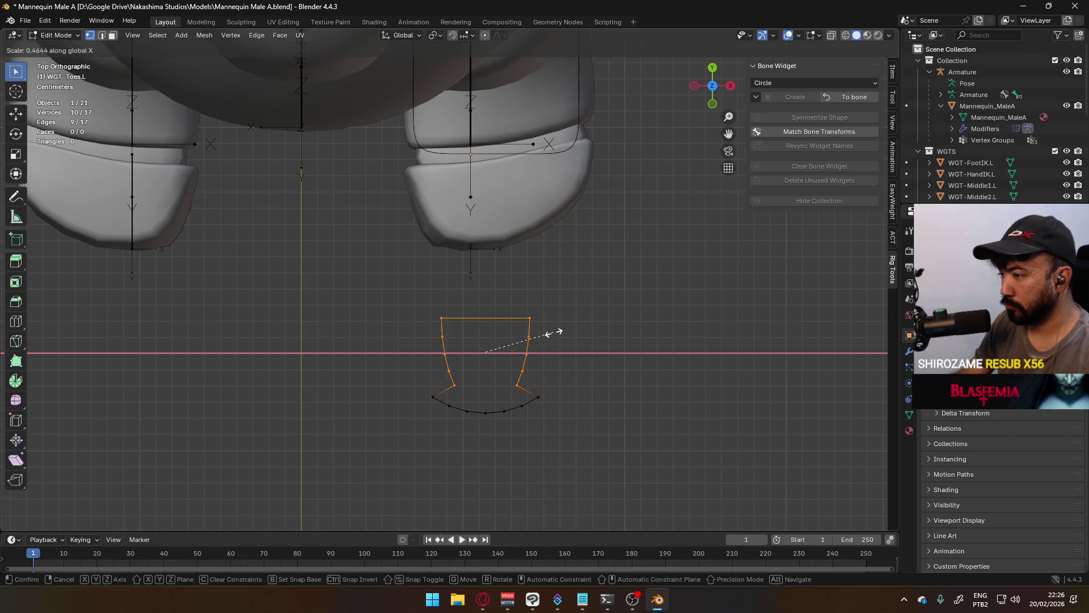
left_click(528, 327)
left_click(494, 303)
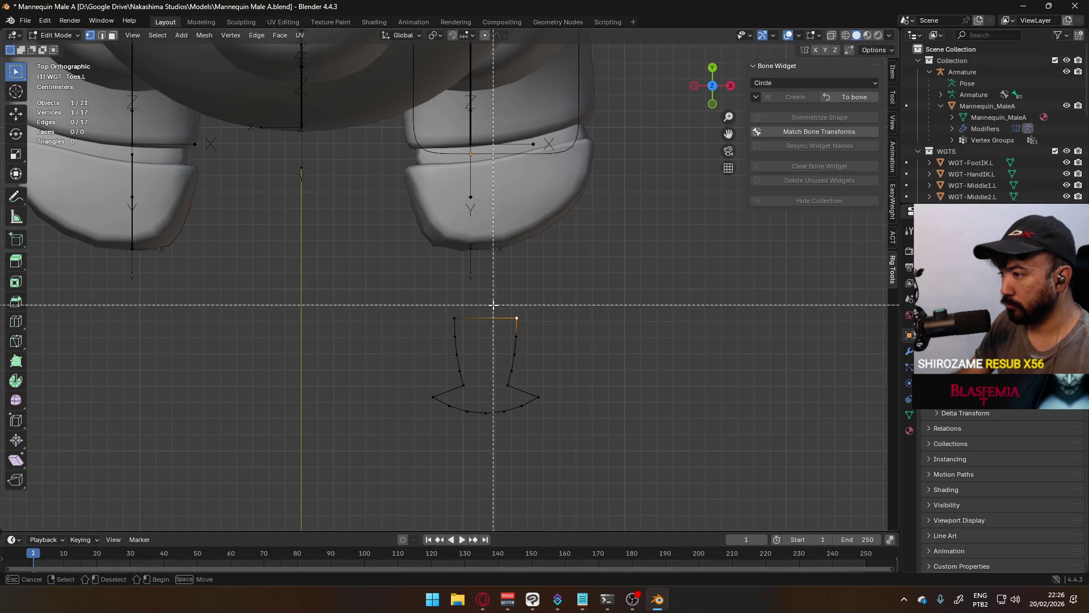
Step: Move the right-side vertices 0.025 m along X to straighten that side
left_click_drag(492, 305, 540, 394)
key("g")
key("x")
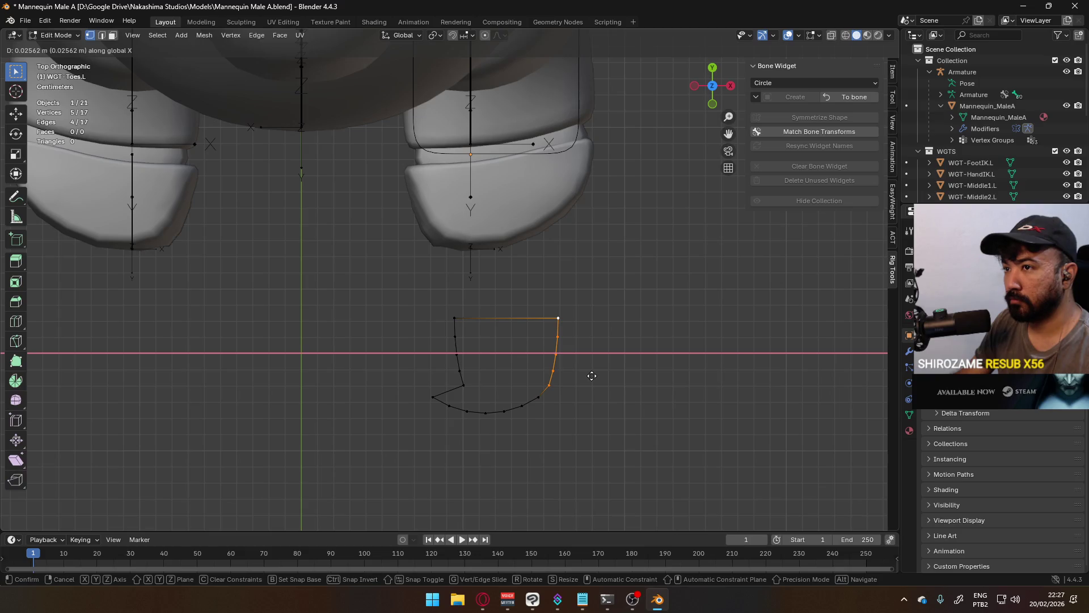
key("0")
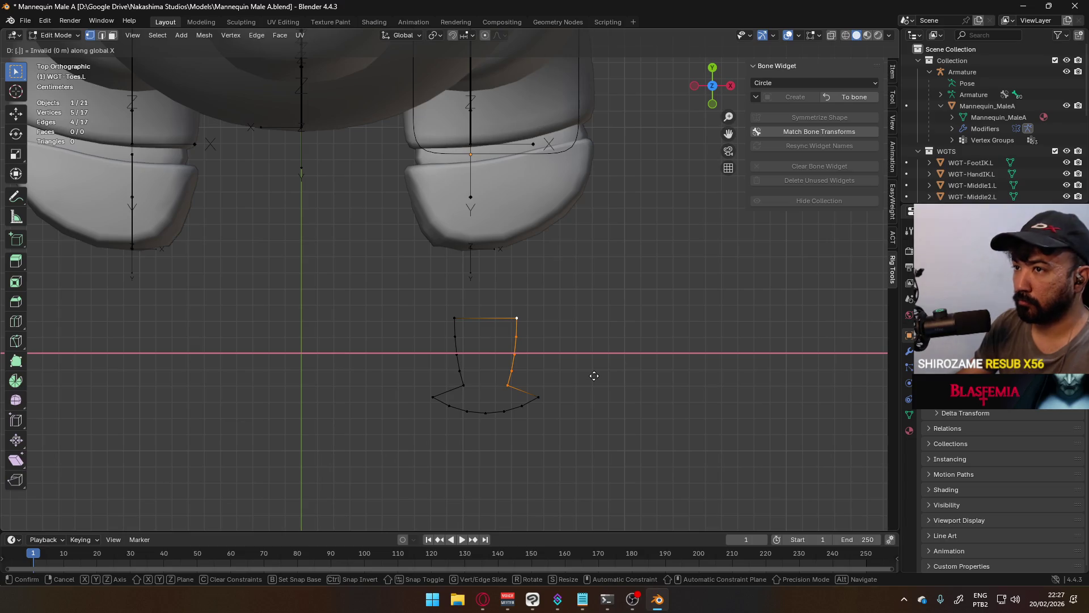
type(".0")
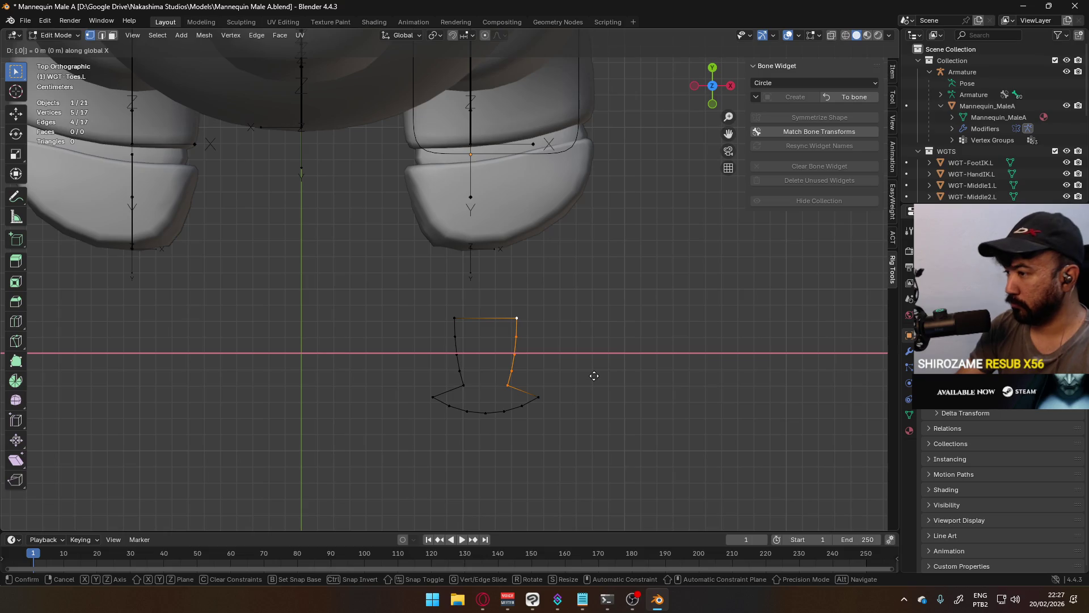
type("25")
key("Return")
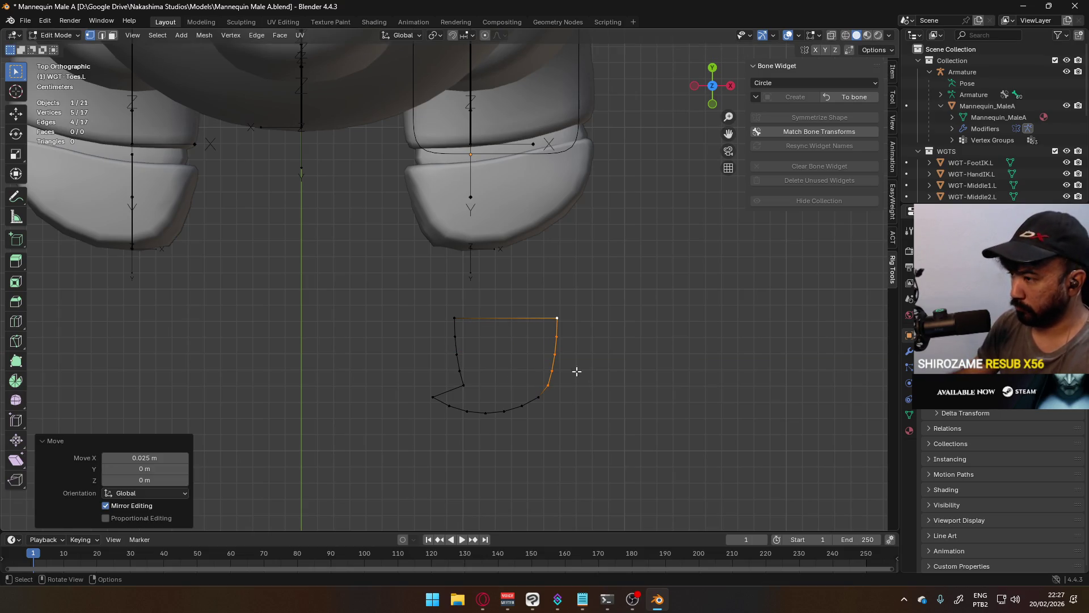
Step: Move the left-side vertices -0.025 m along X, then select the two top-edge vertices
left_click(403, 303)
left_click_drag(404, 303, 499, 387)
key("g")
key("x")
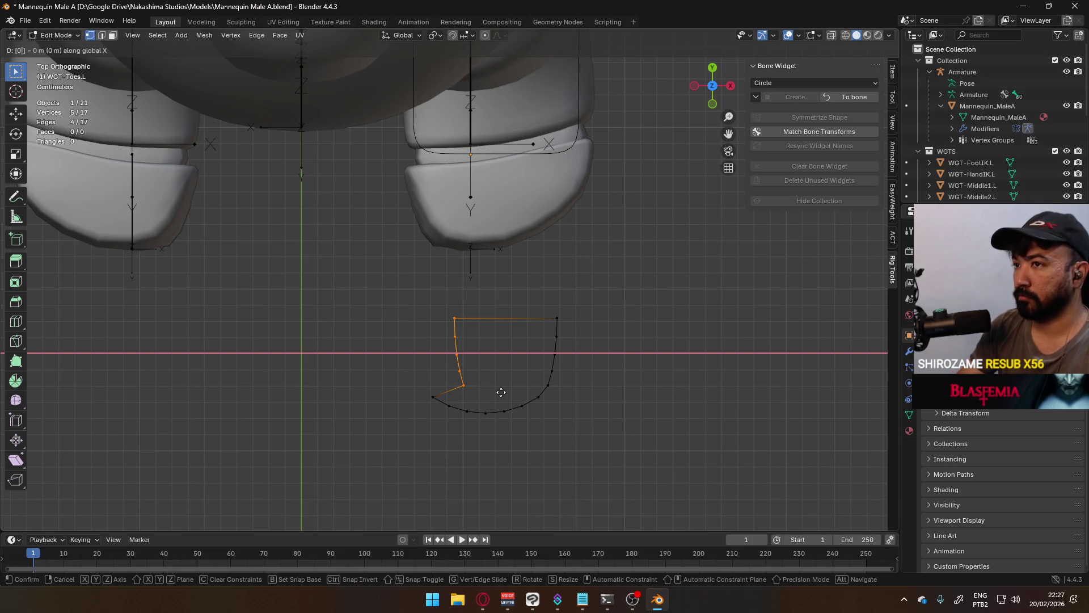
type("0.2")
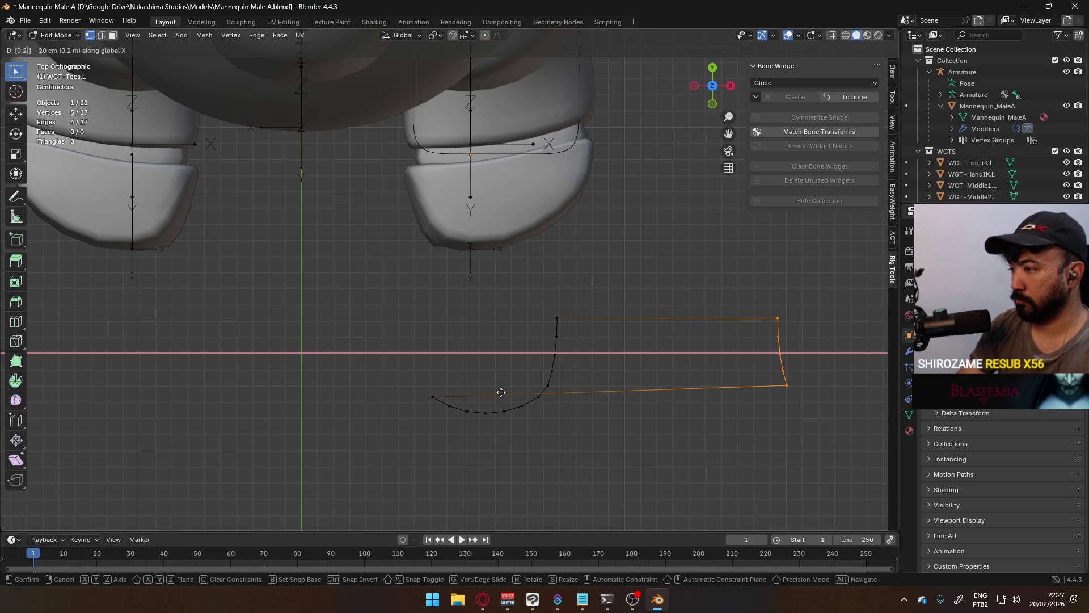
key("Escape")
key("g")
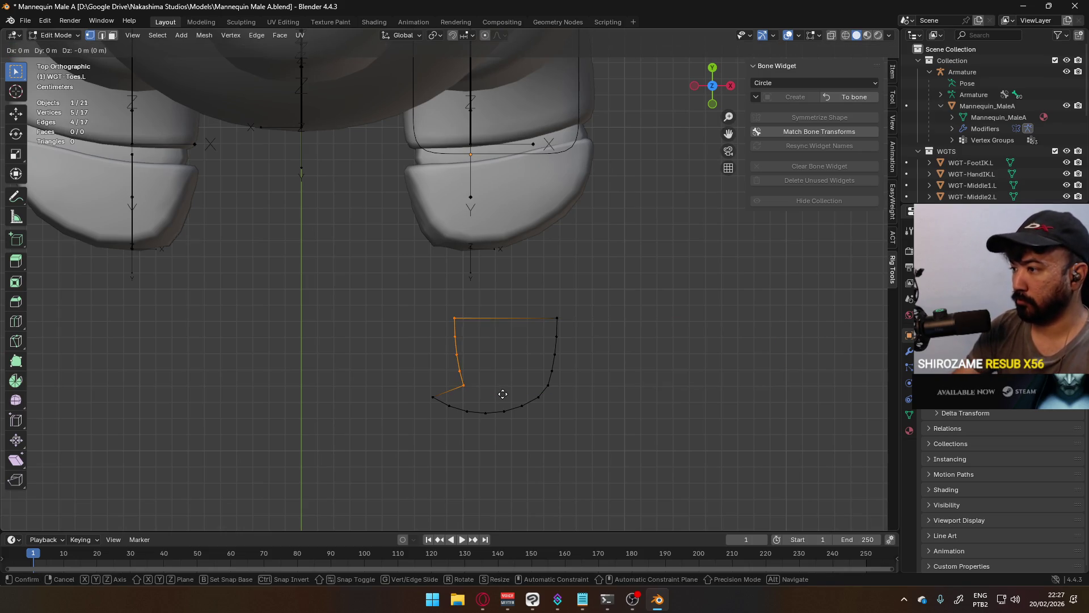
key("x")
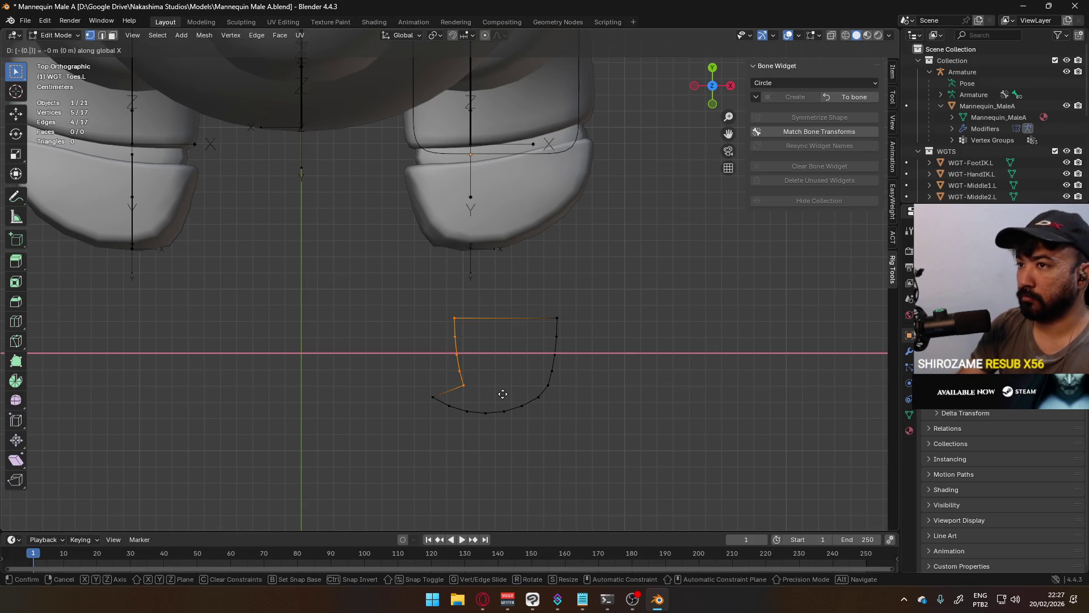
type("25")
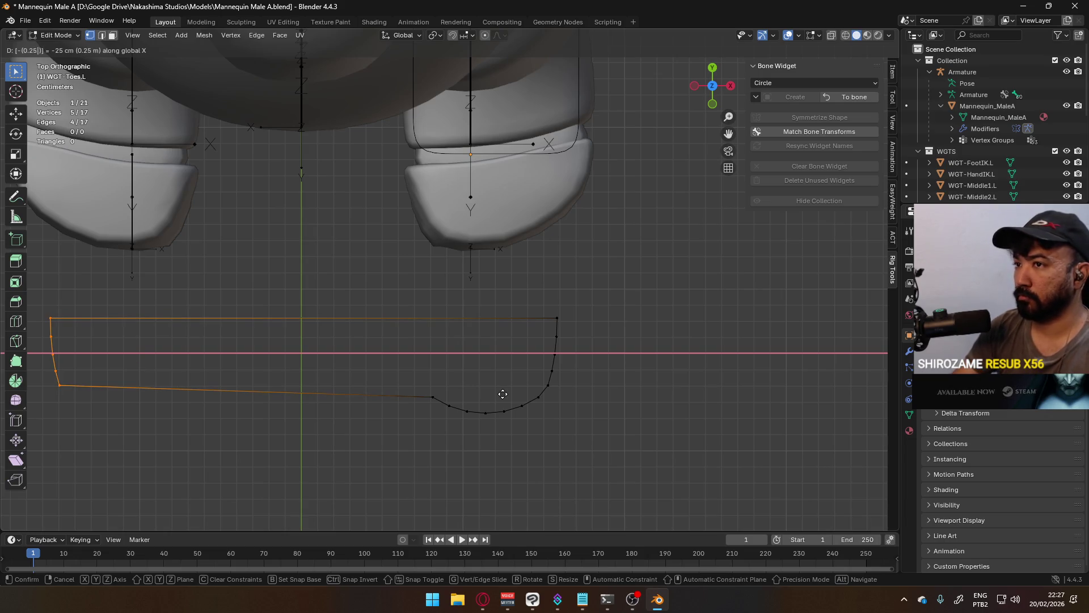
key("BackSpace")
key("BackSpace")
type("02")
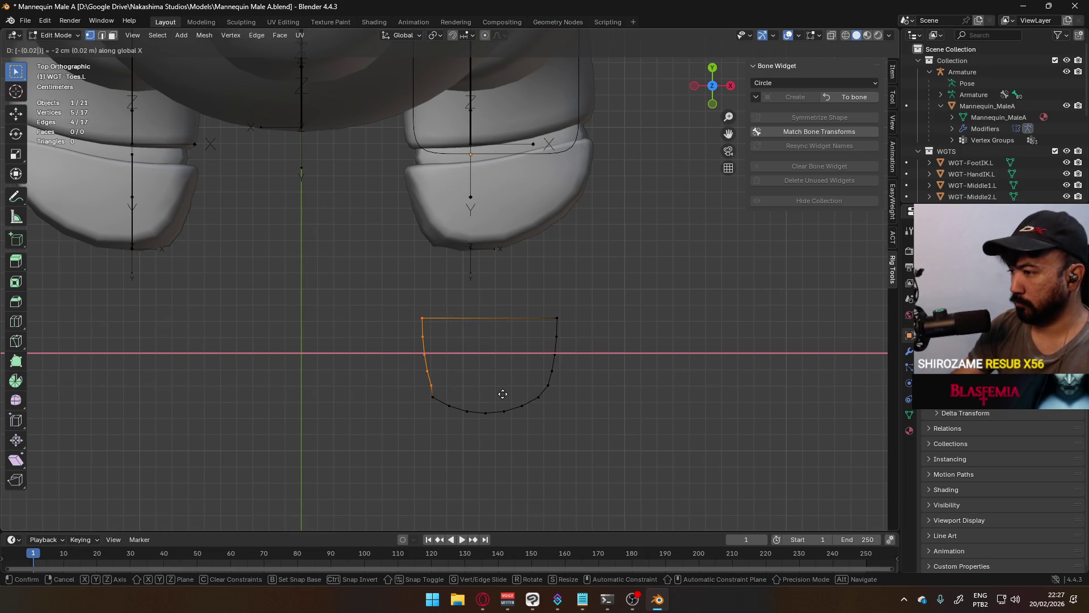
type("5")
key("Return")
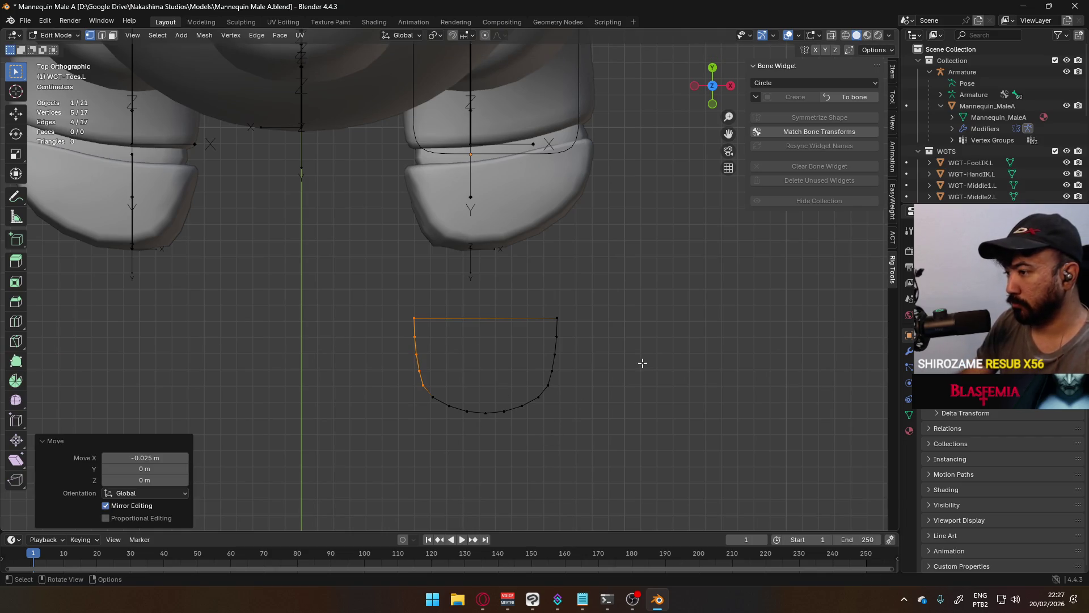
key("alt+a")
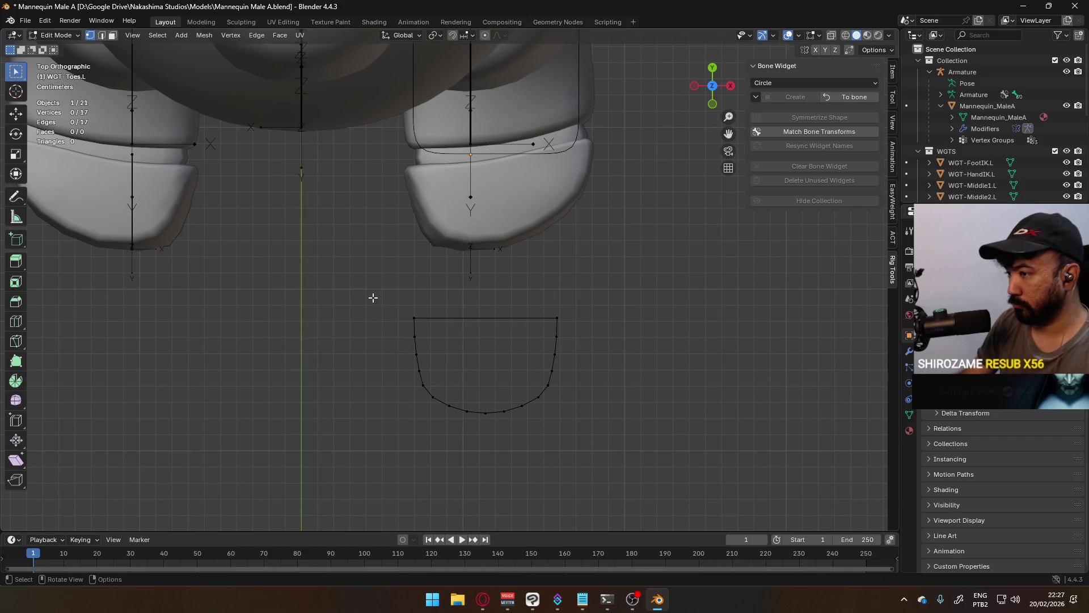
left_click_drag(372, 294, 553, 328)
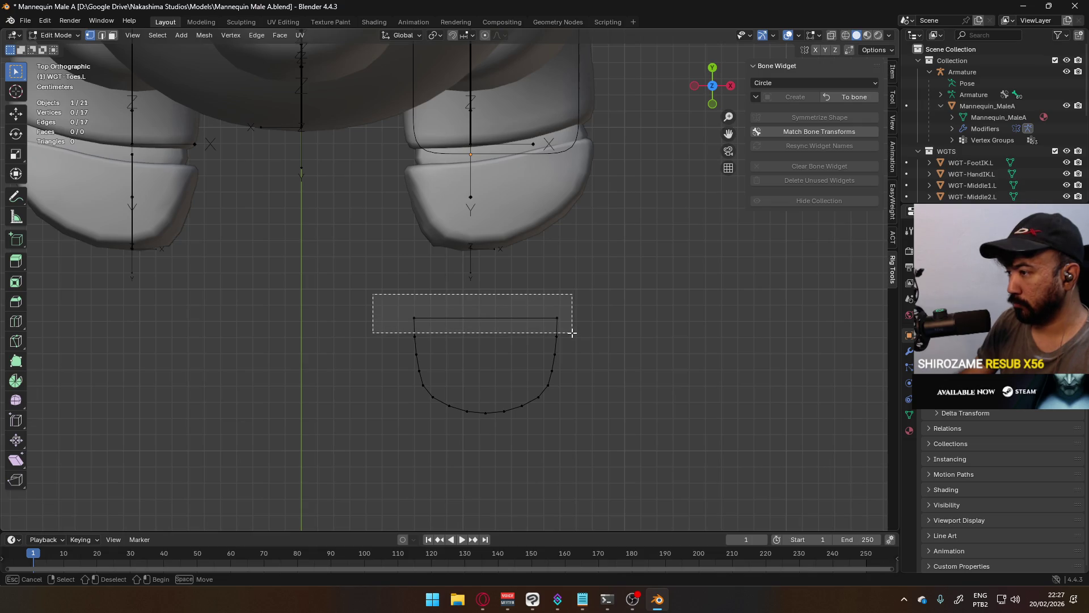
Step: Dissolve the two top vertices and select the straight top edge of the widget
right_click(554, 328)
left_click(549, 325)
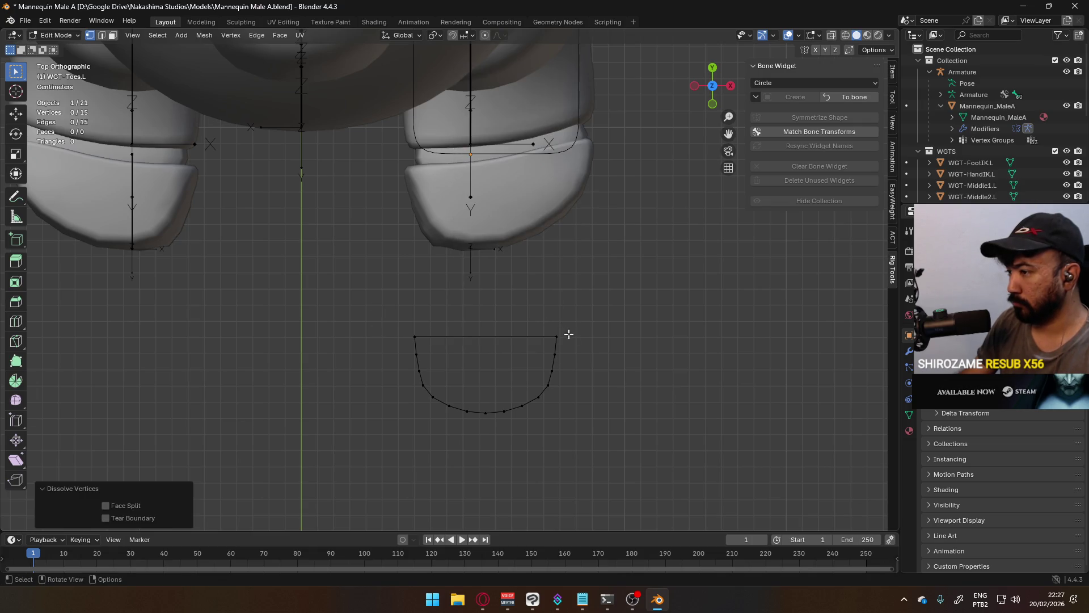
left_click_drag(393, 323, 577, 349)
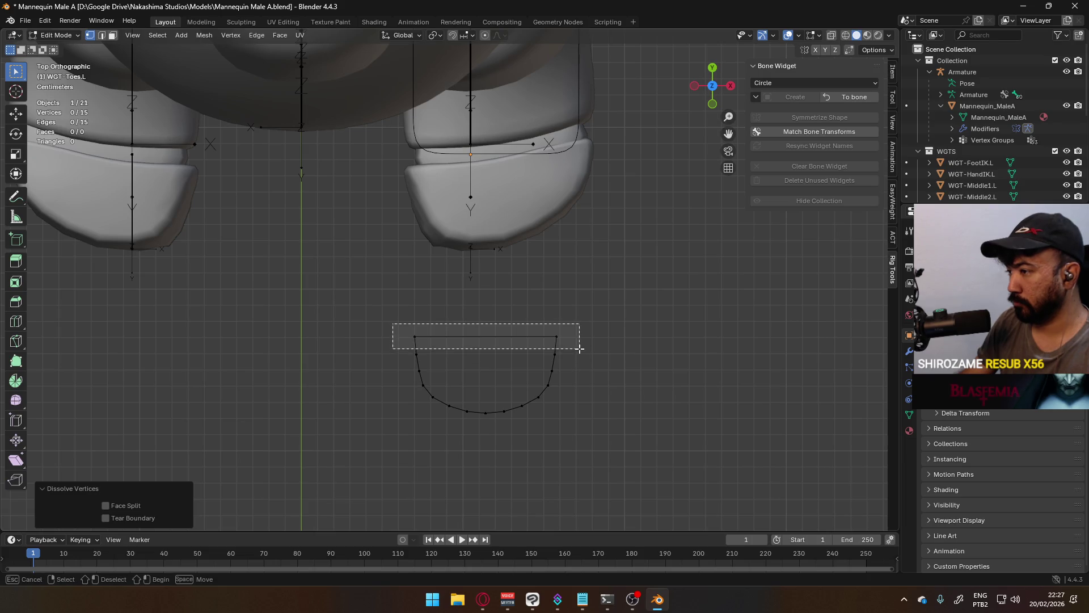
mouse_move(577, 348)
middle_mouse_down()
mouse_move(565, 269)
mouse_move(559, 304)
mouse_move(430, 349)
middle_mouse_up()
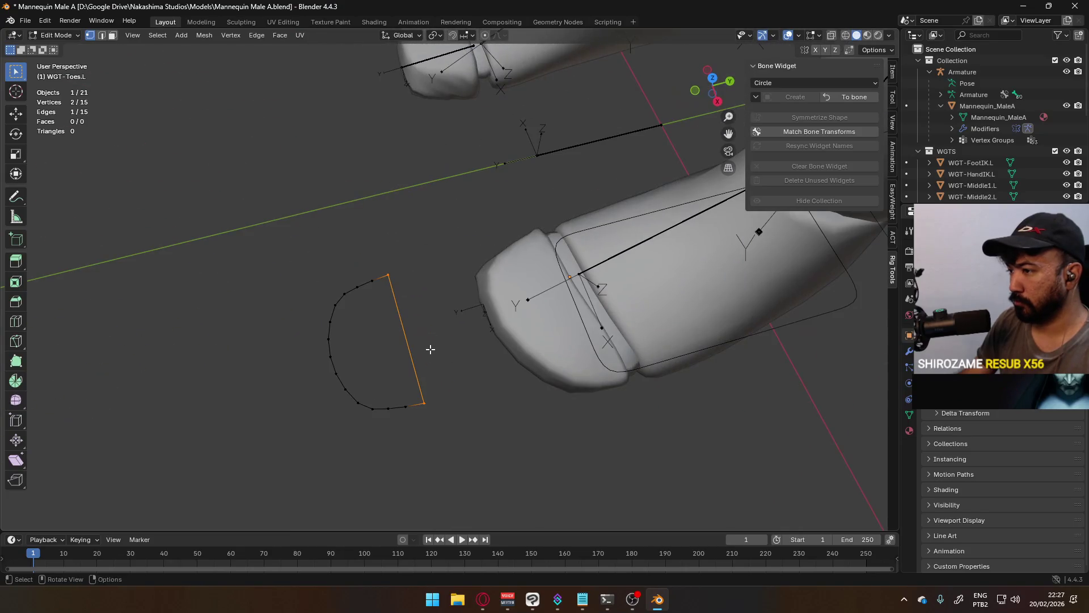
Step: Delete the top edge in edge select mode, leaving an open U, then select the whole widget to move it
key("2")
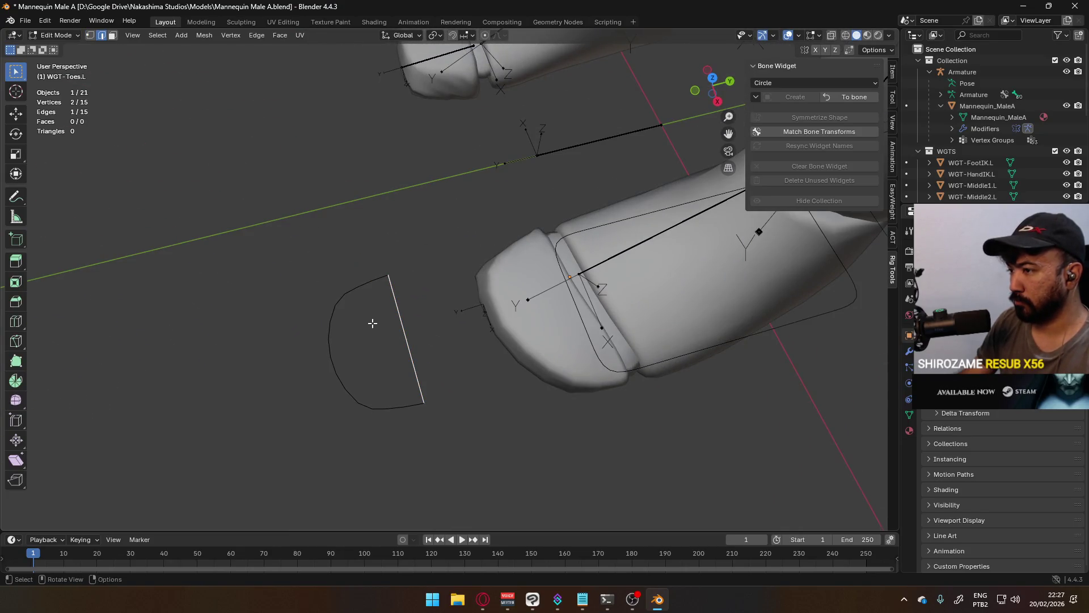
middle_click_drag(371, 322, 432, 311)
key("x")
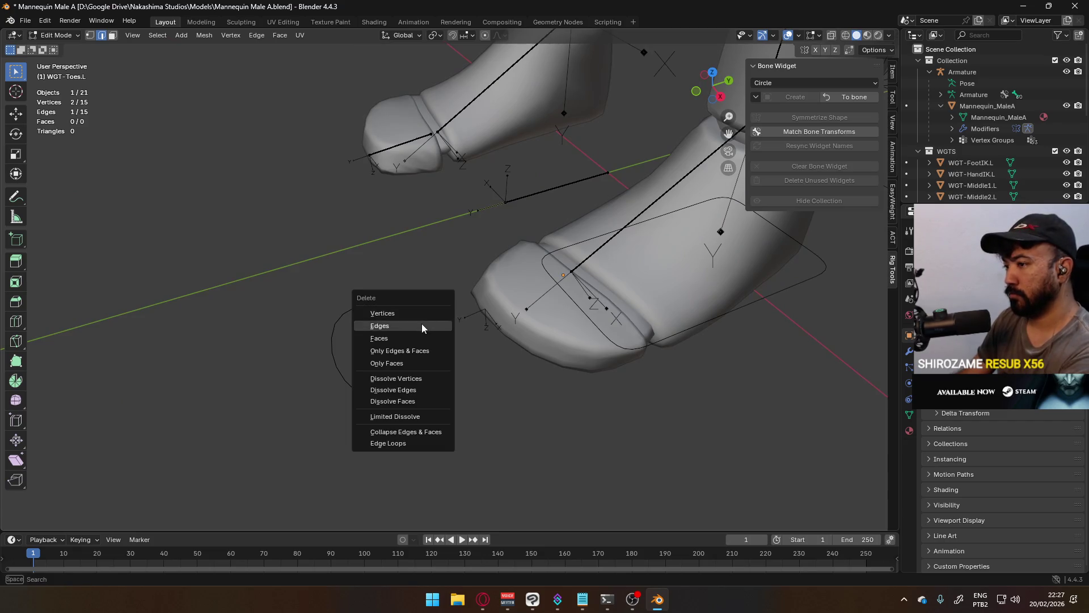
left_click(421, 323)
key("KP_7")
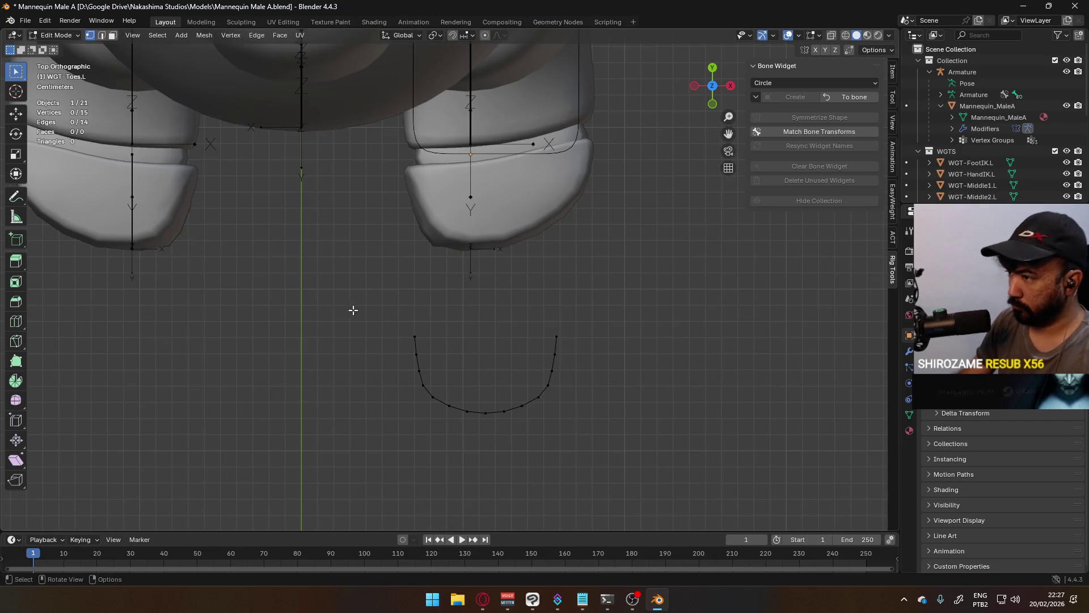
key("a")
key("g")
Step: Move the U widget forward along Y to the toe tip and enlarge it slightly (~1.1)
key("y")
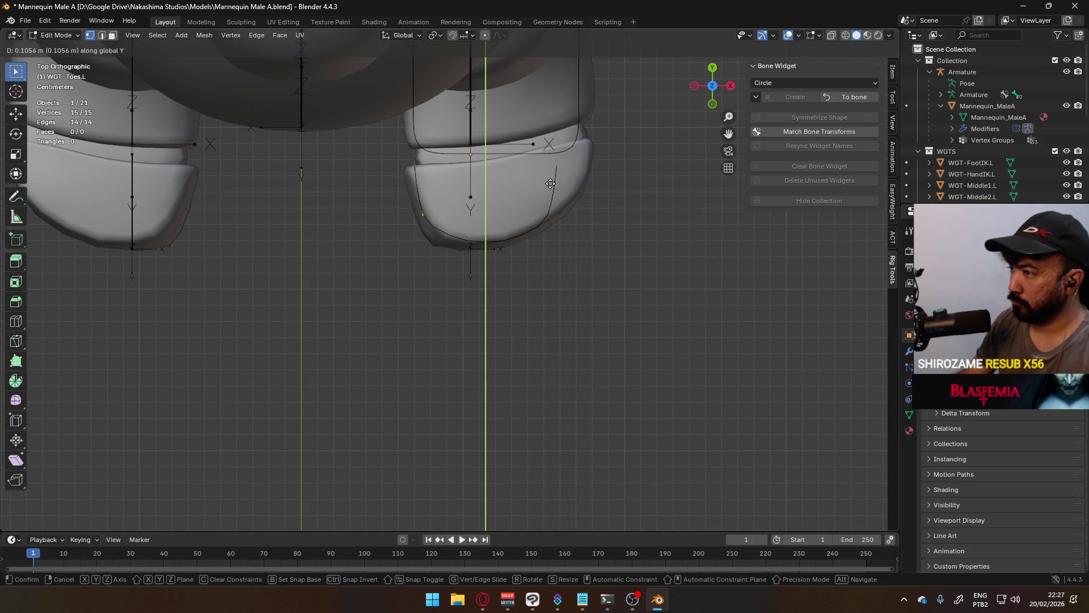
left_click(551, 183)
key("g")
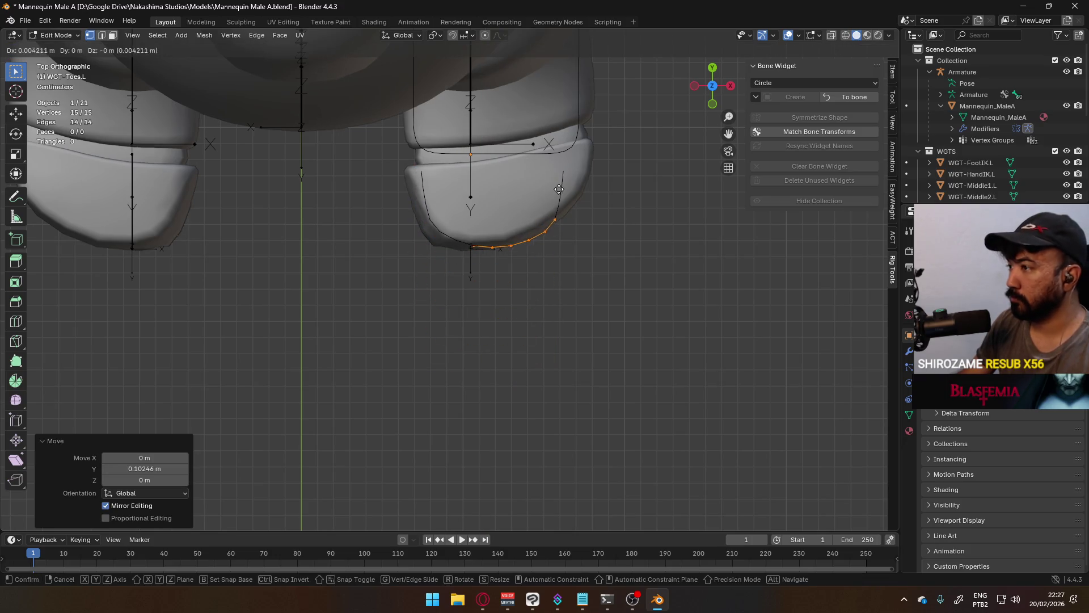
left_click(559, 189)
key("s")
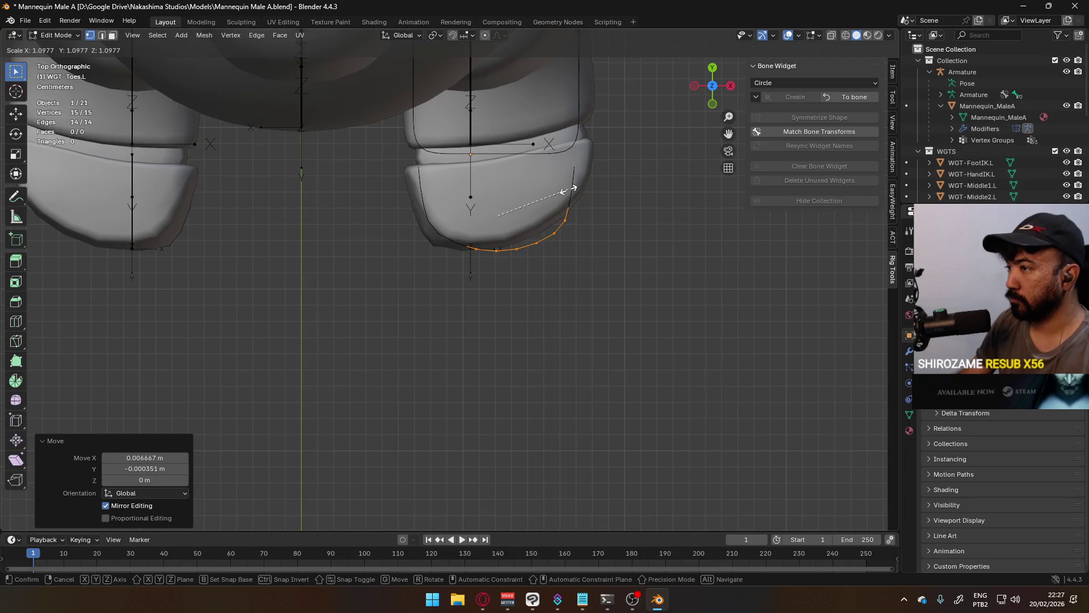
left_click(566, 191)
Step: In side view, lower the widget to the base of the toe and check its placement
key("KP_3")
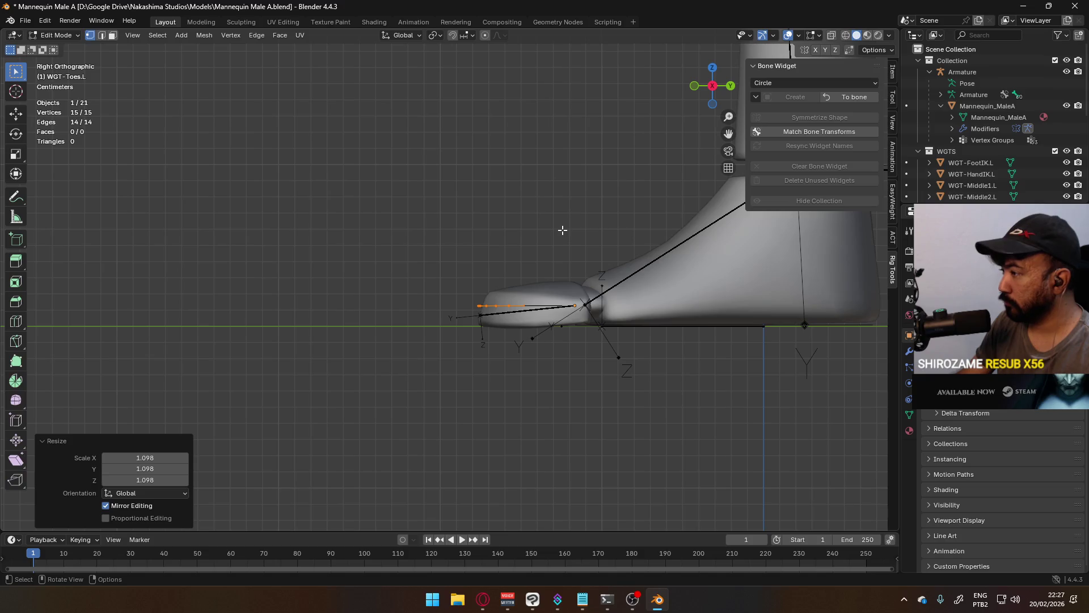
key("g")
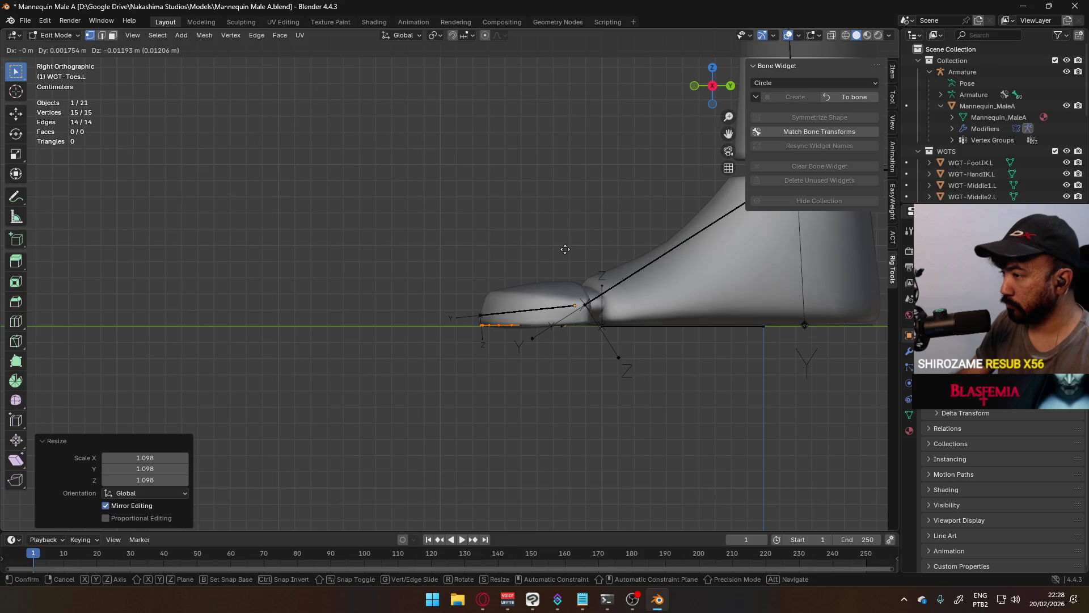
left_click(565, 249)
mouse_move(565, 249)
middle_mouse_down()
mouse_move(483, 279)
mouse_move(463, 253)
middle_mouse_up()
Step: Finish editing the widget and return to the Toes.L bone with the new shape applied
key("Tab")
left_click(854, 96)
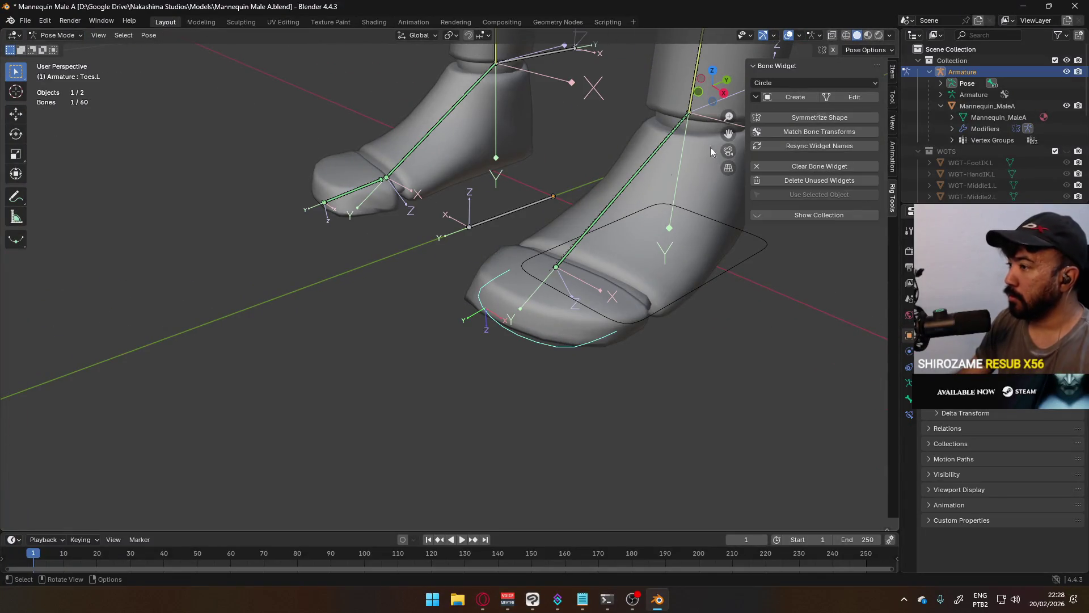
scroll(557, 257, "down", 2)
mouse_move(661, 355)
middle_mouse_down()
mouse_move(604, 181)
mouse_move(668, 377)
middle_mouse_up()
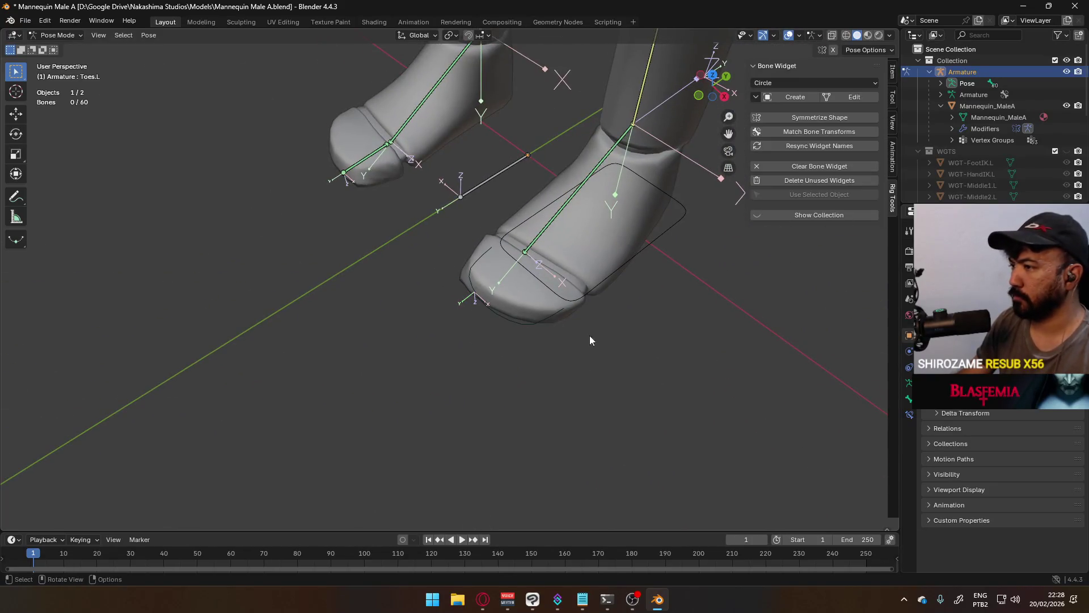
scroll(590, 338, "down", 2)
scroll(381, 290, "up", 2)
middle_click_drag(380, 290, 869, 356)
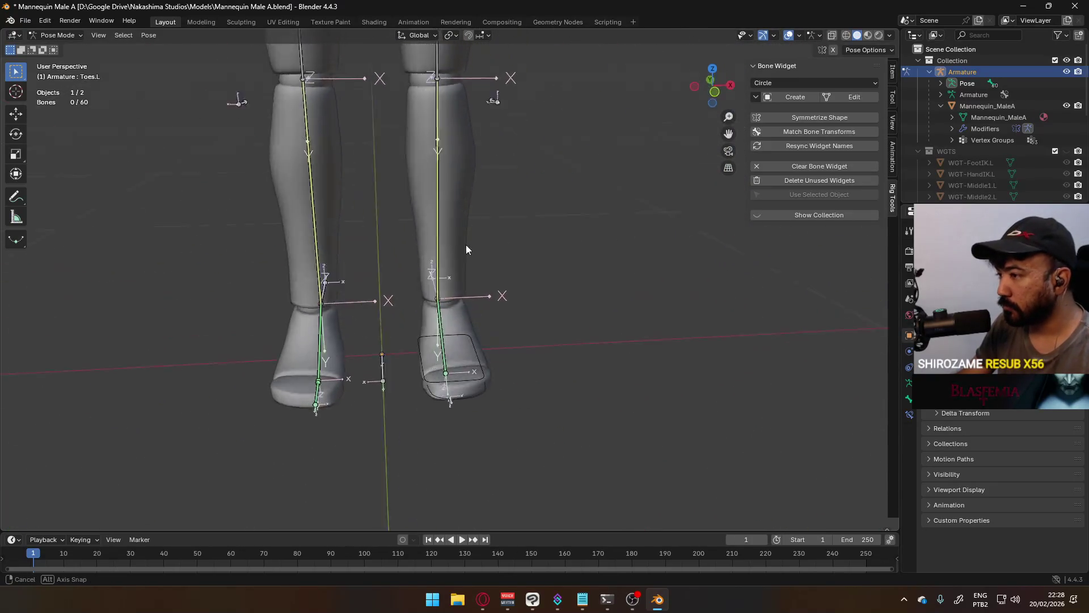
Step: Show the armature's data settings and make the hidden leg bones visible again
left_click(909, 383)
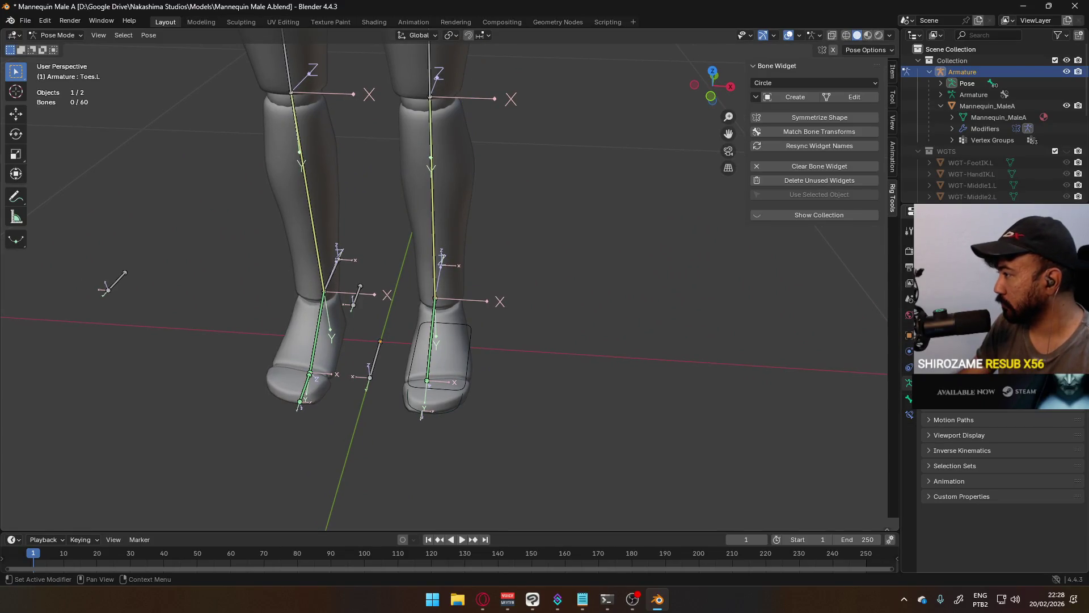
left_click(1055, 307)
scroll(535, 243, "down", 4)
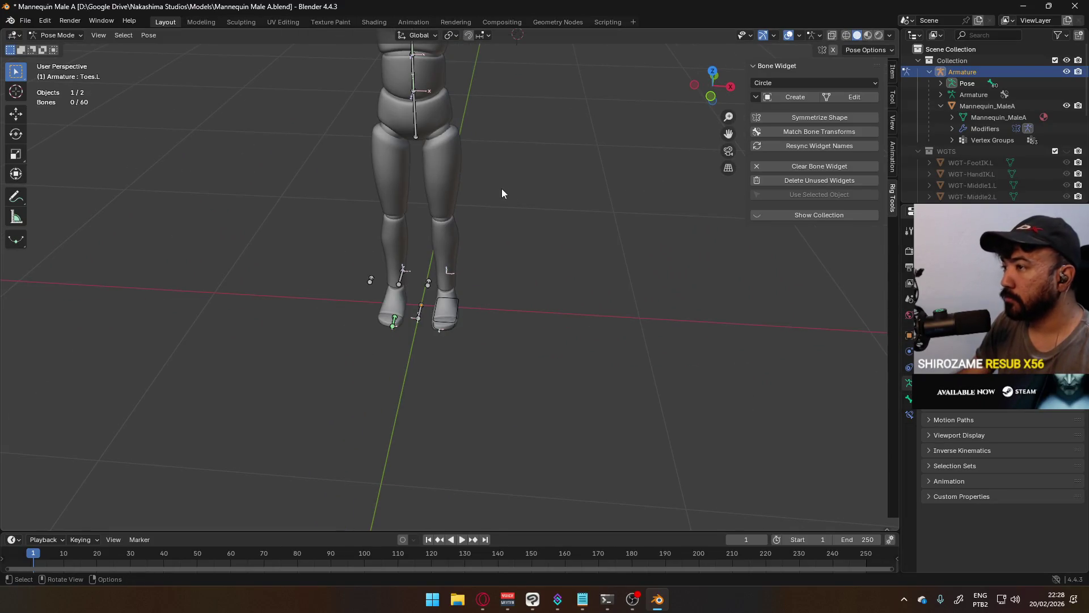
left_click(1056, 306)
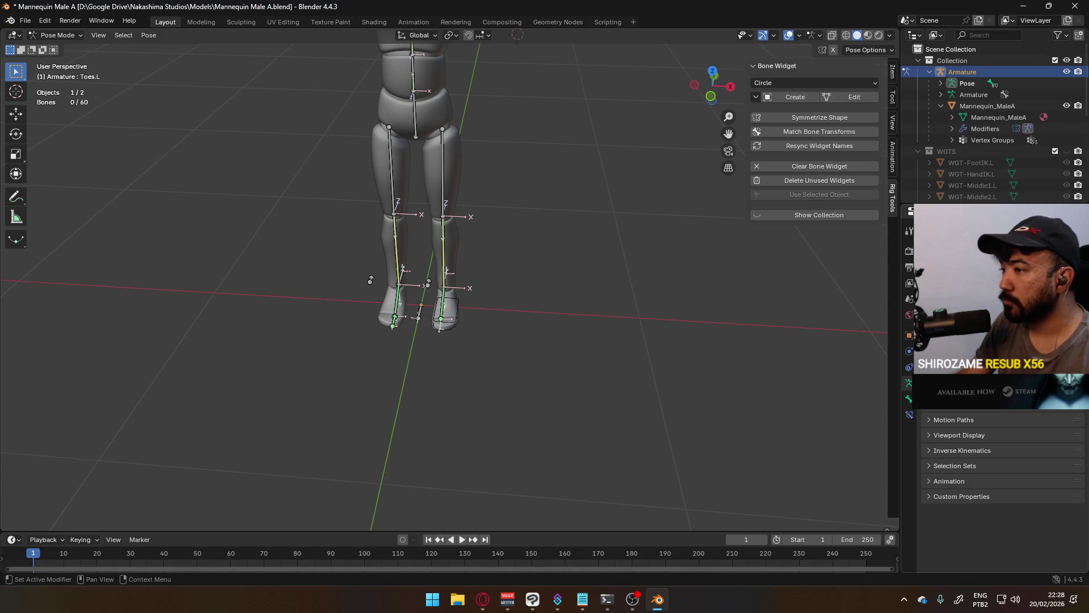
mouse_move(544, 220)
middle_mouse_down()
mouse_move(461, 168)
mouse_move(592, 243)
mouse_move(565, 242)
middle_mouse_up()
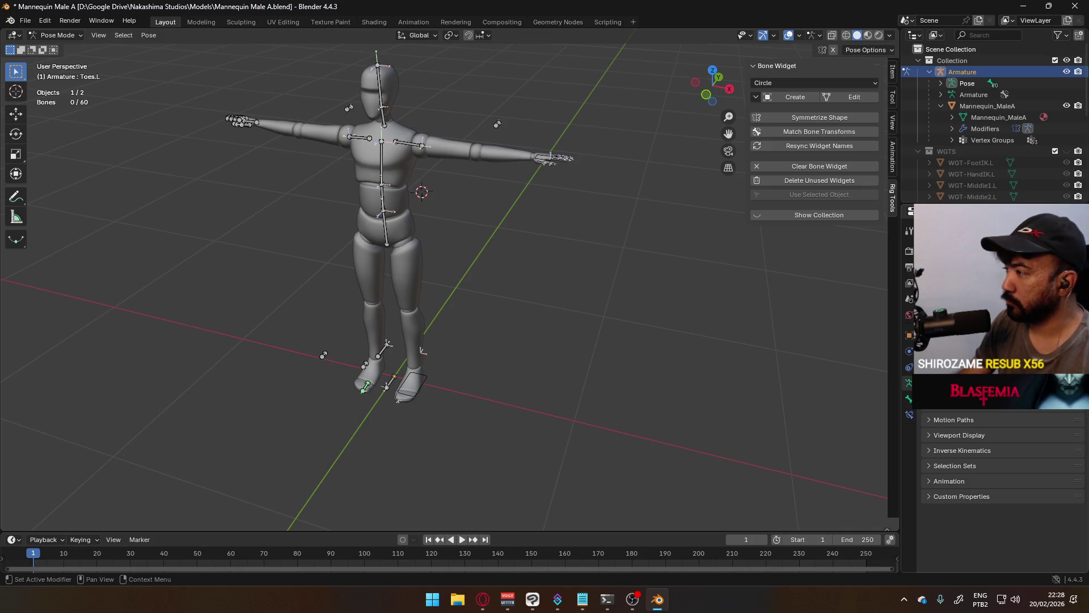
Step: Select both shoulder bones and assign them to a bone collection
left_click(408, 146)
left_click(359, 137, "shift")
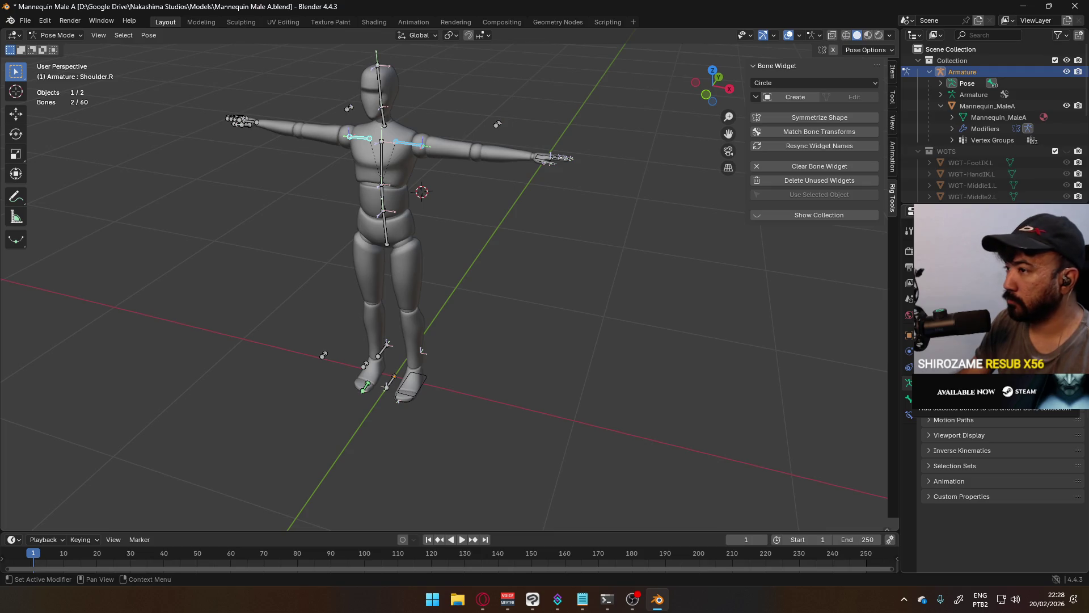
left_click(961, 400)
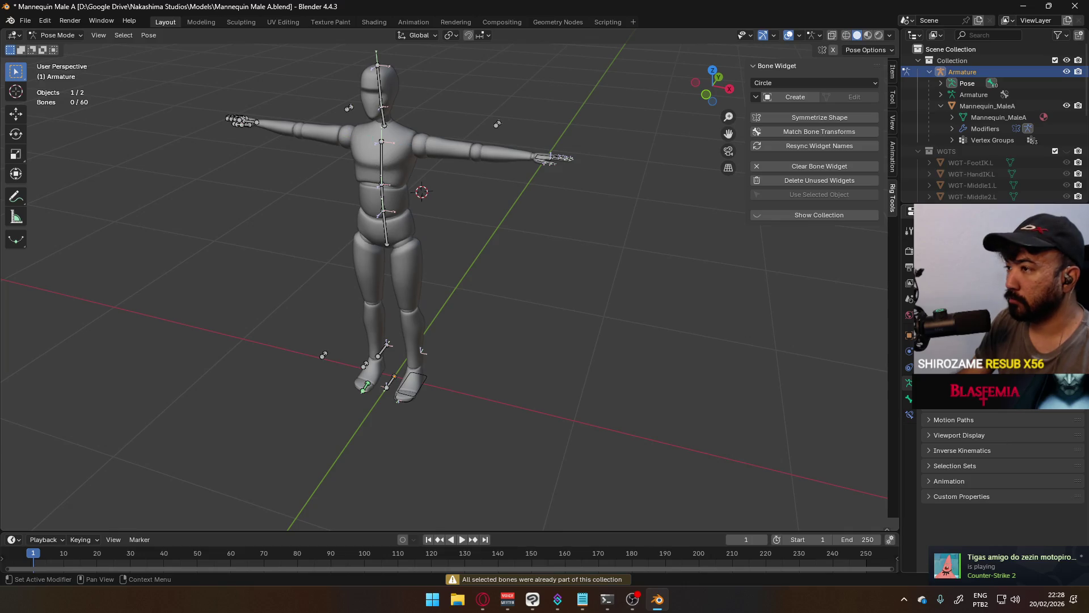
mouse_move(465, 296)
middle_mouse_down()
mouse_move(554, 349)
mouse_move(474, 286)
middle_mouse_up()
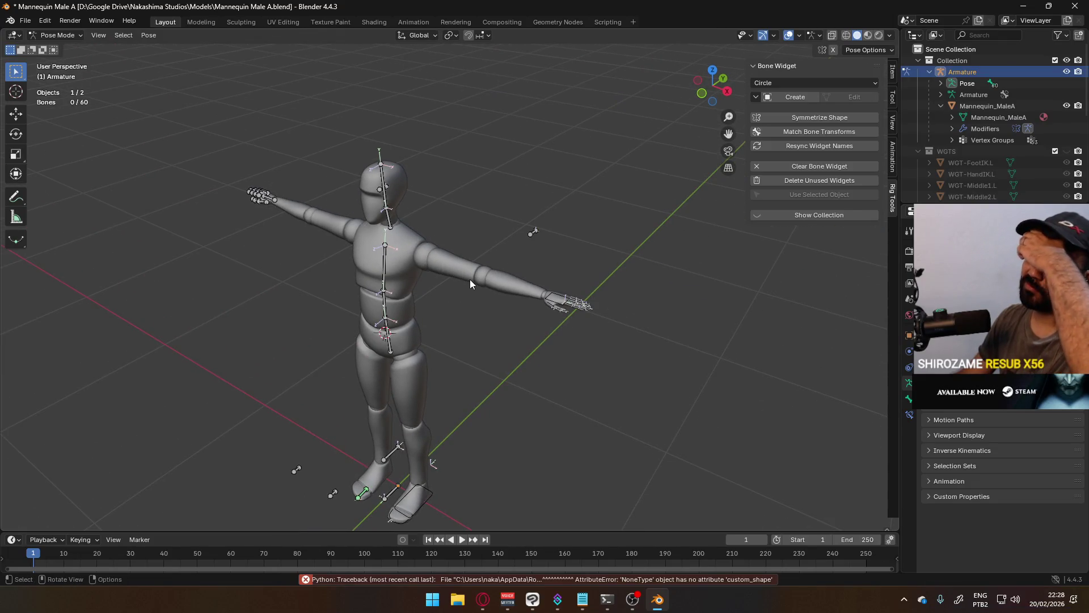
scroll(432, 299, "up", 1)
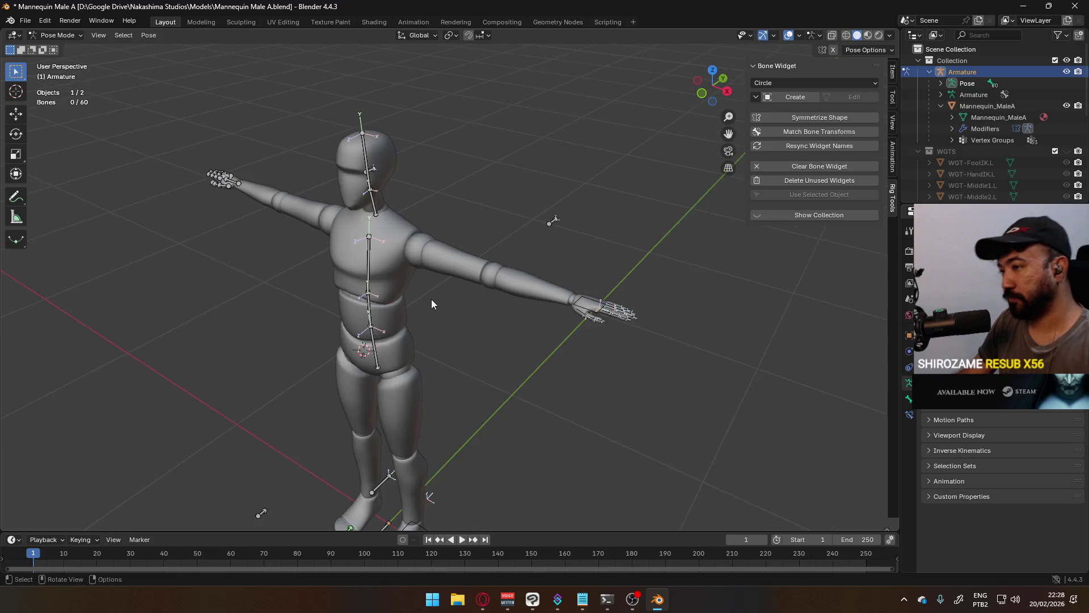
scroll(361, 262, "up", 3)
Step: Select the Chest bone and create a Chest-shaped widget on it
left_click(325, 244)
middle_click_drag(326, 244, 483, 272, "shift")
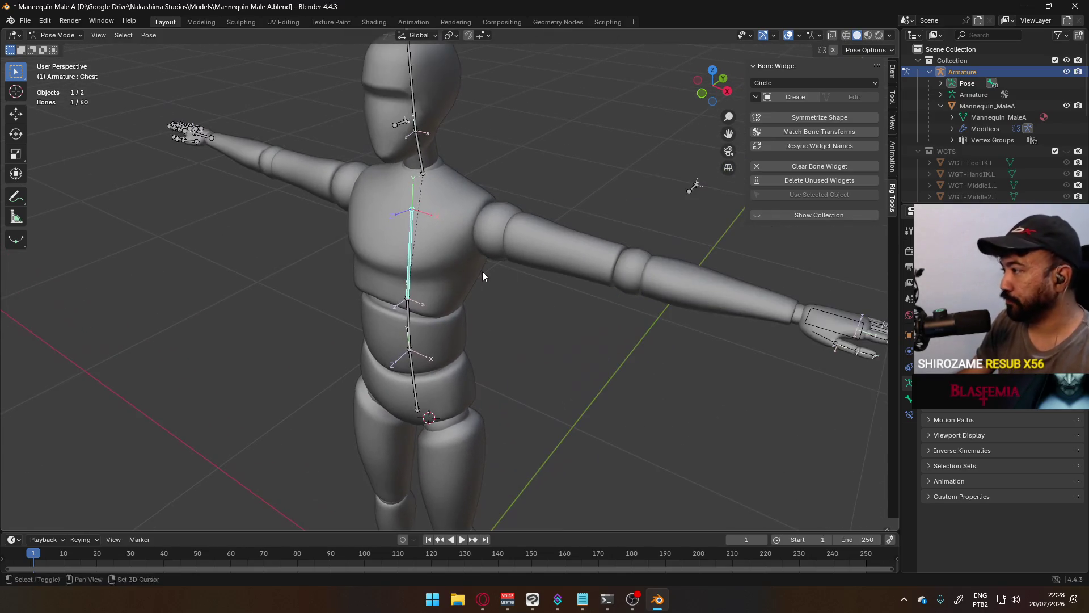
left_click(795, 83)
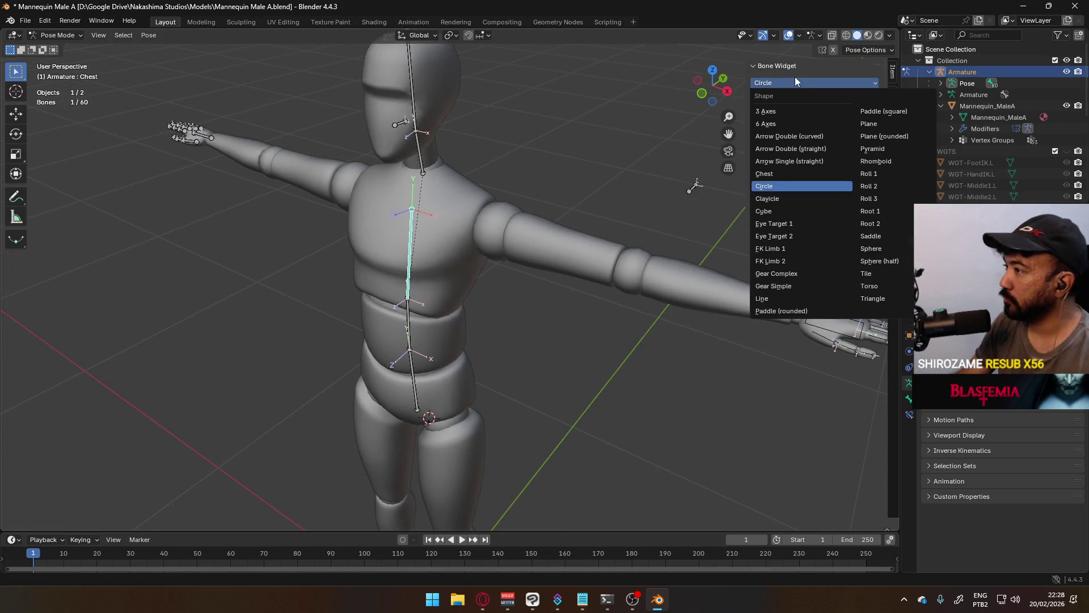
left_click(795, 80)
left_click(783, 81)
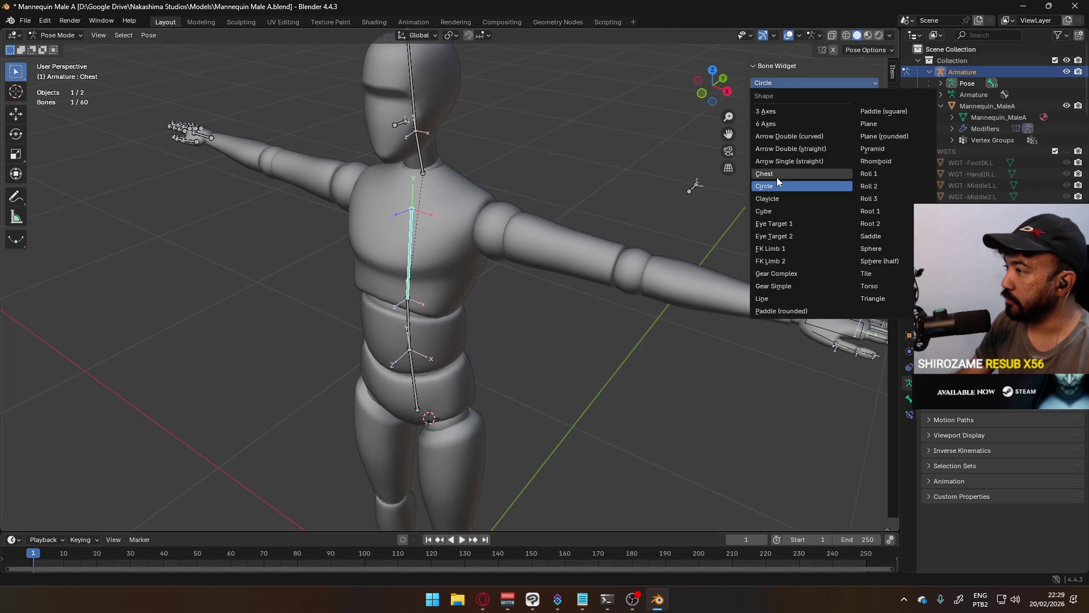
left_click(777, 177)
left_click(786, 95)
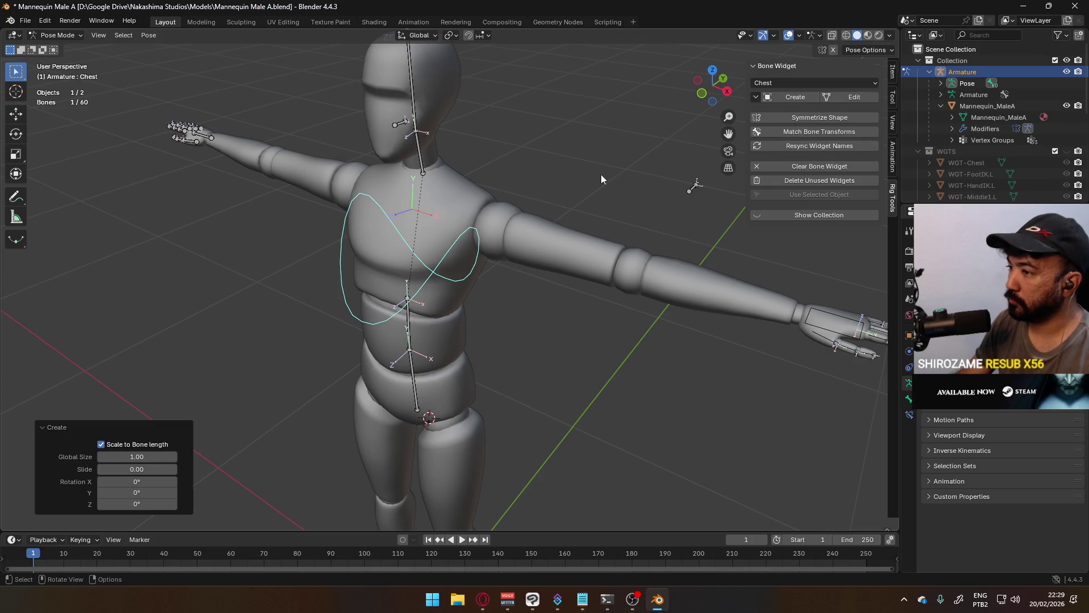
middle_click_drag(601, 174, 483, 223)
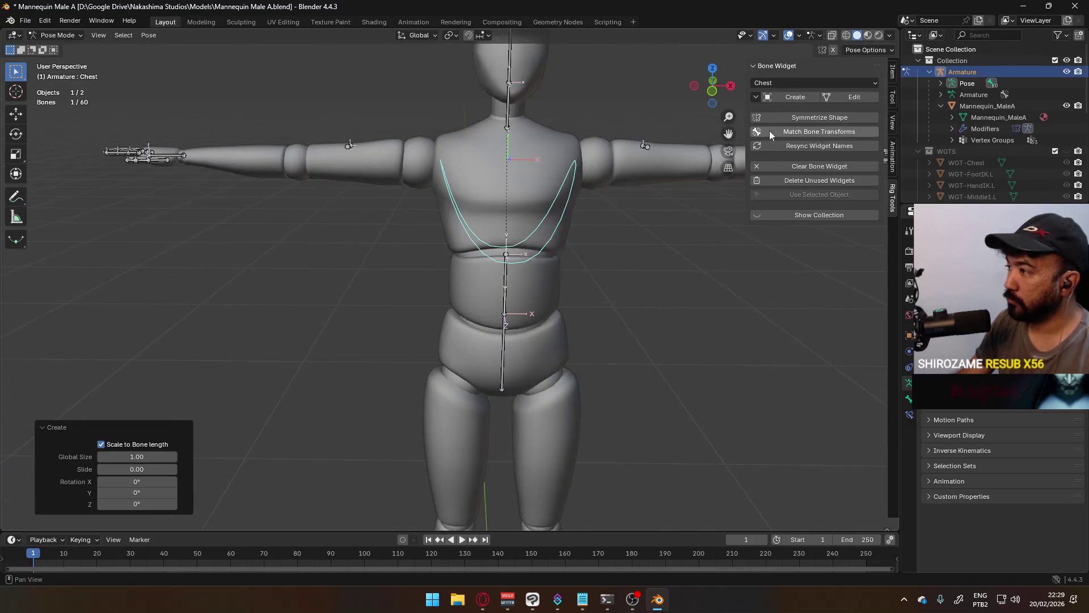
Step: Clear the chest widget, create a Torso-shaped one instead, and start adjusting its X rotation
left_click(809, 166)
left_click(798, 83)
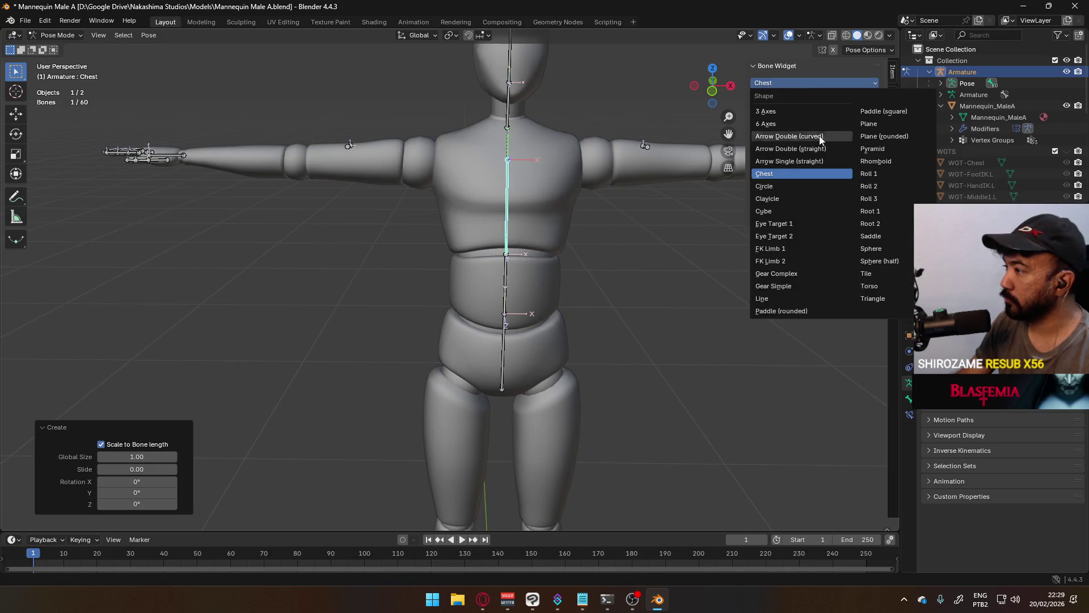
left_click(879, 266)
left_click(788, 99)
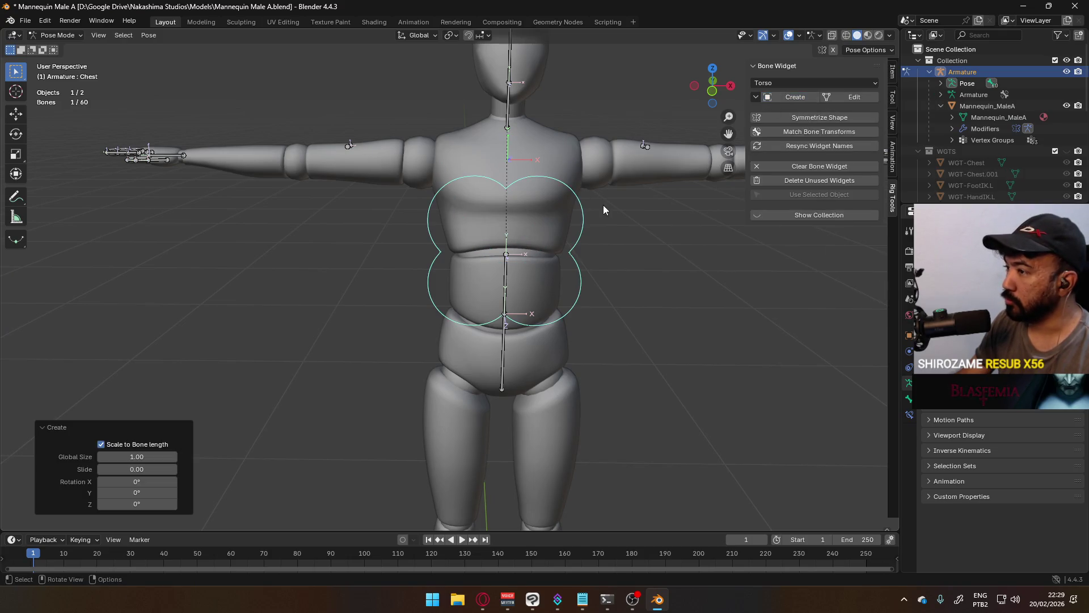
mouse_move(603, 204)
middle_mouse_down()
mouse_move(419, 188)
mouse_move(499, 210)
mouse_move(626, 205)
mouse_move(523, 198)
mouse_move(482, 182)
mouse_move(503, 200)
middle_mouse_up()
scroll(578, 218, "up", 2)
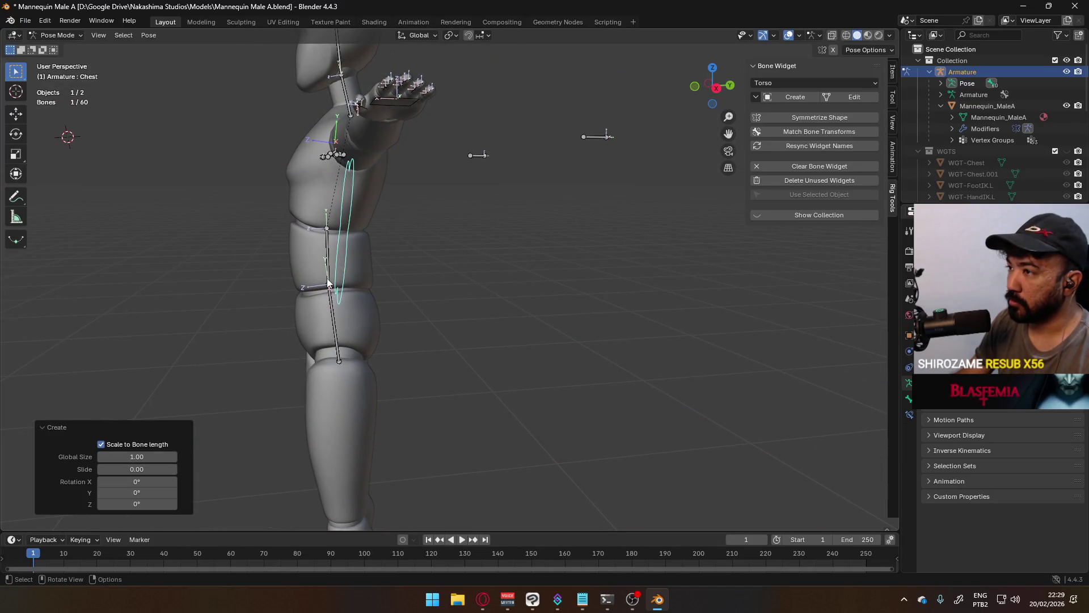
left_click(136, 481)
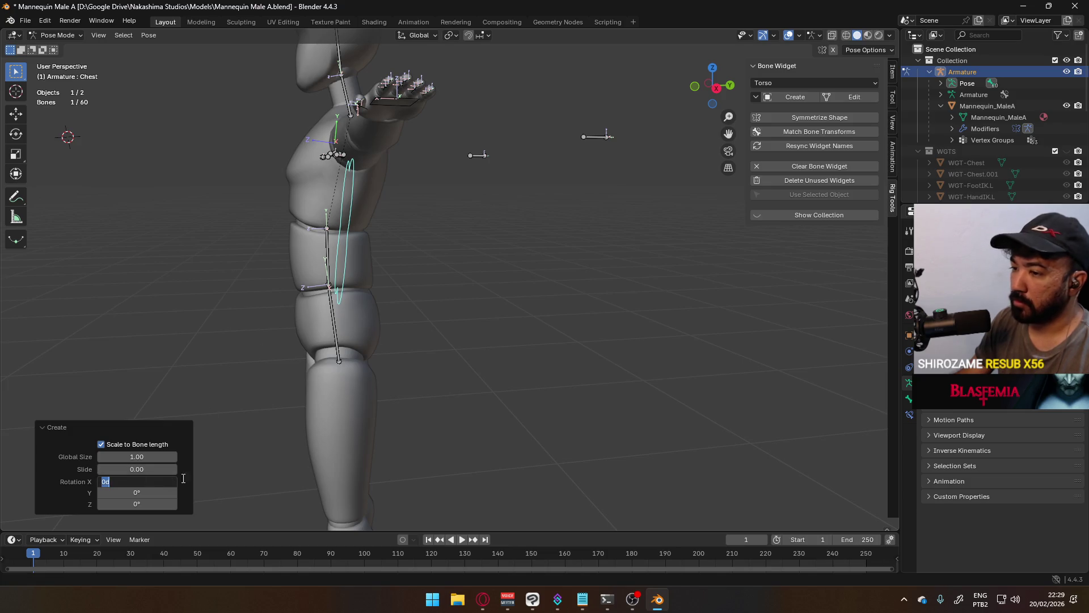
type("90")
Step: Set the torso widget's Rotation X to 90° and check it from front and side orthographic views
key("Return")
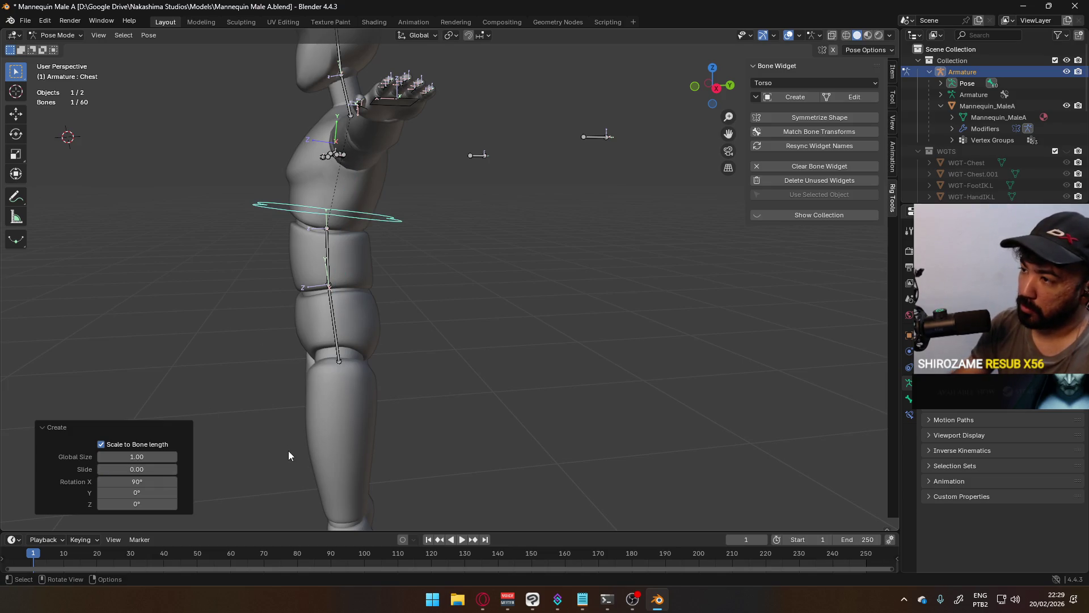
key("KP_1")
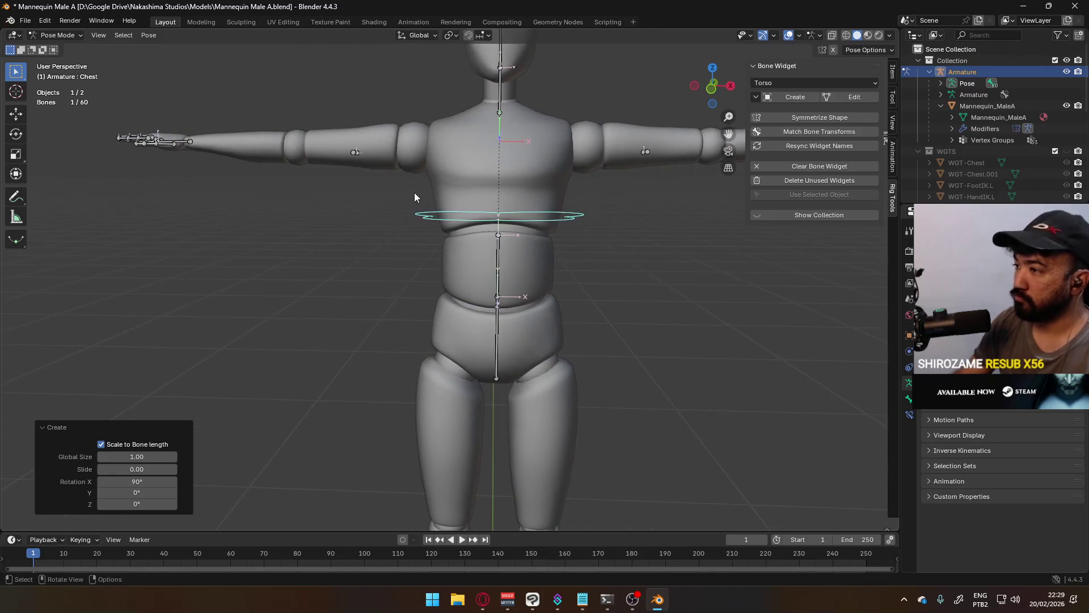
key("KP_5")
key("KP_3")
key("r")
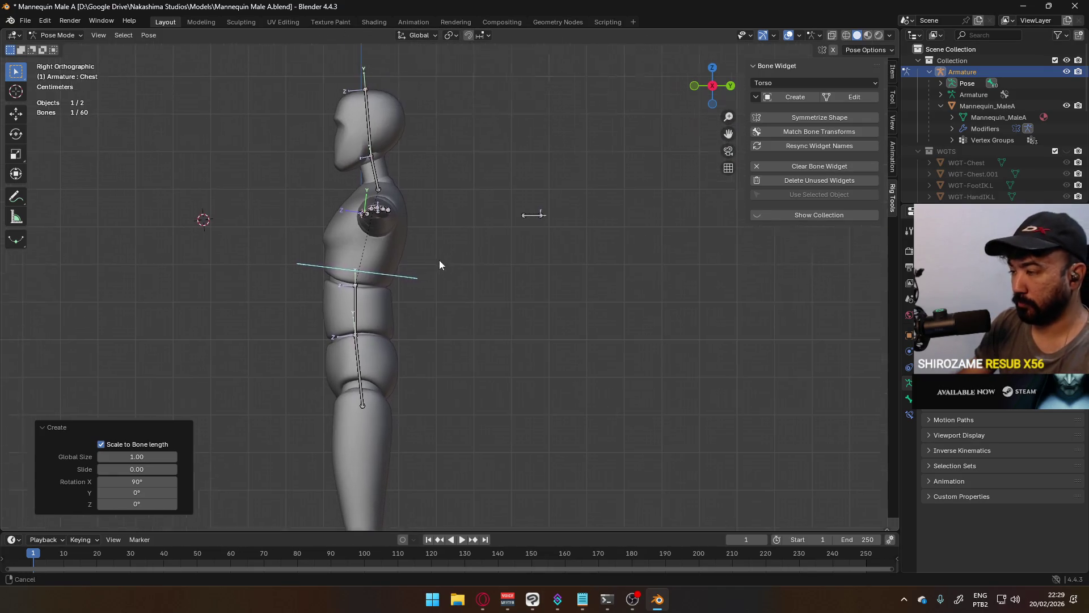
key("y")
key("y")
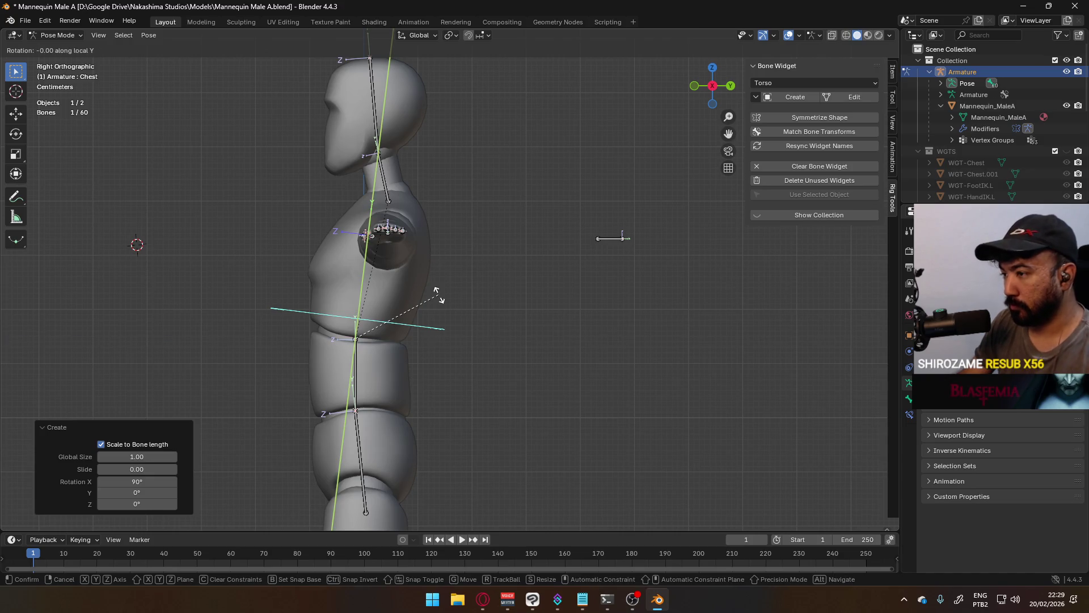
key("Escape")
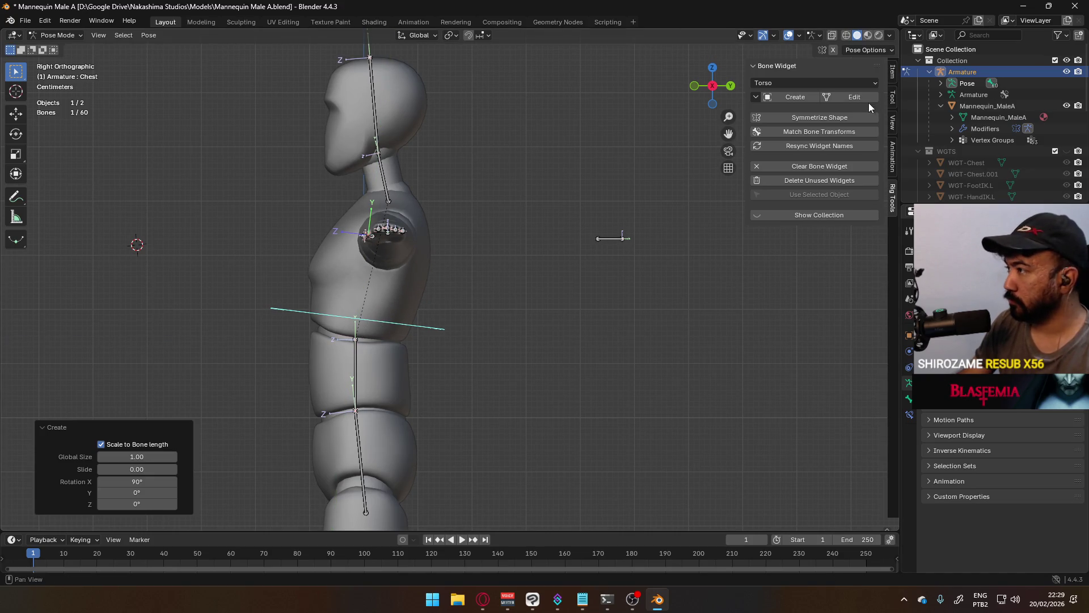
Step: Open the torso widget's shape for editing and start moving it along local Y
left_click(869, 101)
key("g")
key("y")
key("y")
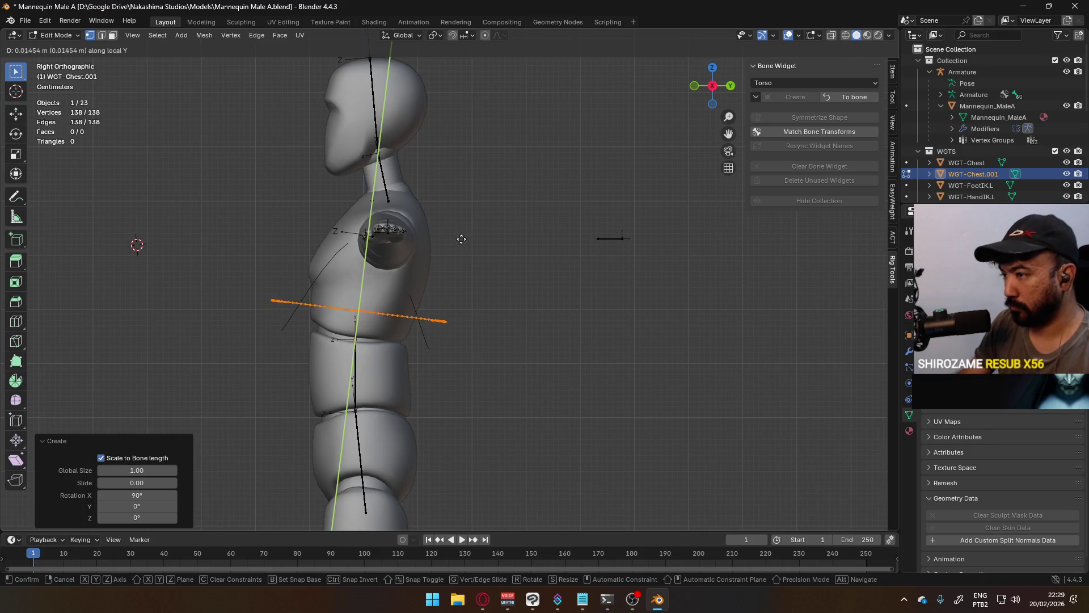
Step: Raise the torso ring about 0.094 m to chest height and review it from the front
left_click(474, 196)
mouse_move(468, 187)
middle_mouse_down()
mouse_move(499, 239)
mouse_move(493, 260)
mouse_move(386, 261)
middle_mouse_up()
mouse_move(419, 172)
middle_mouse_down()
mouse_move(597, 183)
mouse_move(575, 183)
middle_mouse_up()
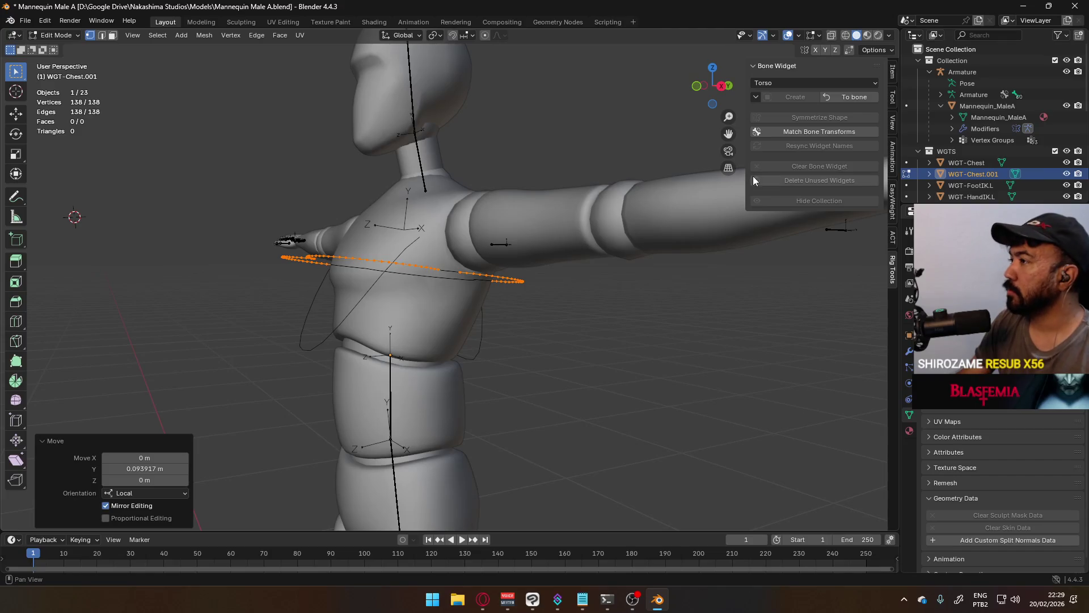
middle_click_drag(729, 176, 858, 125, "shift")
Step: Return to posing the Chest bone and clear its custom widget
left_click(853, 97)
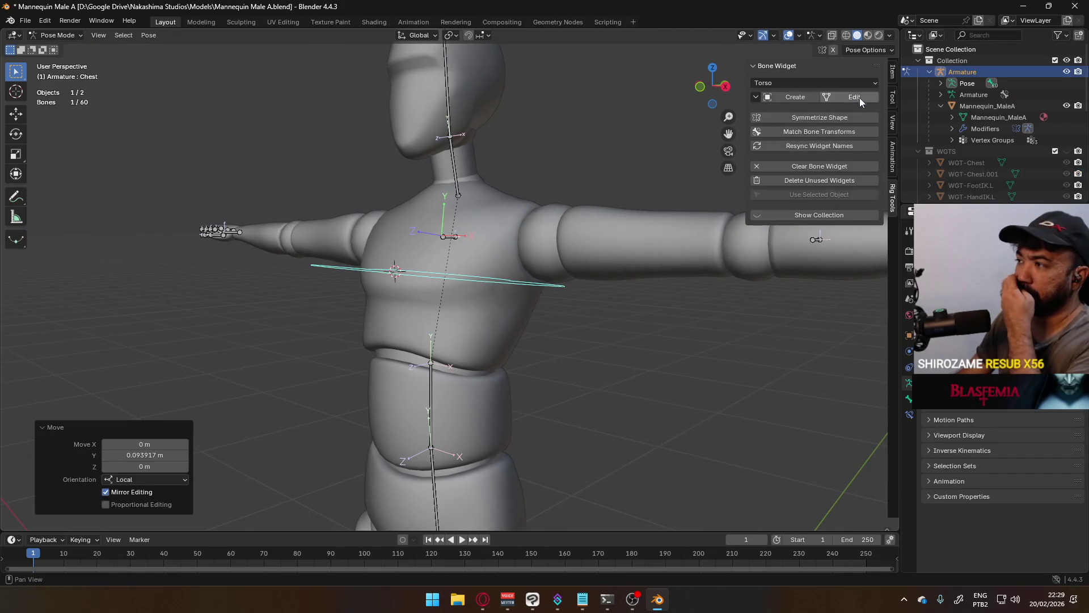
left_click(820, 169)
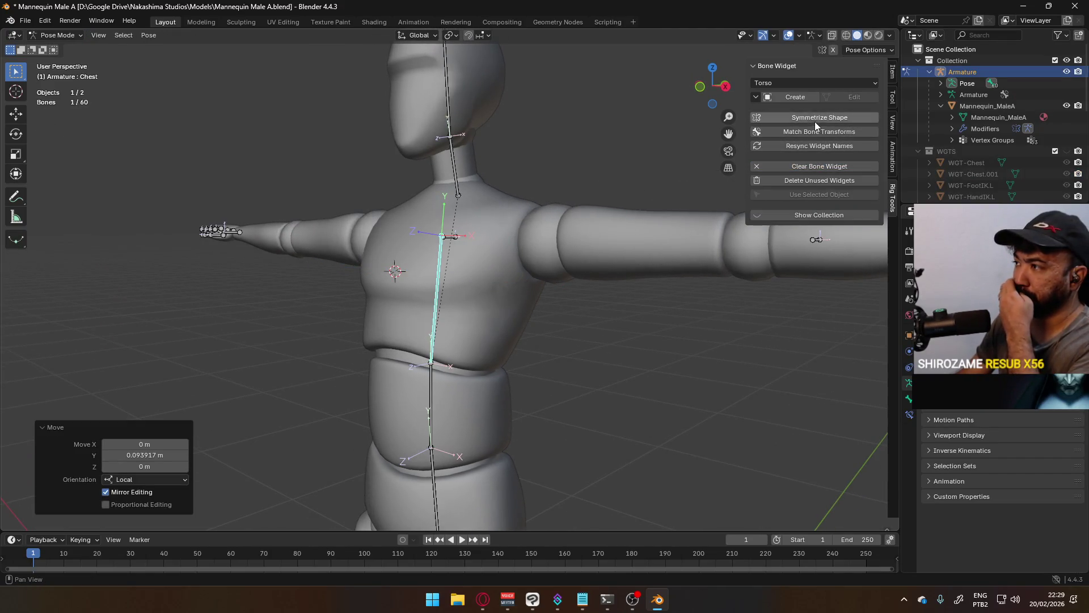
left_click(806, 85)
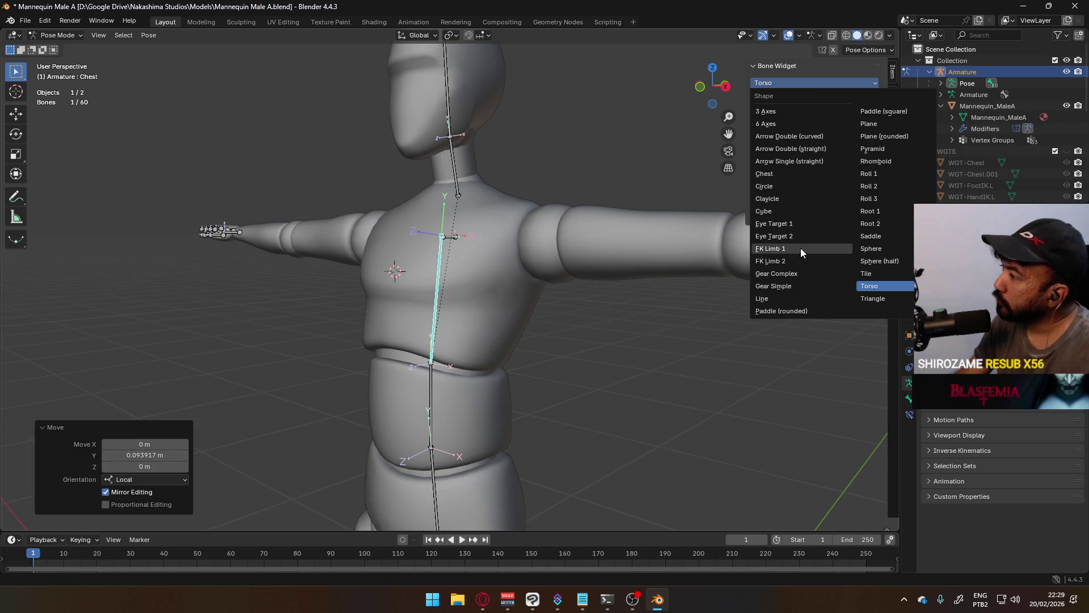
Step: Create a Chest-shaped widget on the chest bone and reset its X rotation
left_click(766, 174)
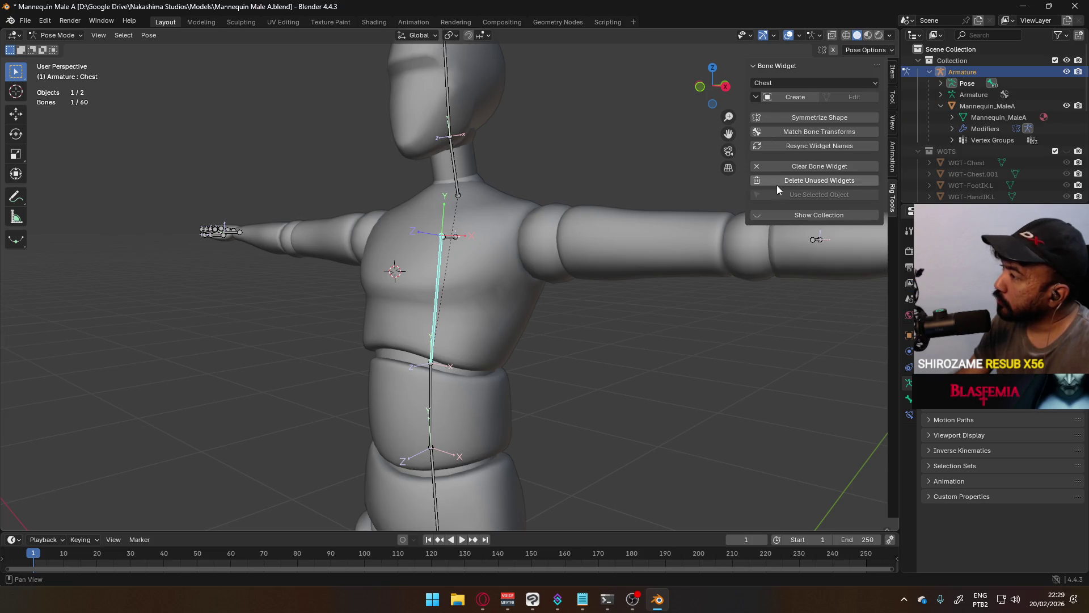
left_click(799, 98)
left_click(136, 480)
type("90d")
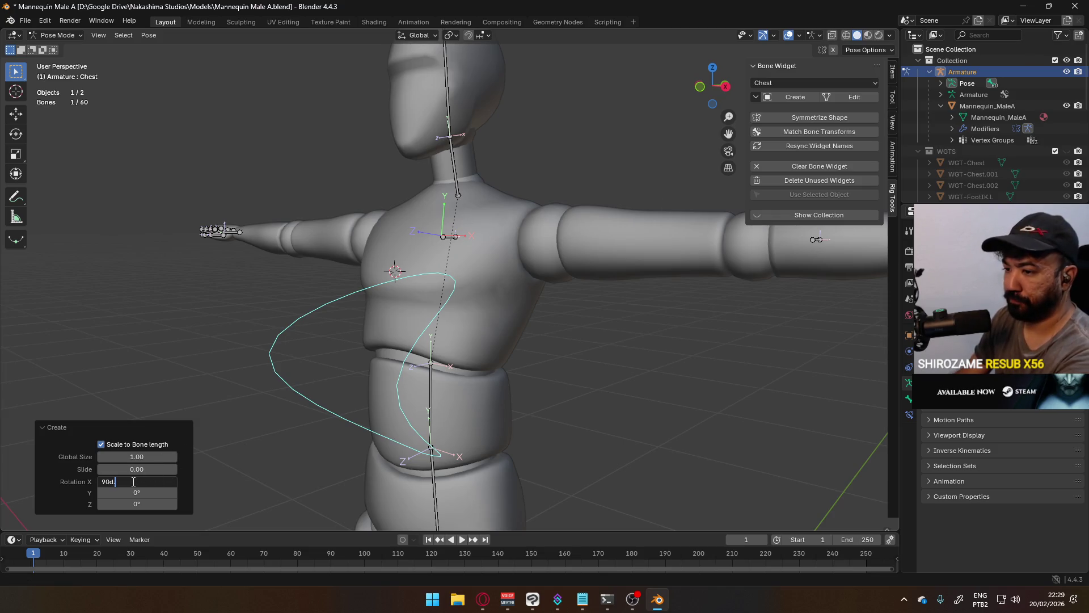
key("Return")
Step: From a right-side view, edit the new chest widget and start moving its curve up
mouse_move(545, 329)
middle_mouse_down()
mouse_move(493, 316)
mouse_move(472, 331)
middle_mouse_up()
key("KP_3")
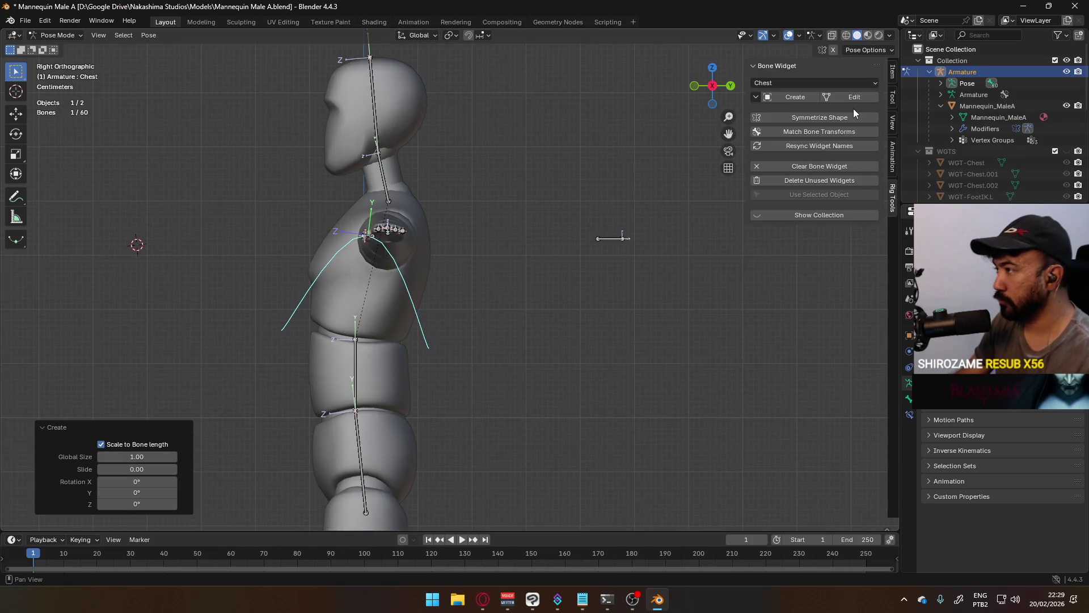
left_click(853, 98)
key("g")
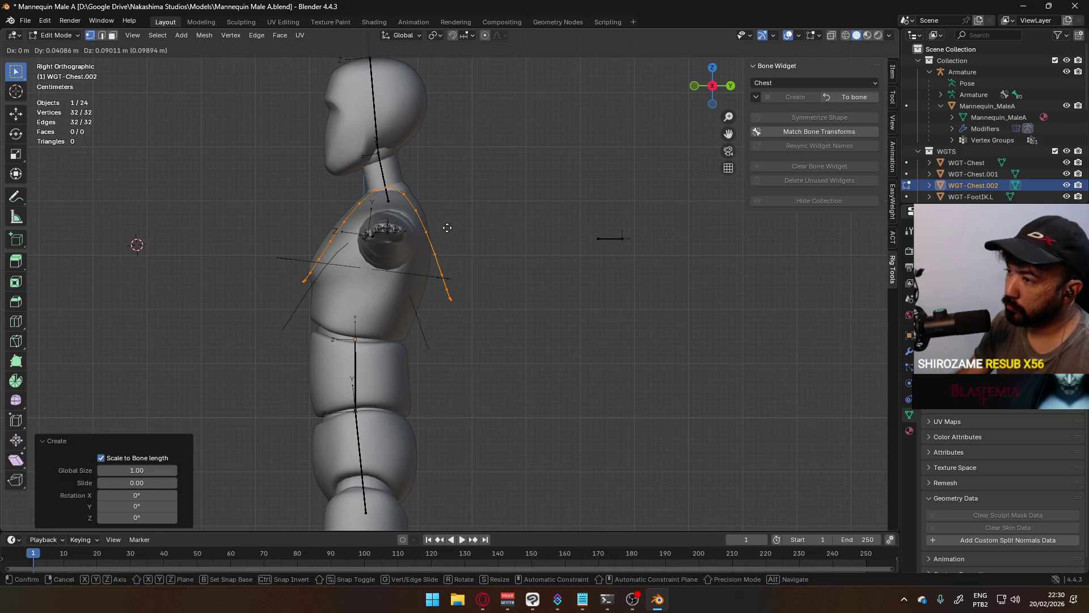
Step: Settle the raised chest curve, return to object mode and select the old WGT-Chest curve
left_click(446, 228)
mouse_move(447, 227)
middle_mouse_down()
mouse_move(449, 271)
mouse_move(448, 260)
middle_mouse_up()
left_click(56, 34)
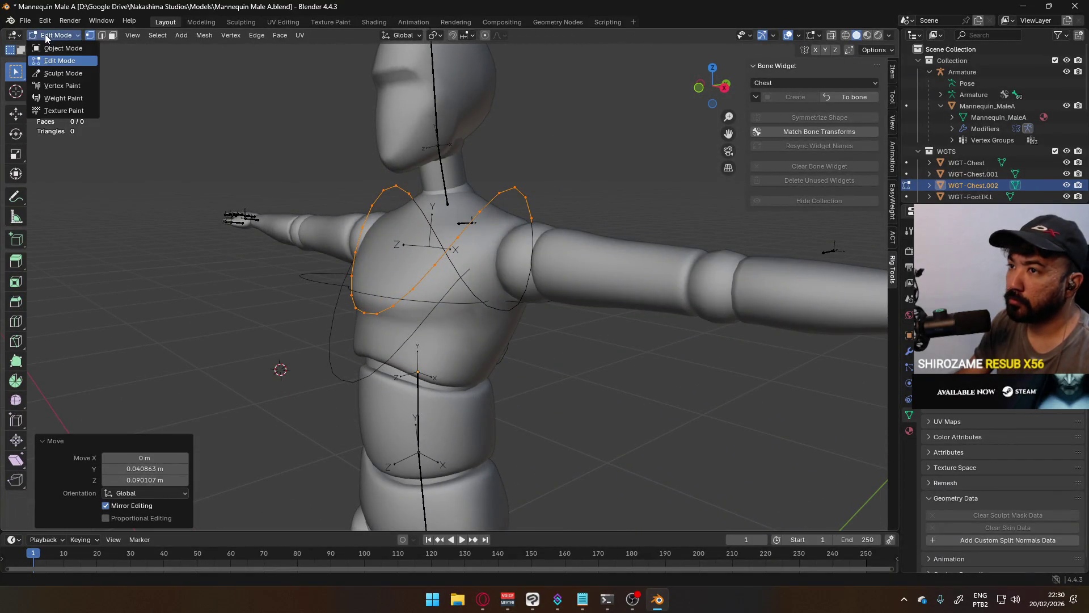
left_click(334, 301)
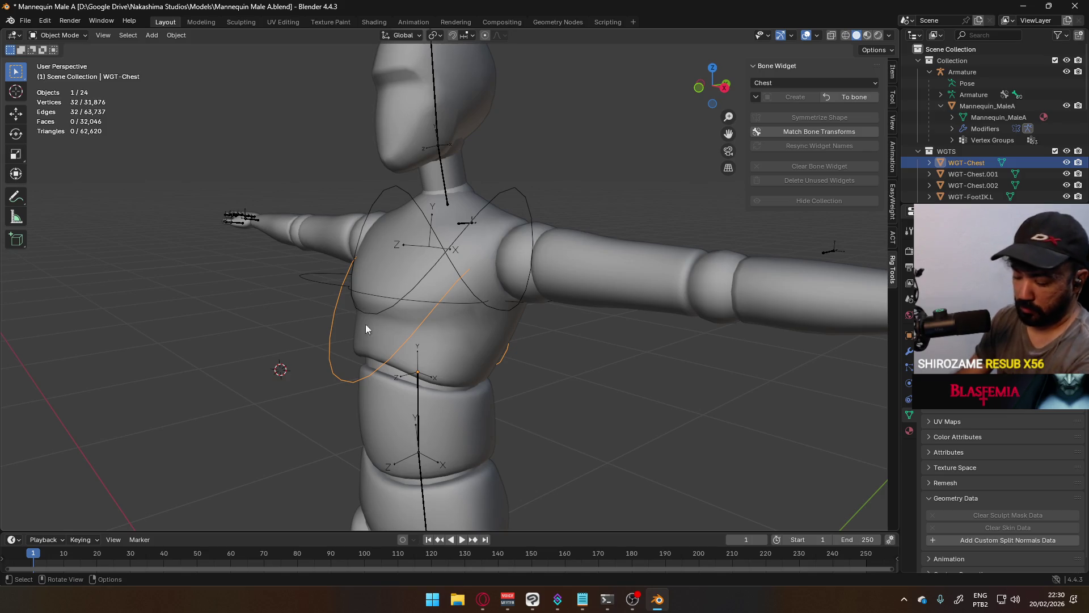
Step: Preview the animation briefly, then delete the unused WGT-Chest and WGT-Chest.001 widgets
key("space")
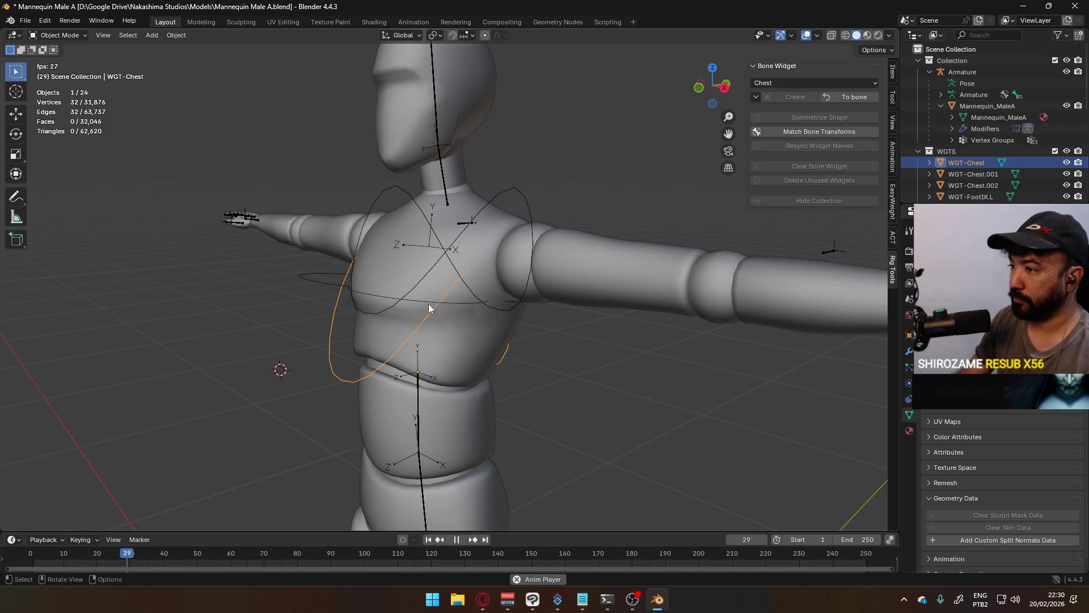
key("Escape")
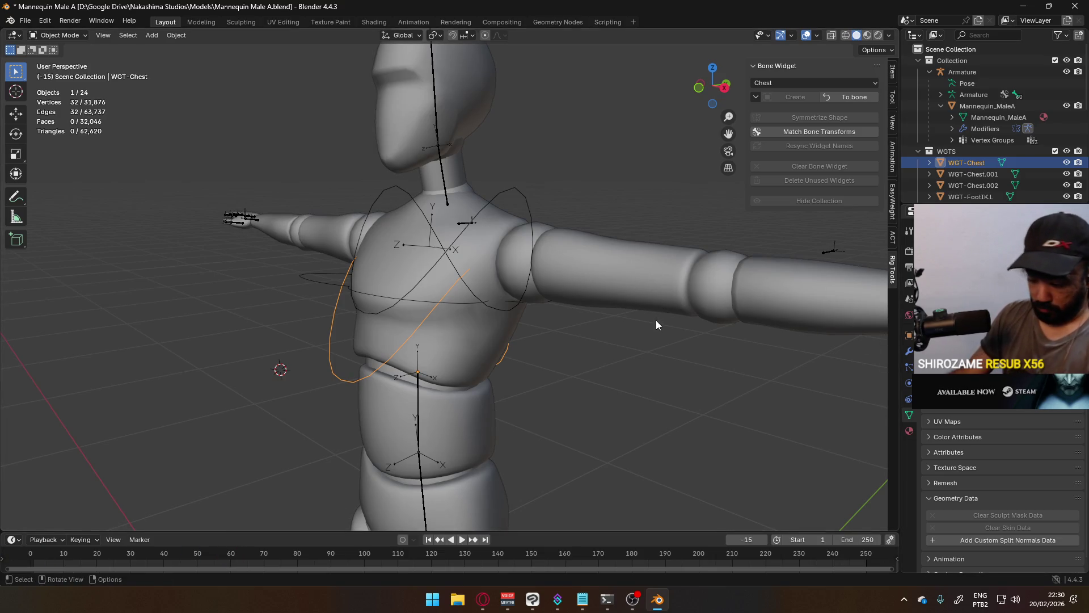
key("Delete")
left_click(422, 296)
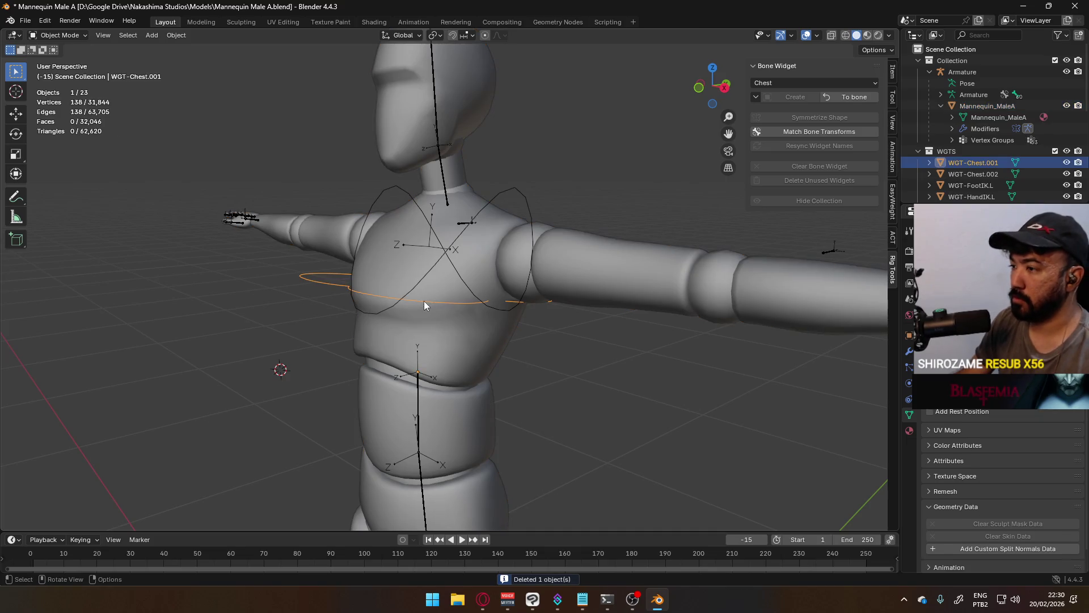
key("Delete")
Step: From a front view, select the armature and put it into pose mode
mouse_move(424, 301)
middle_mouse_down()
mouse_move(444, 283)
mouse_move(434, 293)
middle_mouse_up()
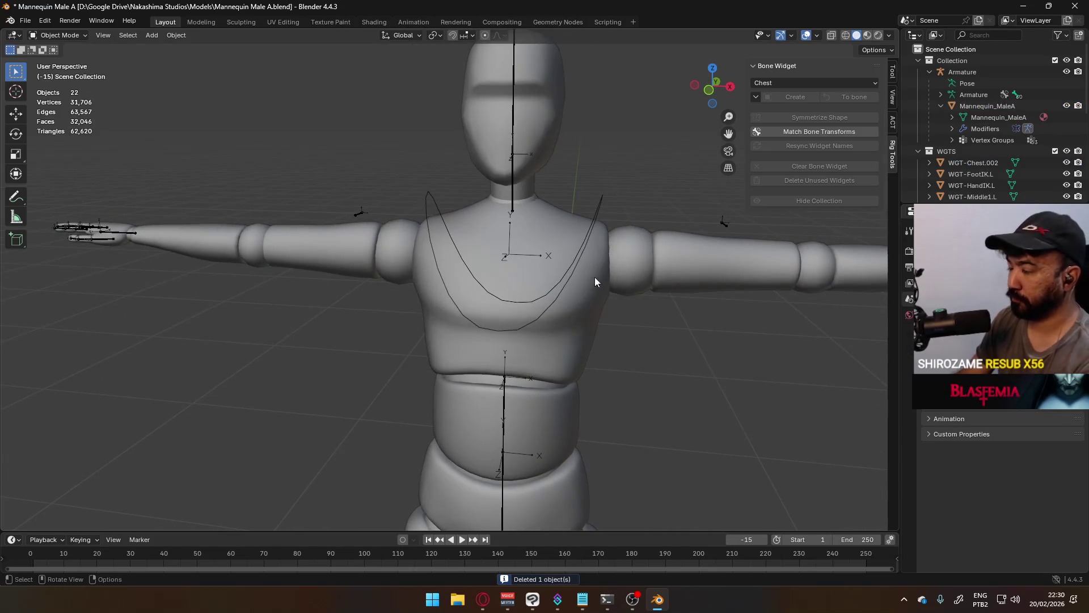
key("KP_1")
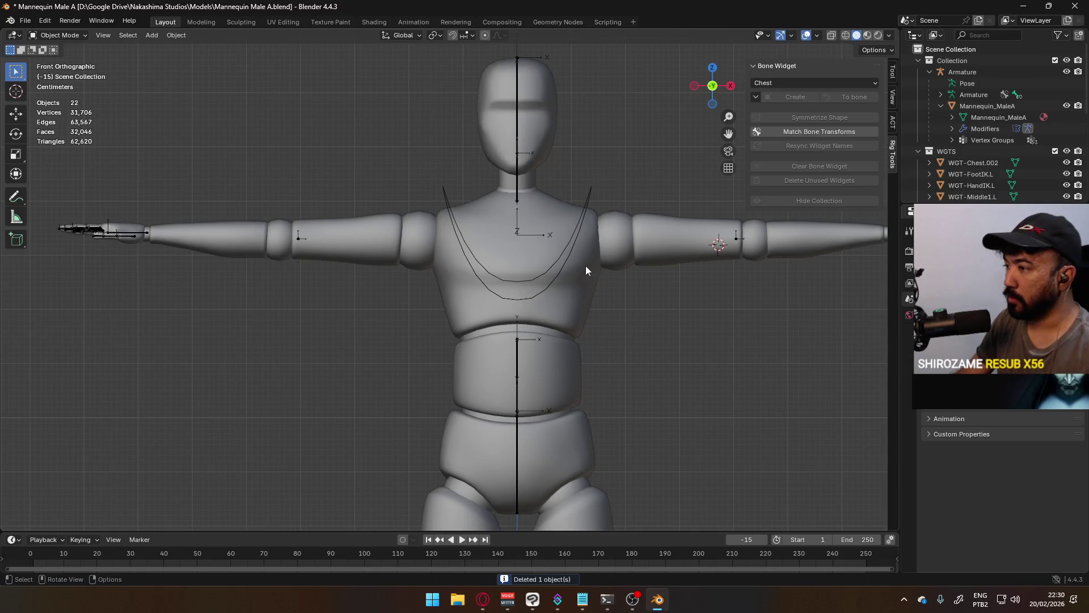
left_click(579, 262)
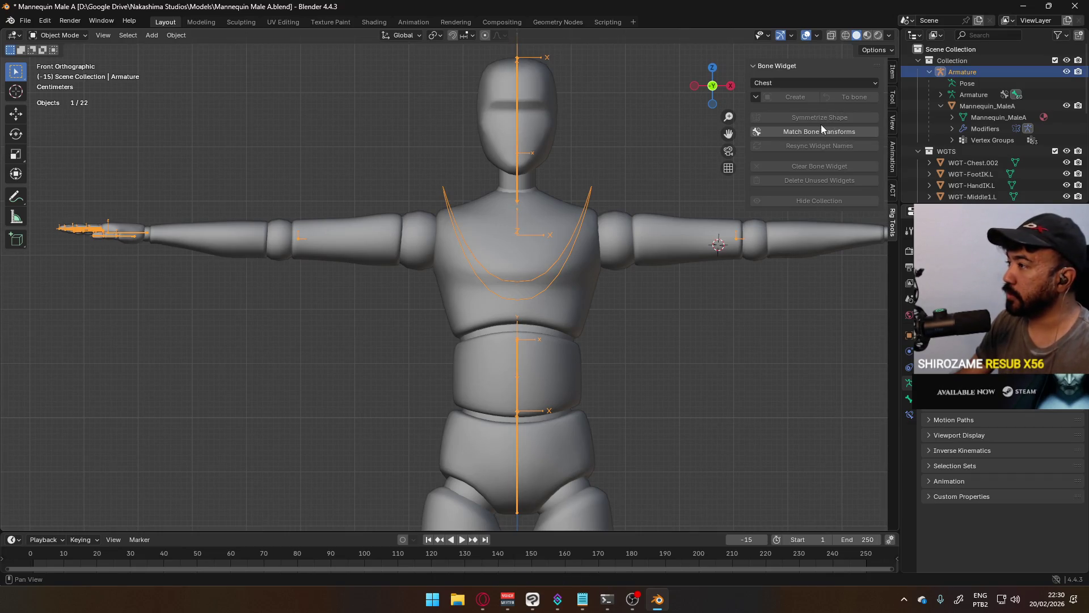
key("Tab")
key("Tab")
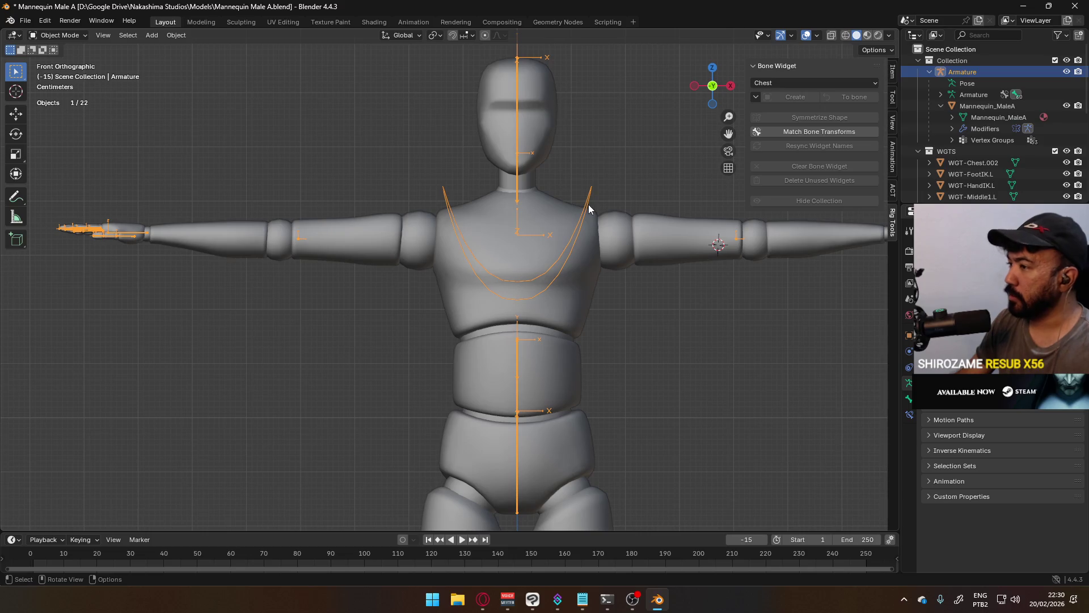
left_click(78, 38)
left_click(77, 76)
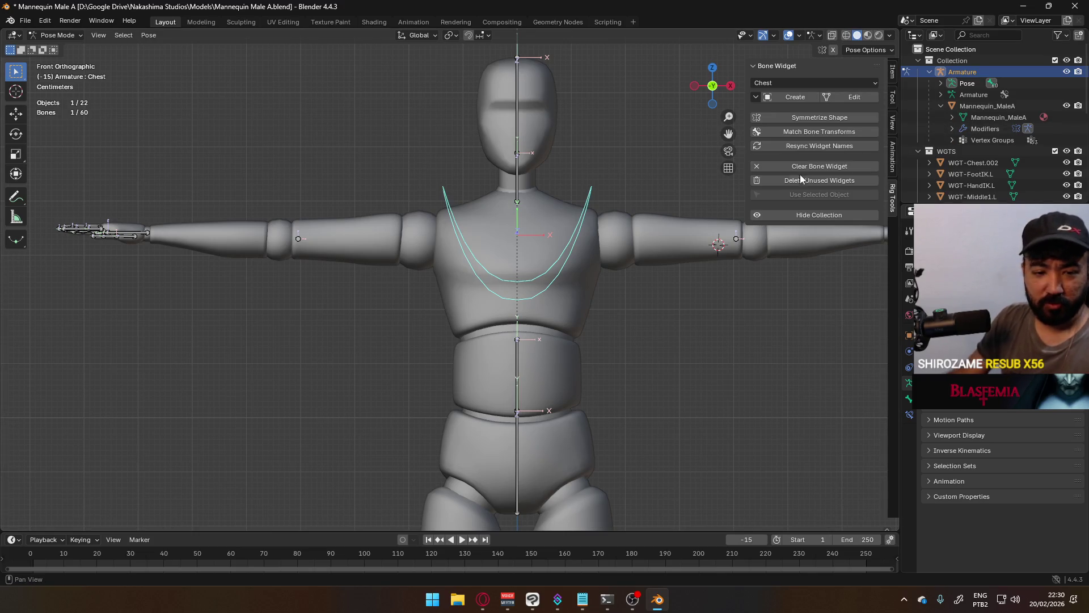
Step: Edit the chest widget and lower its curve along the local Y axis
left_click(869, 98)
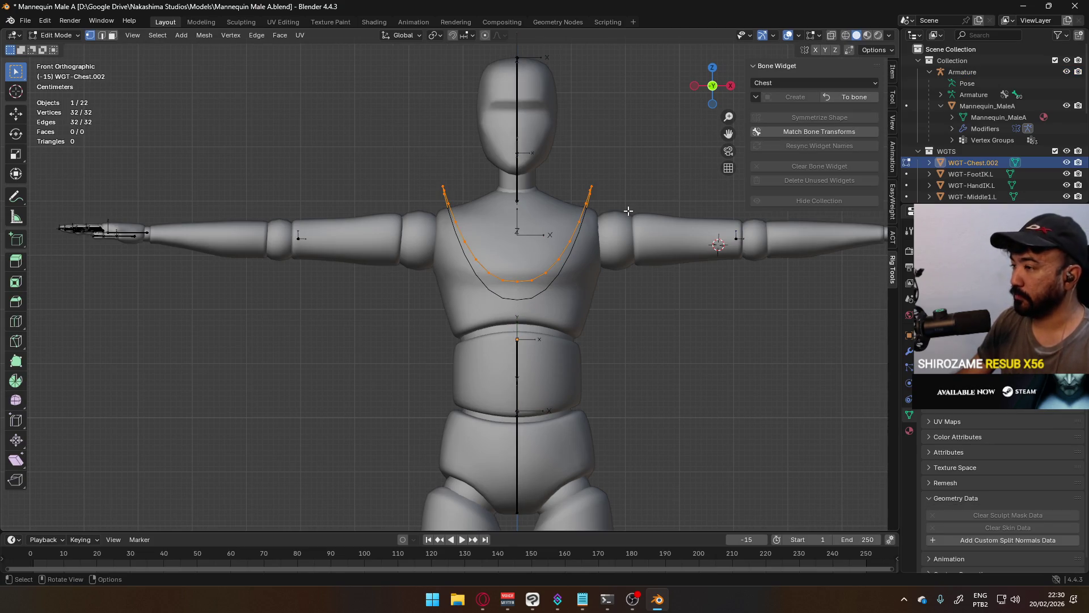
key("g")
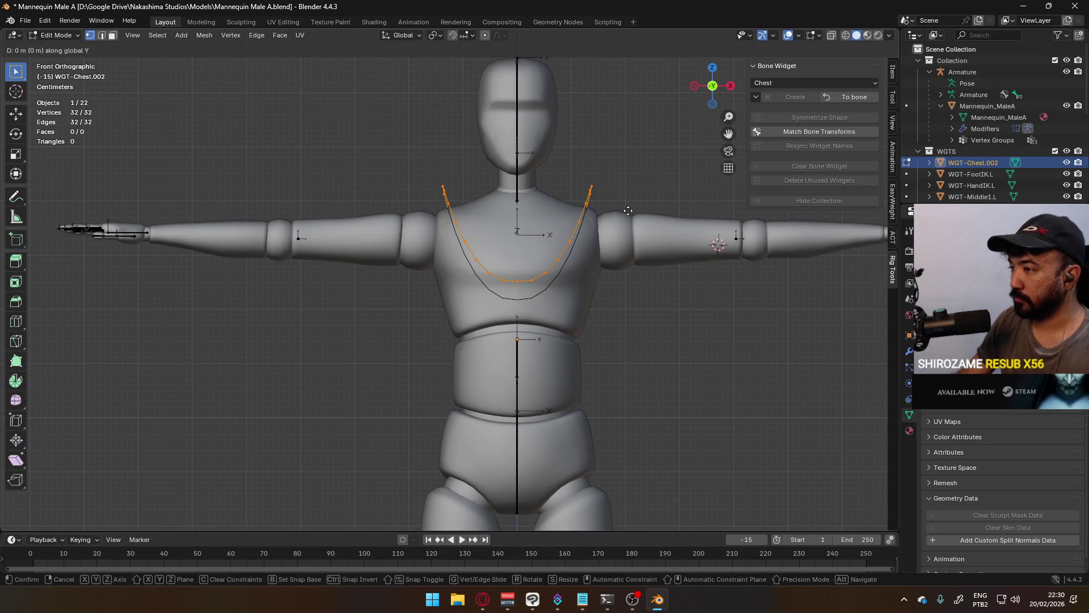
key("y")
key("y")
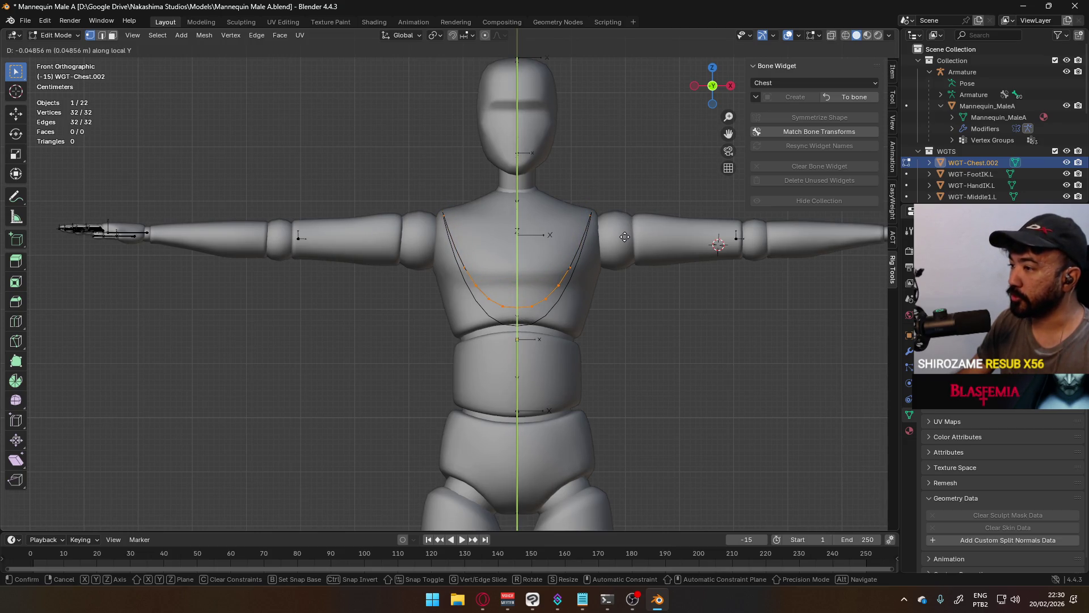
left_click(625, 237)
Step: From a right-side view, nudge the chest curve about 0.014 m along Z
middle_click_drag(676, 280, 624, 335)
key("KP_3")
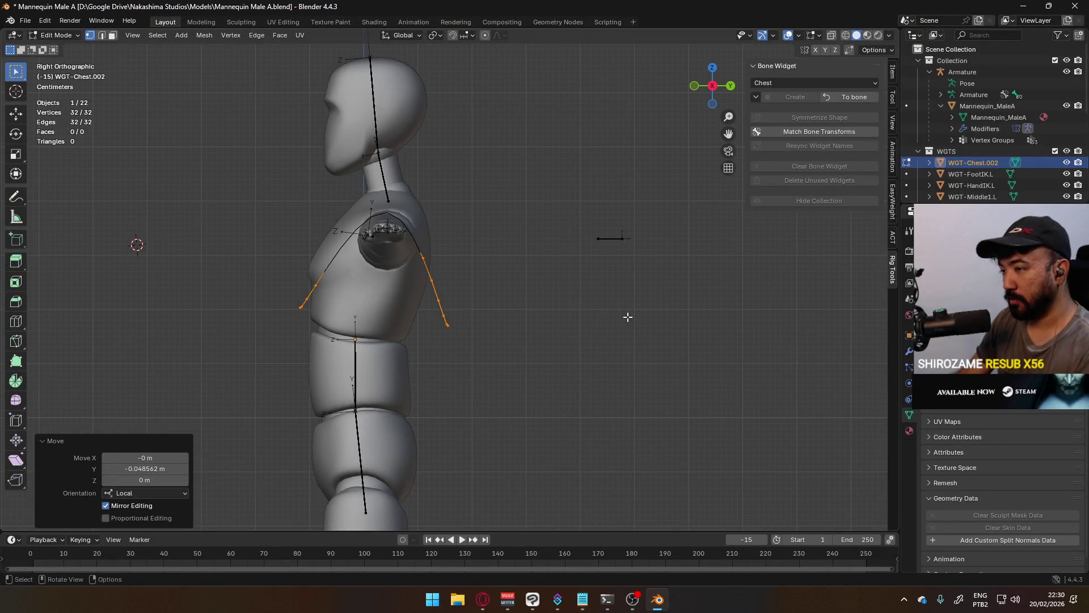
key("g")
key("y")
key("y")
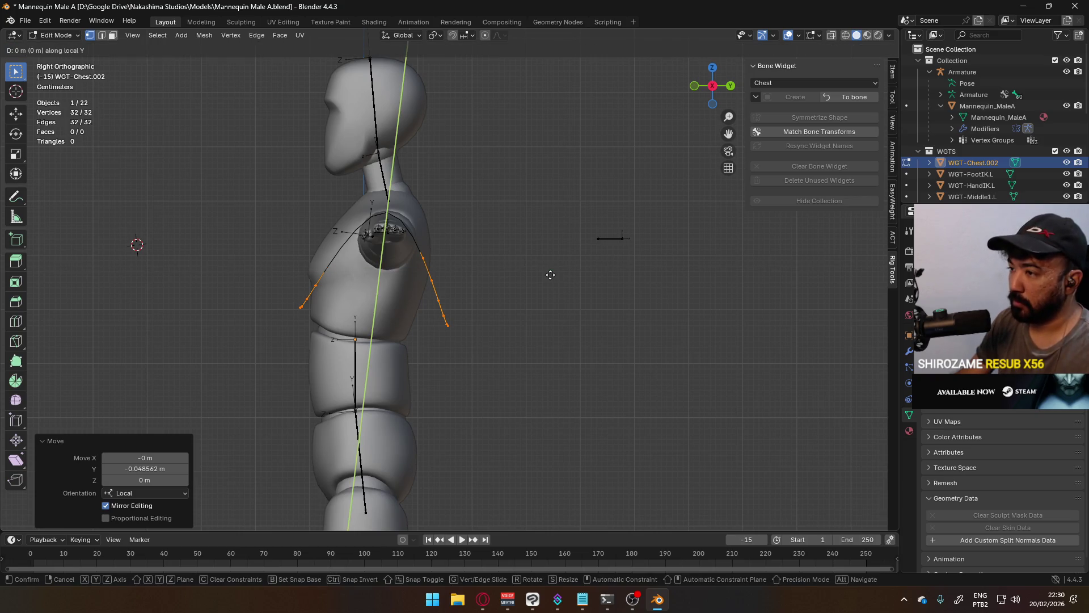
key("y")
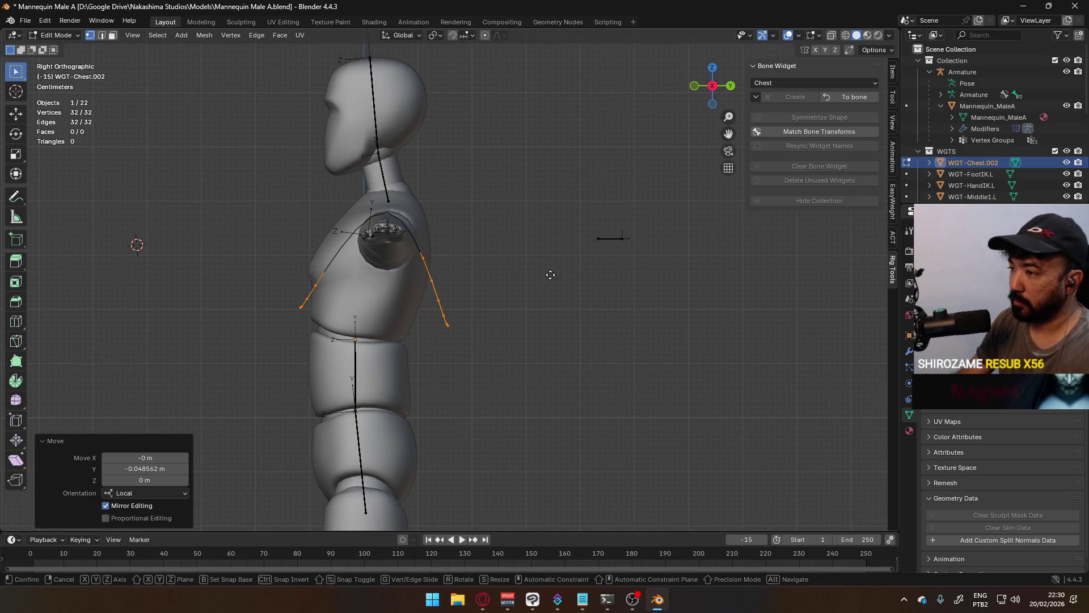
key("z")
key("z")
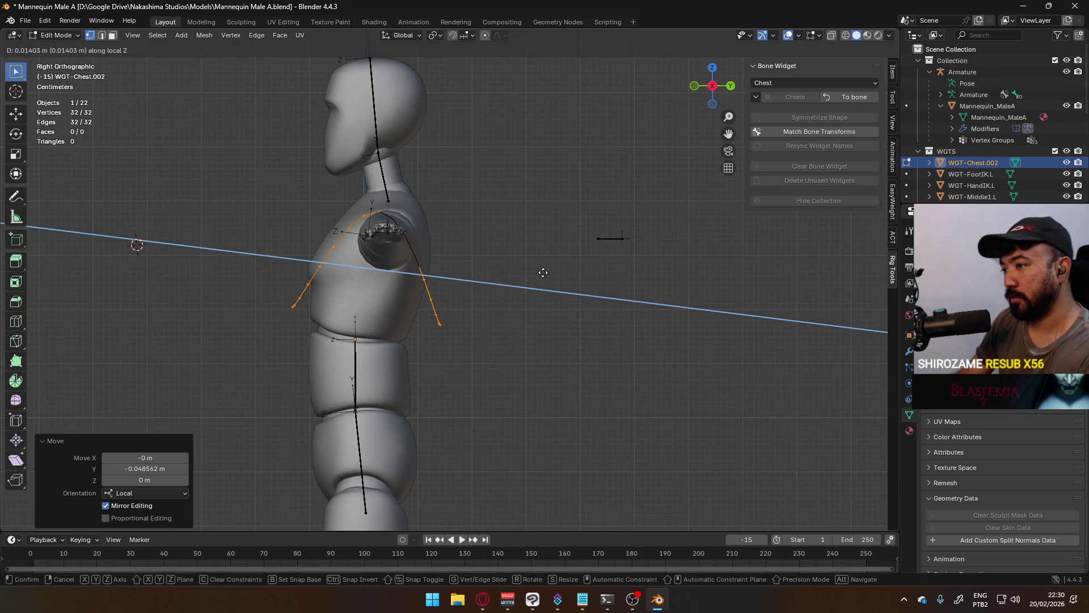
left_click(543, 271)
Step: Check the result from the front, leave widget editing and select the armature
key("KP_1")
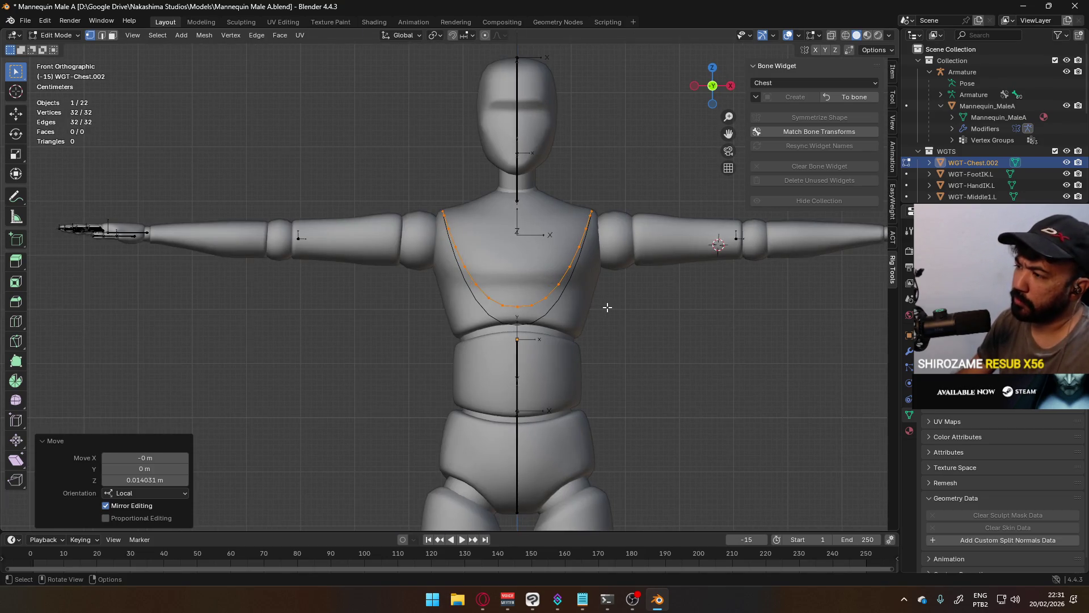
middle_click_drag(606, 307, 572, 366)
left_click(483, 394)
key("Tab")
left_click(490, 389)
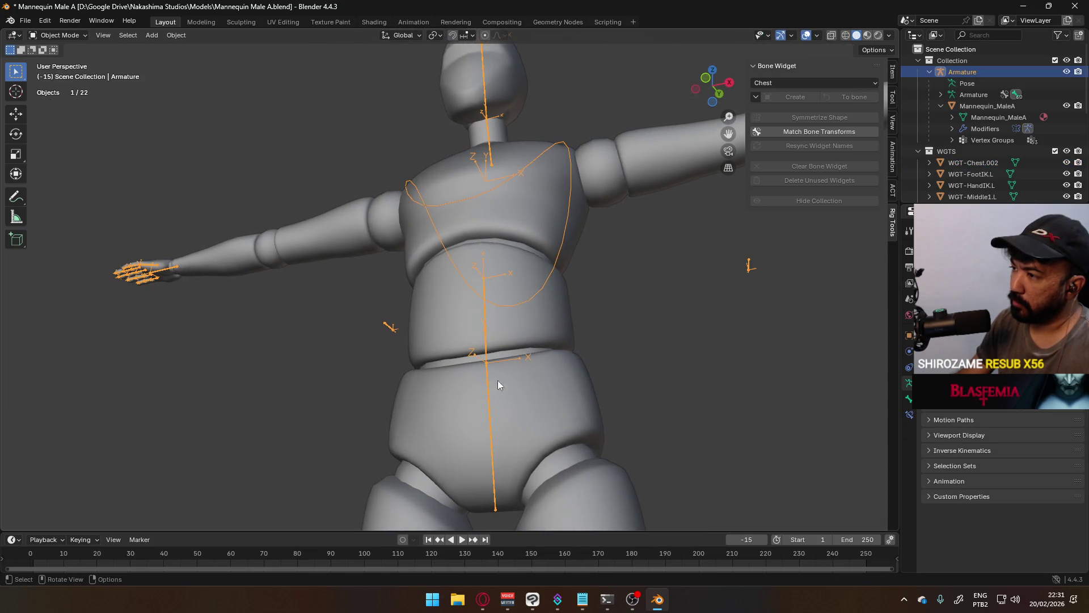
Step: With Clavicle chosen as the shape, enter pose mode and create a widget on the Hips bone
left_click(781, 82)
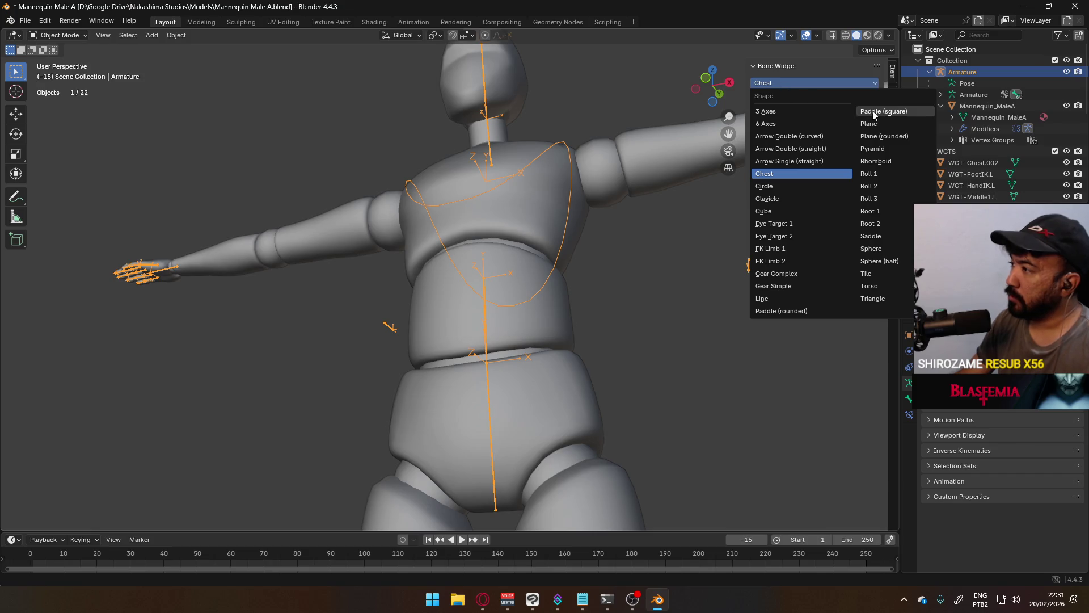
left_click(767, 200)
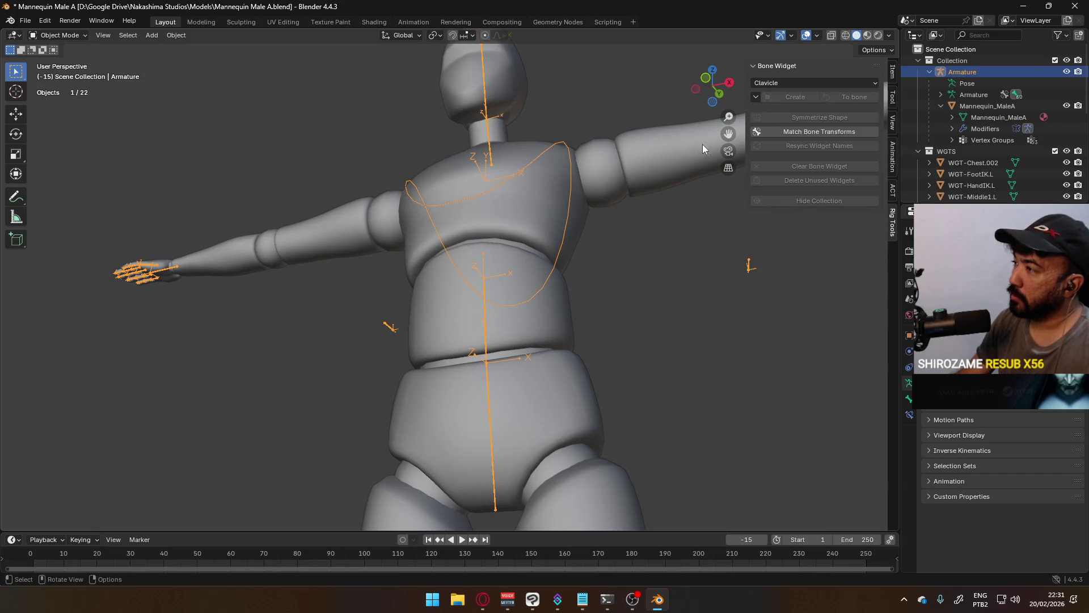
left_click(61, 34)
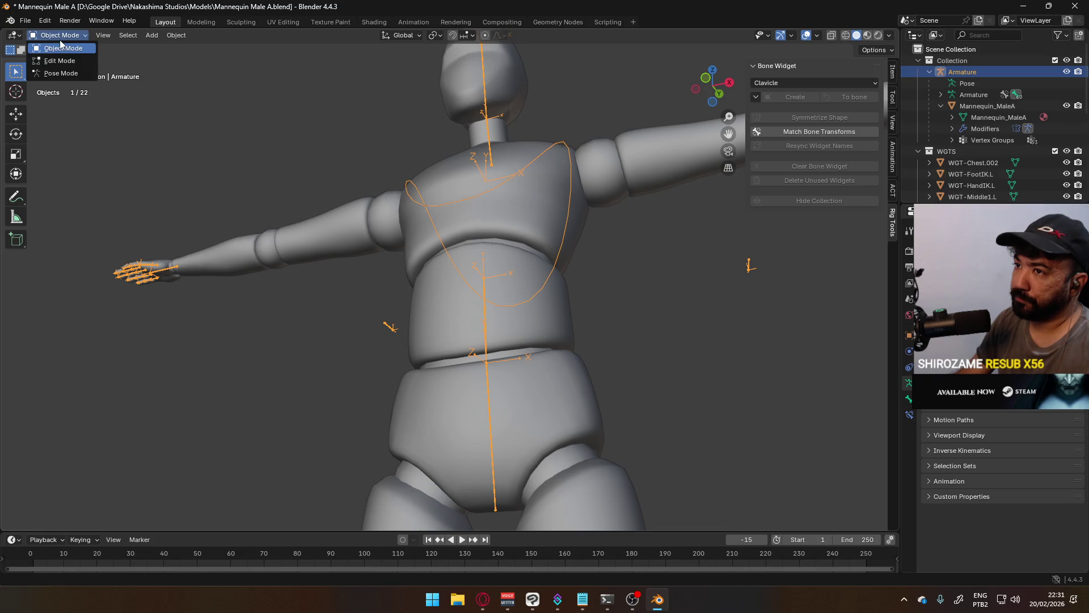
left_click(69, 73)
left_click(477, 361)
left_click(801, 98)
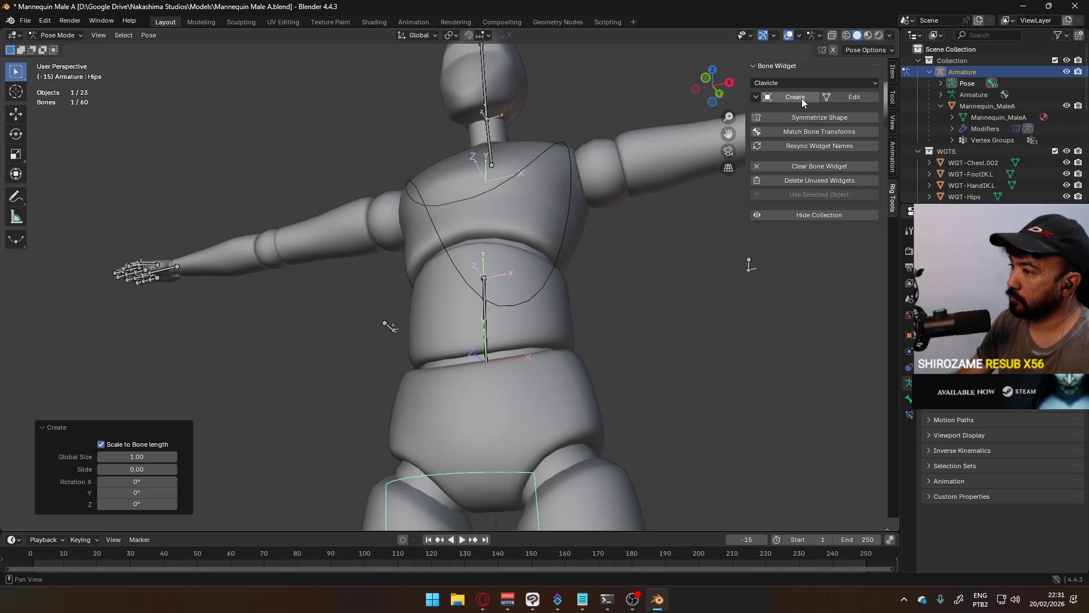
scroll(600, 345, "down", 5)
scroll(562, 340, "up", 2)
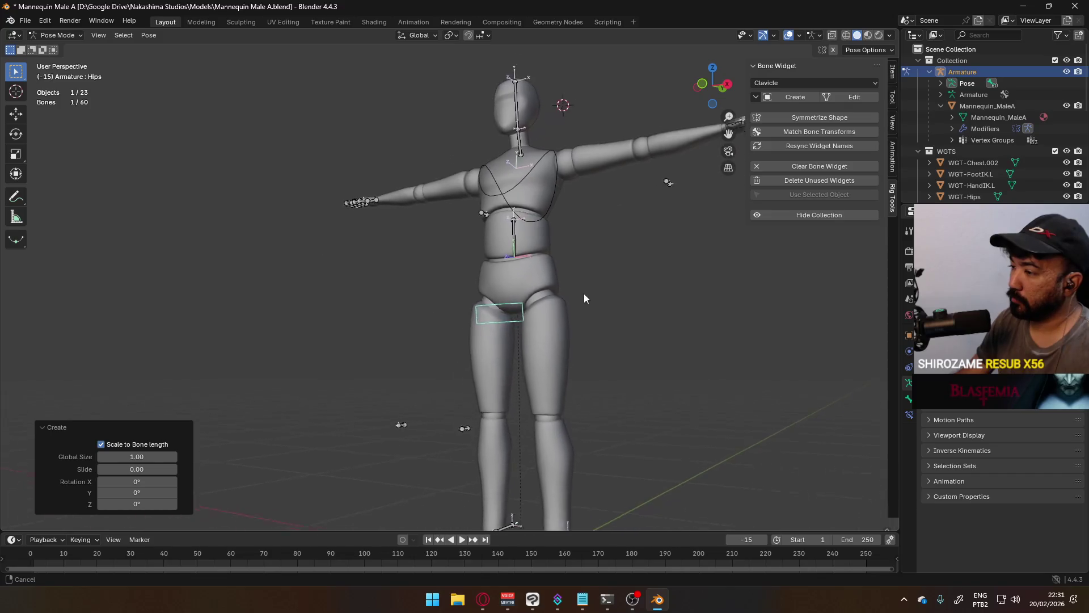
scroll(583, 293, "down", 3)
Step: Clear the Hips bone's custom widget and delete widget objects no bone uses
mouse_move(602, 194)
middle_mouse_down()
mouse_move(514, 294)
mouse_move(638, 221)
middle_mouse_up()
middle_click_drag(639, 221, 771, 154, "shift")
left_click(812, 165)
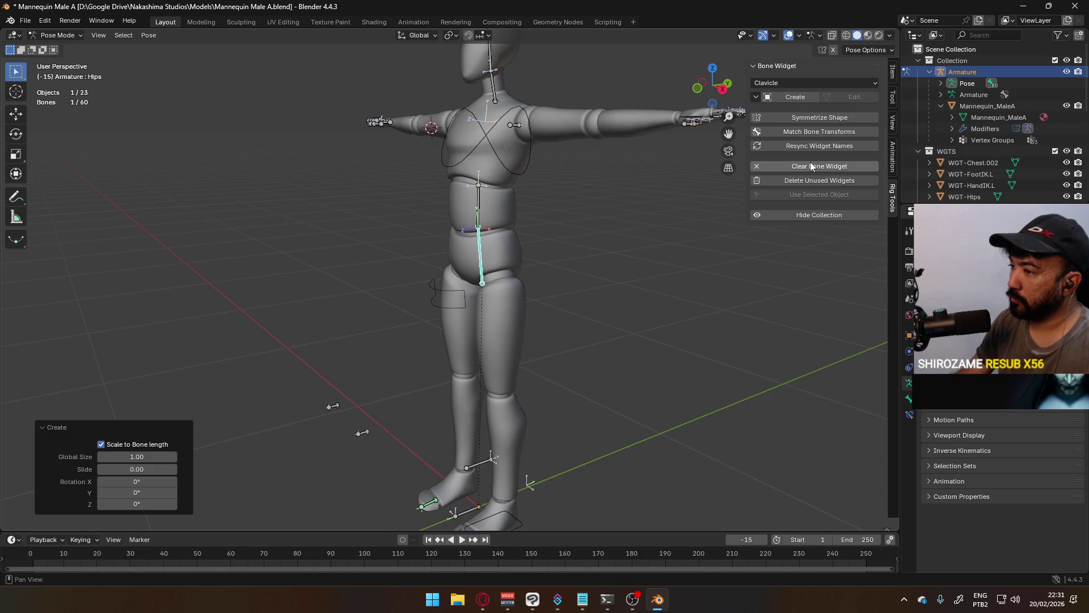
left_click(808, 181)
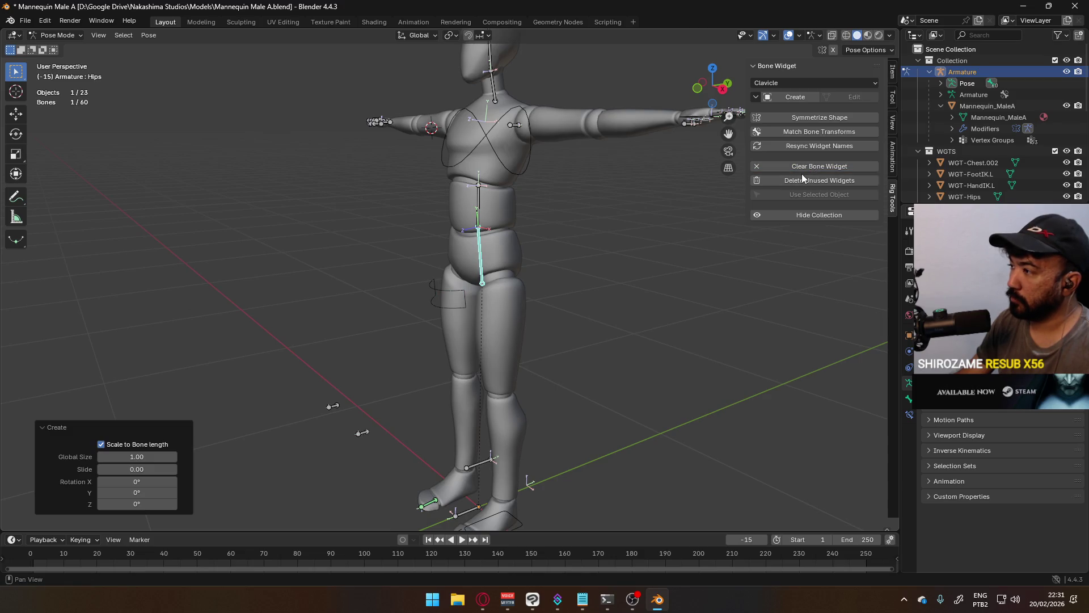
Step: Delete the leftover WGT-Hips object and select the armature again
left_click(438, 292)
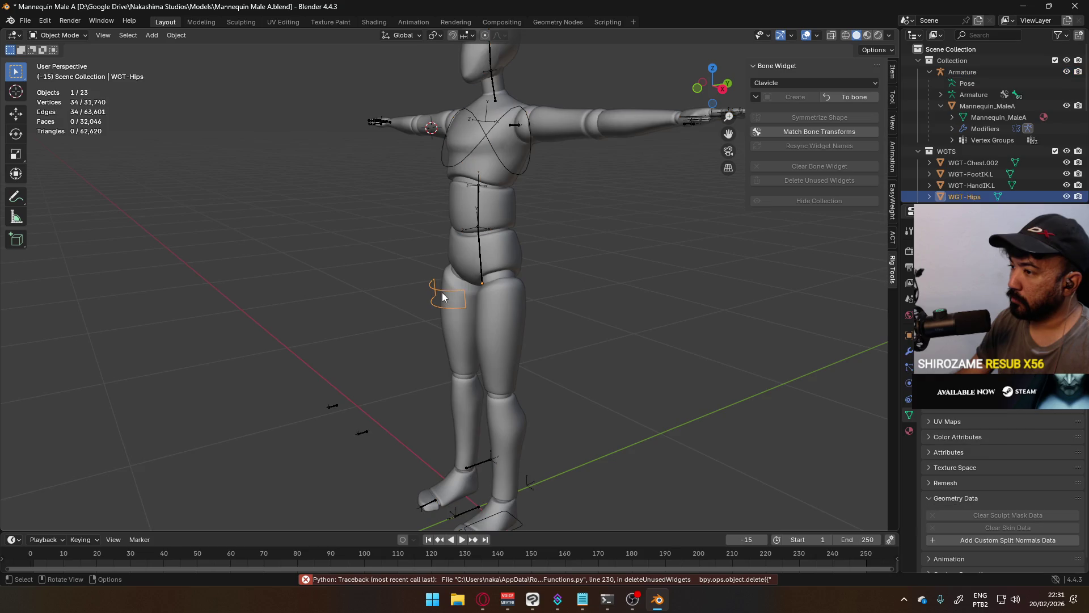
key("Delete")
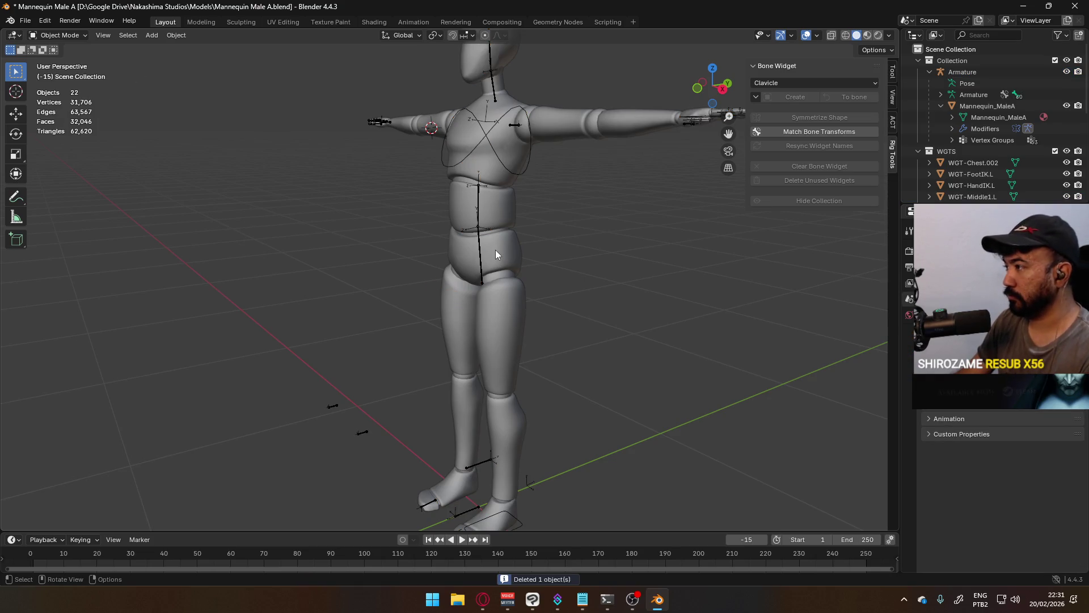
left_click(486, 239)
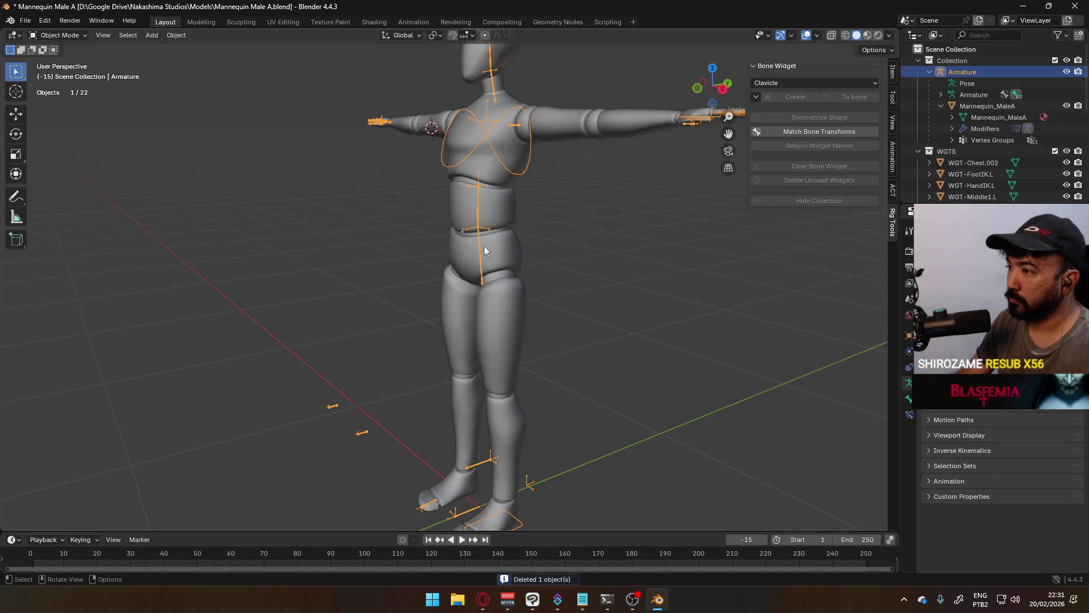
left_click(789, 83)
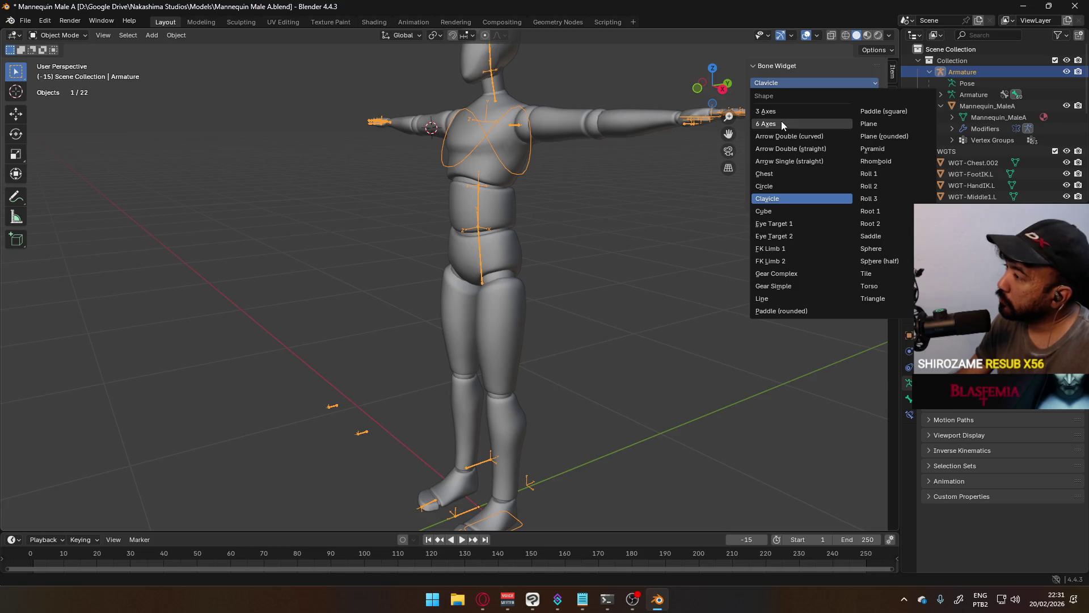
Step: In pose mode, give the Spine bone a Torso widget rotated 90° on X
left_click(901, 287)
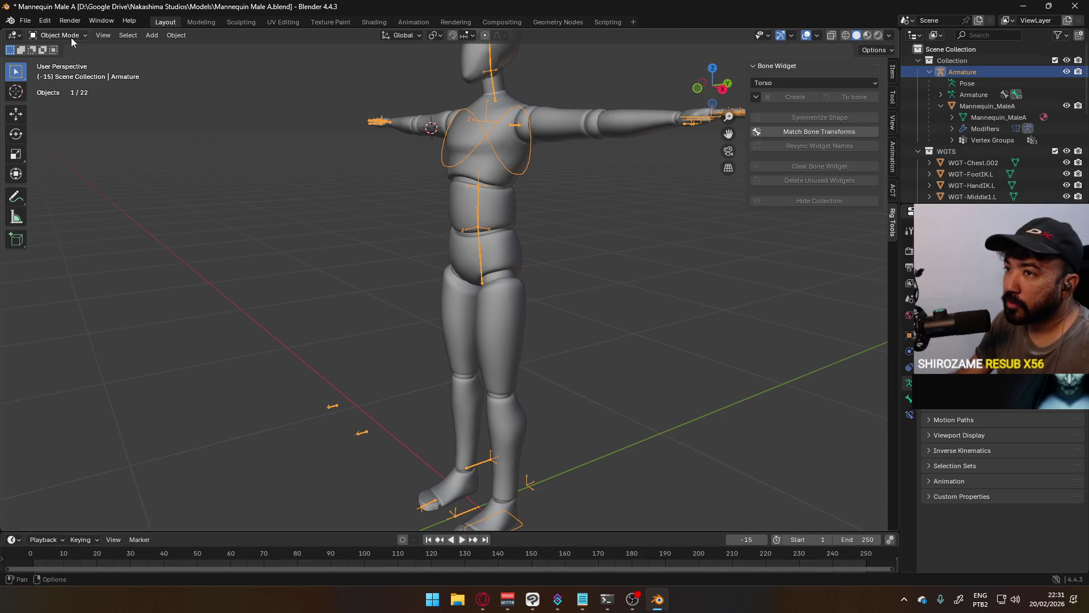
left_click(59, 35)
left_click(64, 77)
left_click(479, 205)
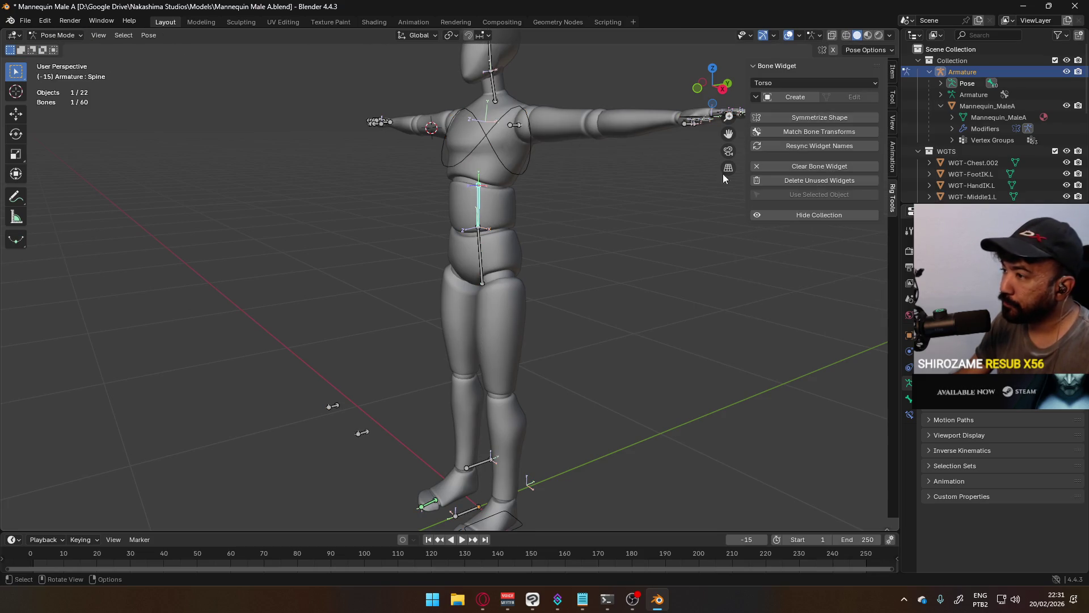
left_click(795, 97)
left_click(136, 480)
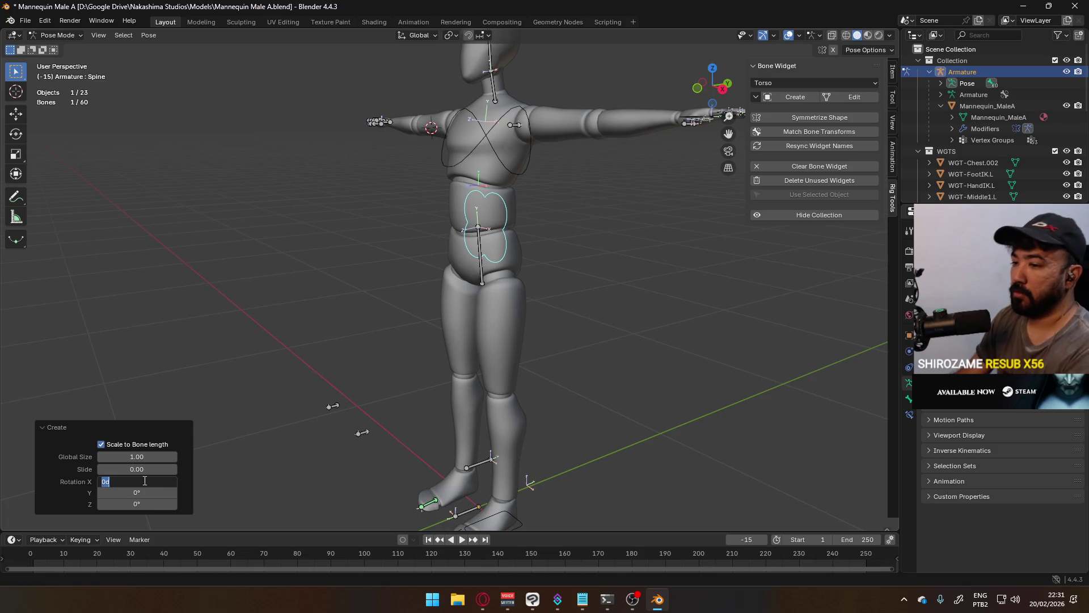
type("90")
key("Return")
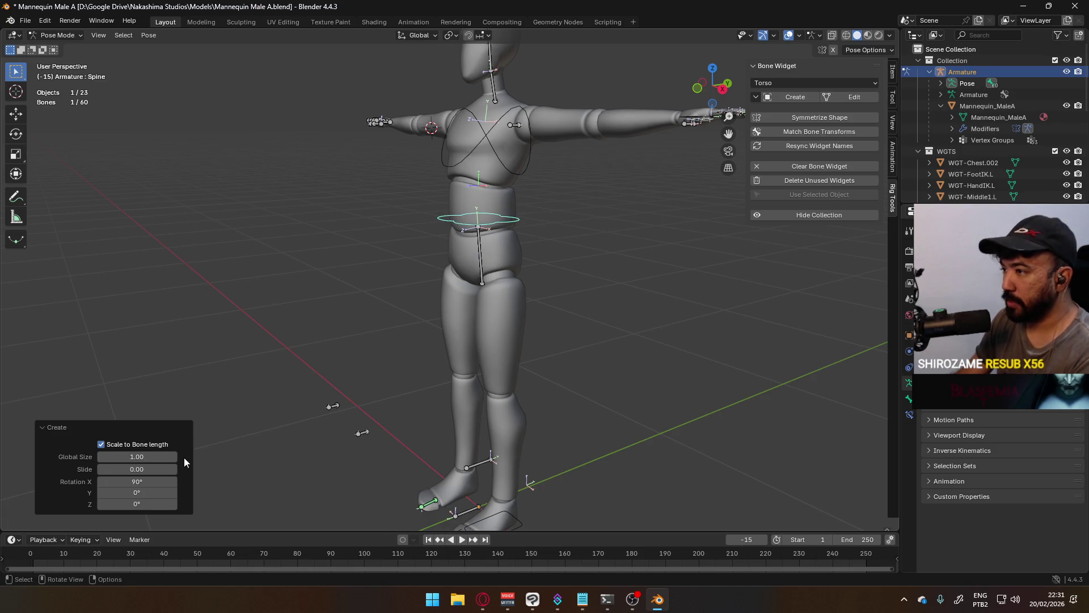
Step: Open the Spine's torso widget for shape editing in a right-side view
mouse_move(408, 351)
middle_mouse_down()
mouse_move(529, 241)
mouse_move(485, 310)
middle_mouse_up()
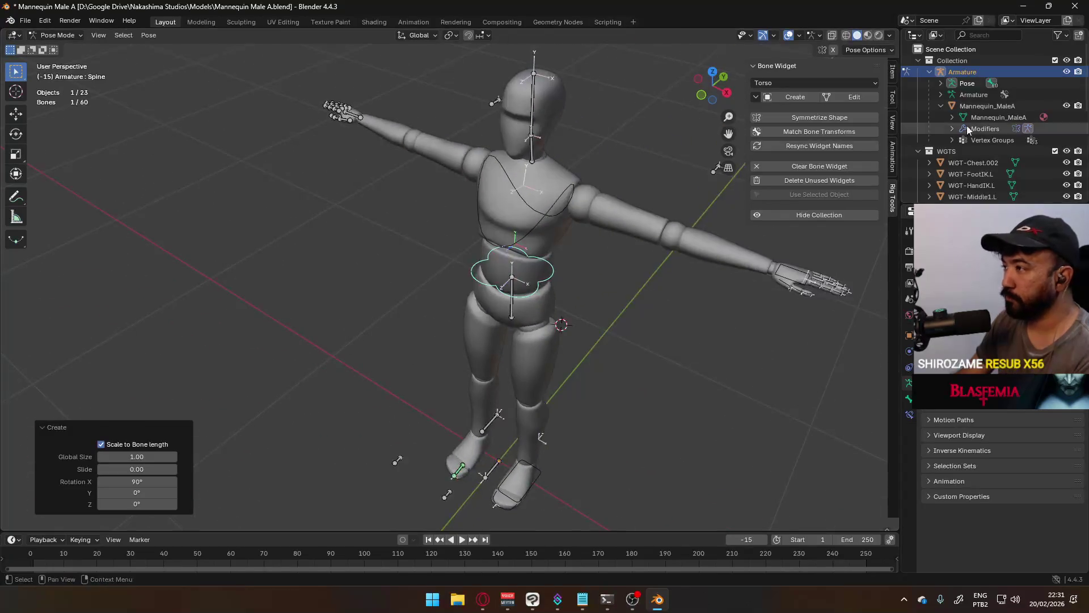
left_click(854, 96)
key("KP_3")
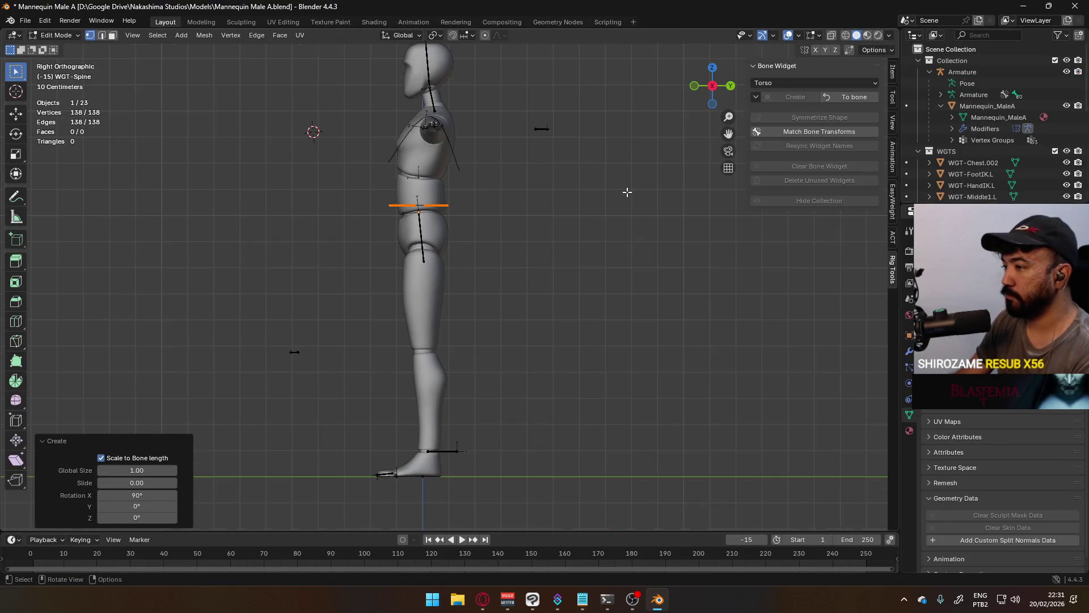
scroll(467, 216, "up", 2)
scroll(417, 274, "up", 3)
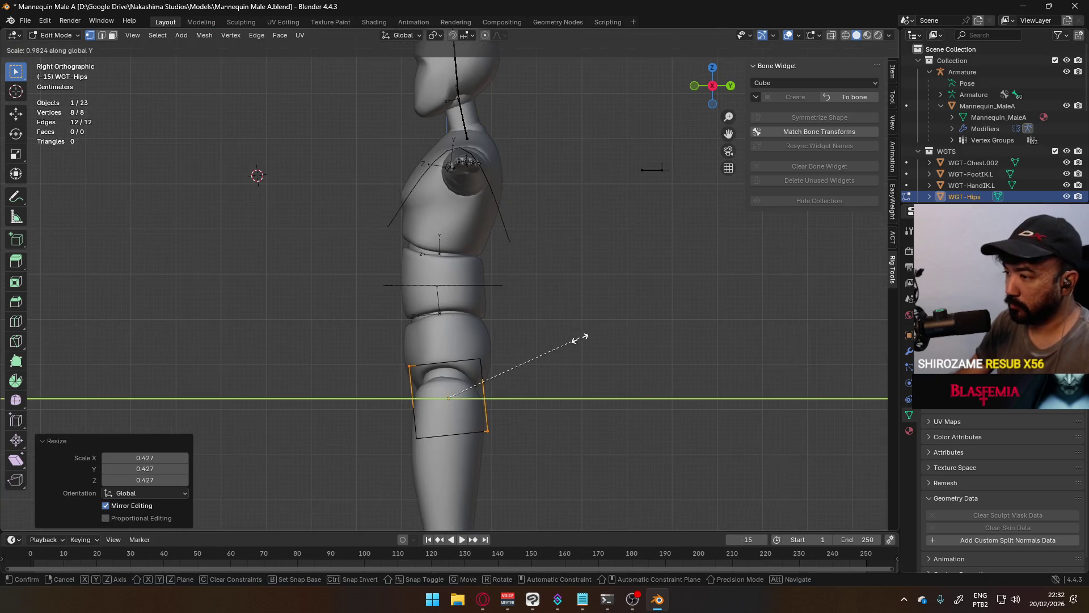
Step: Shrink the hips box along its local Z, then widen it along X from the front
key("y")
key("y")
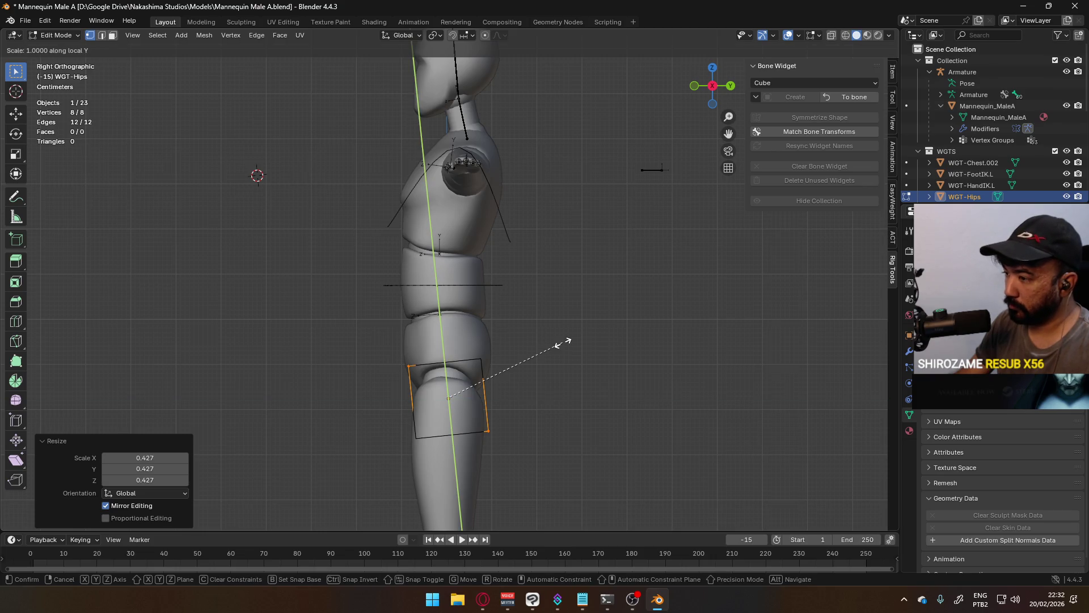
key("y")
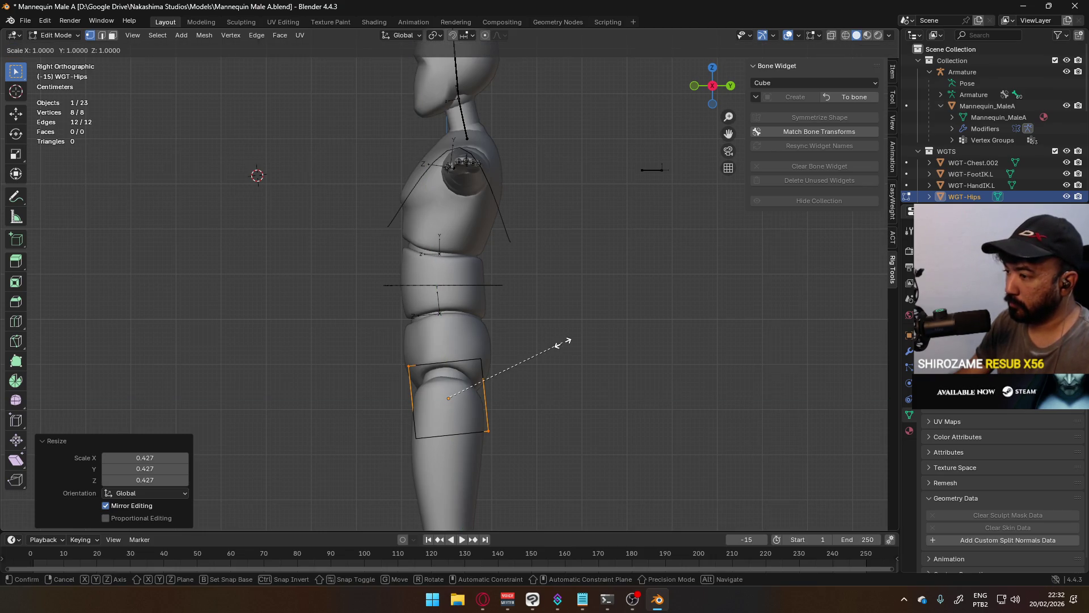
key("z")
key("z")
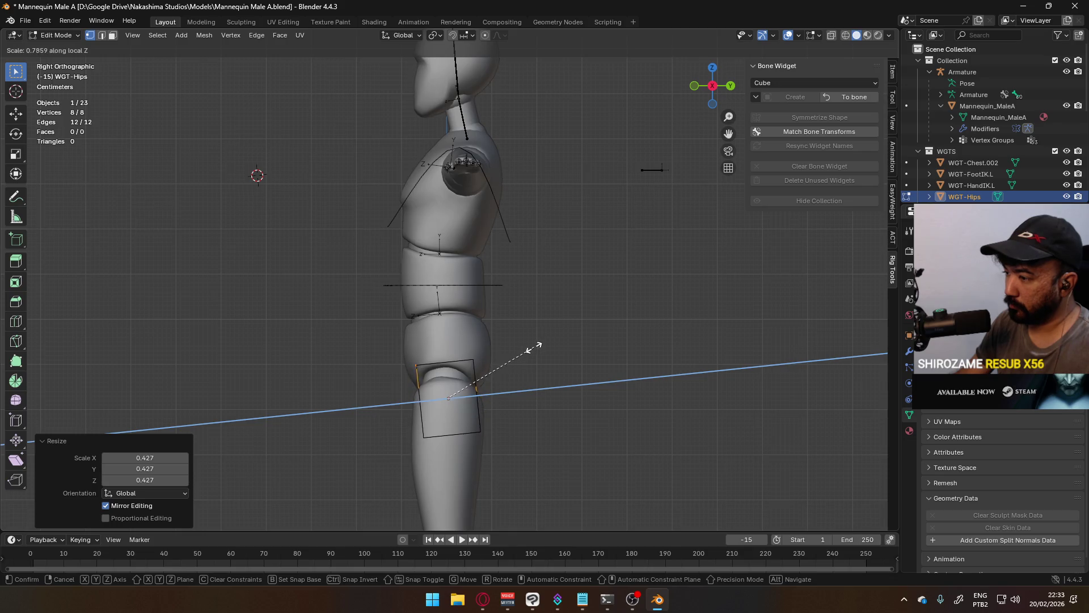
left_click(535, 351)
key("KP_1")
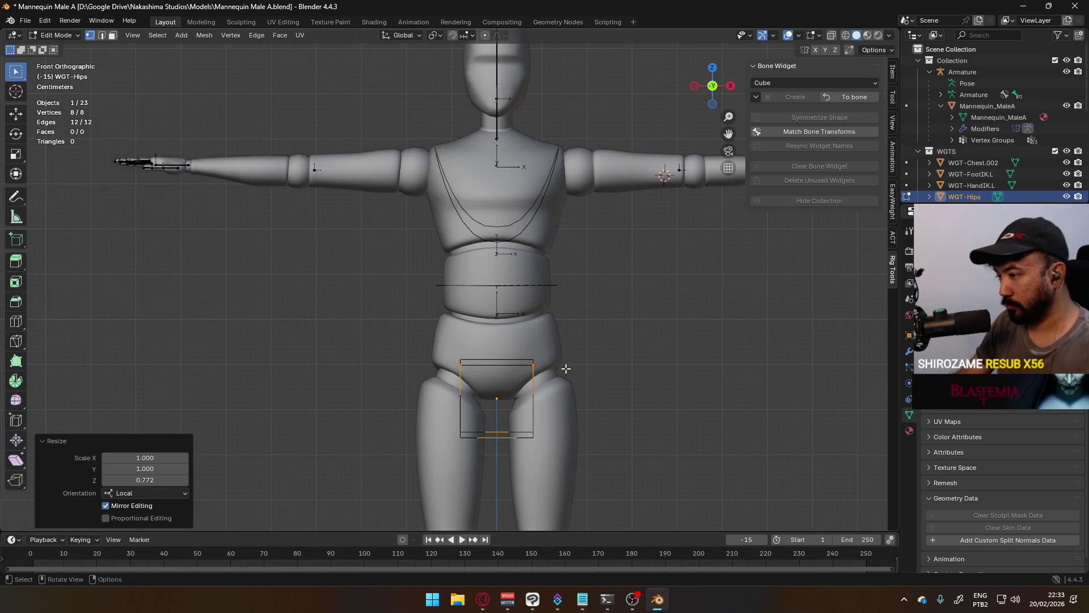
key("s")
key("x")
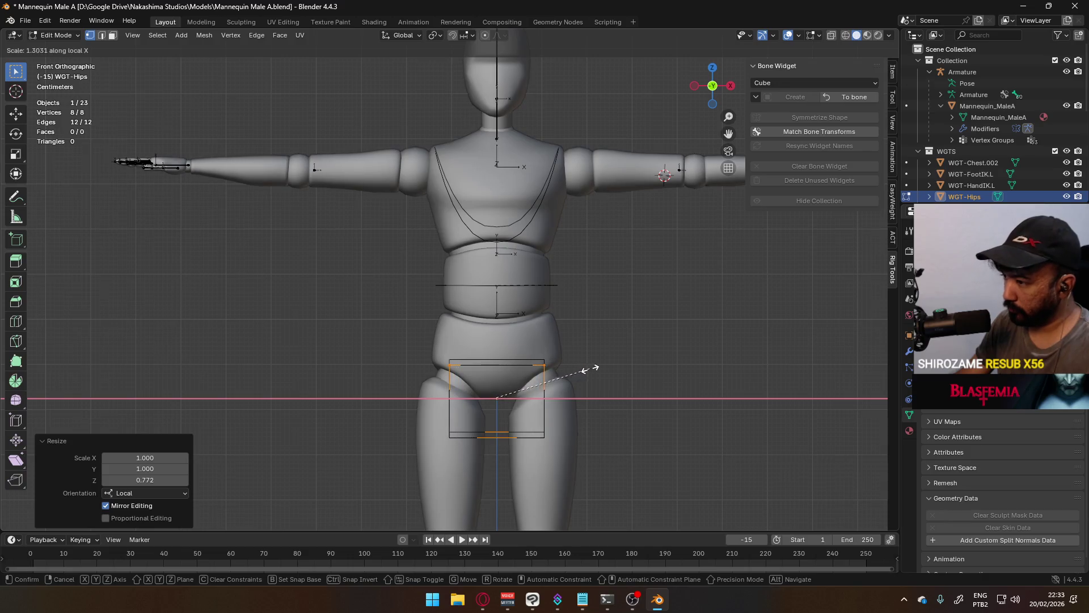
left_click(601, 367)
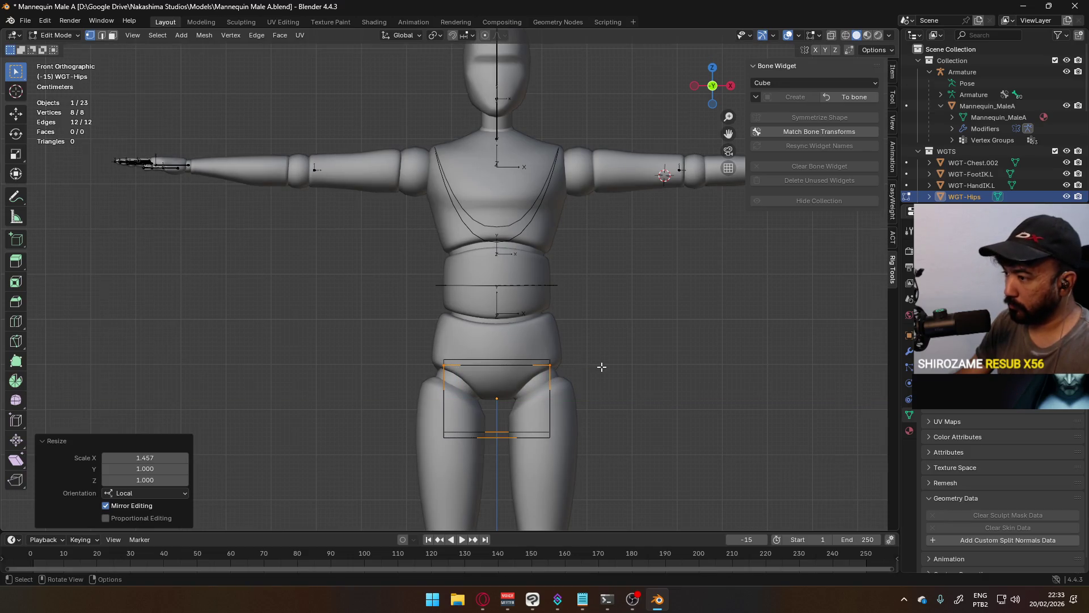
Step: Raise the hips box along local Y then local Z so it sits over the pelvis
key("g")
key("y")
key("y")
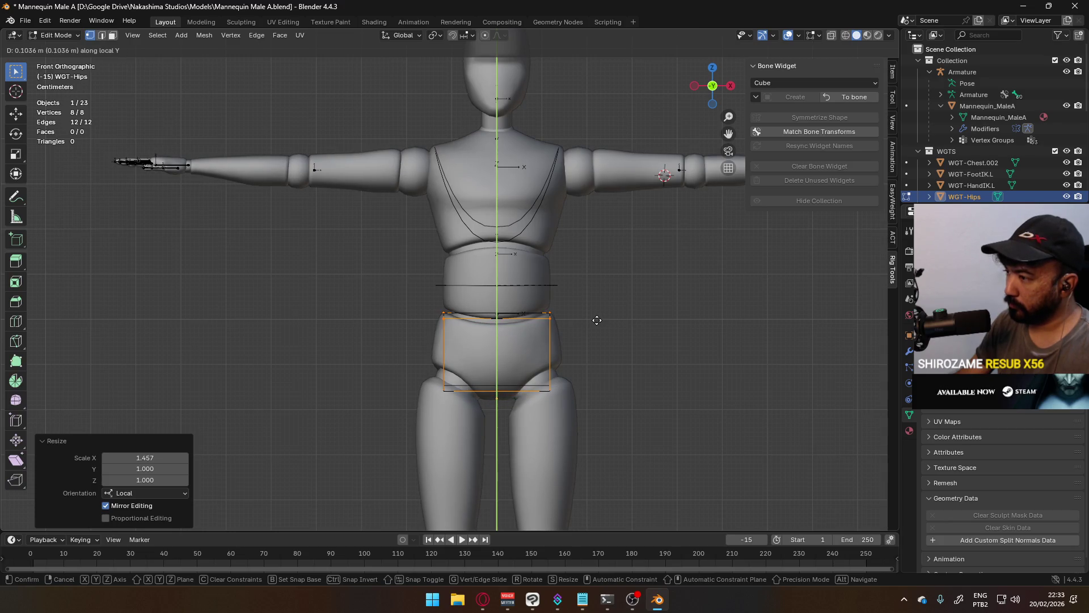
left_click(596, 319)
middle_click_drag(651, 335, 524, 337)
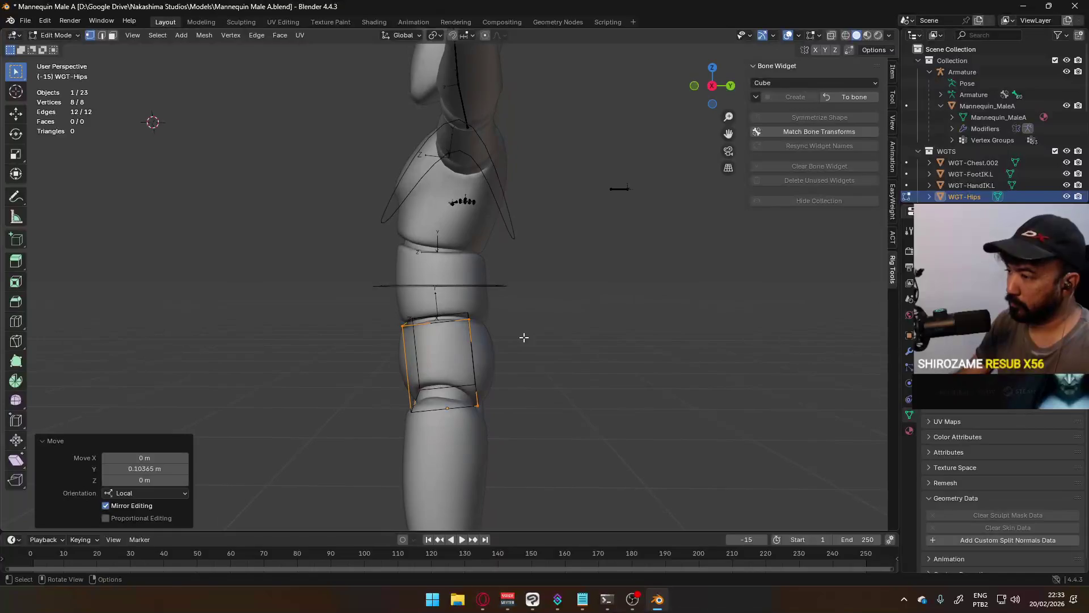
key("g")
key("y")
key("y")
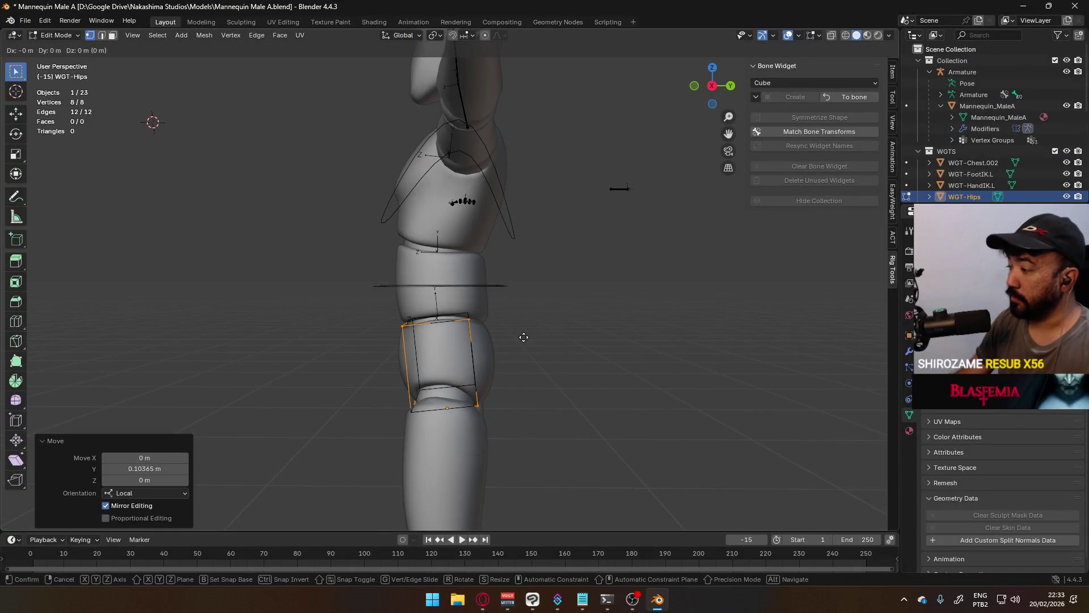
key("z")
key("z")
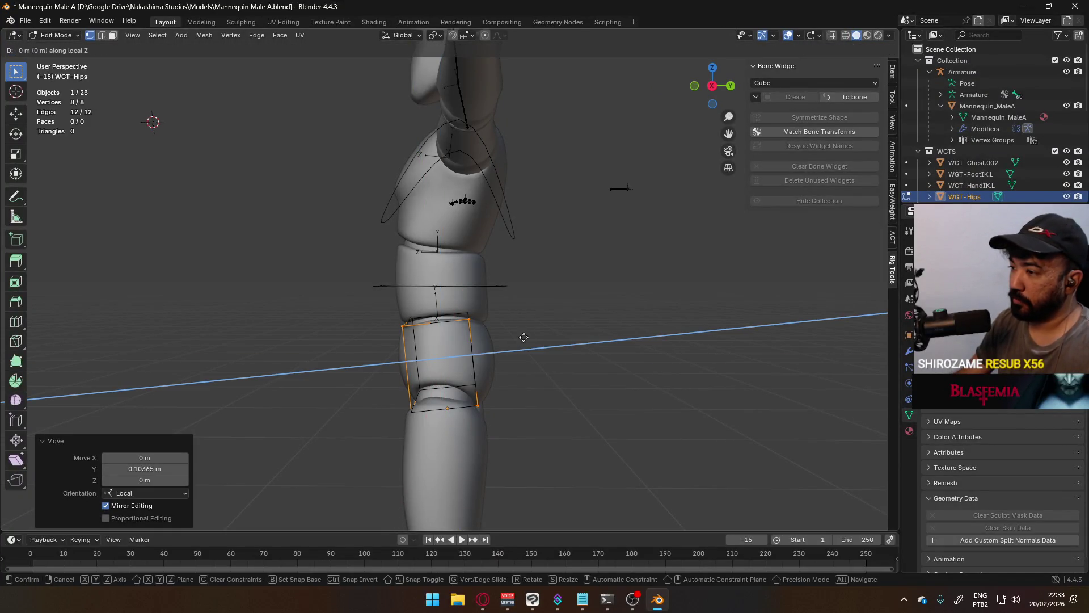
right_click(524, 338)
left_click(561, 358)
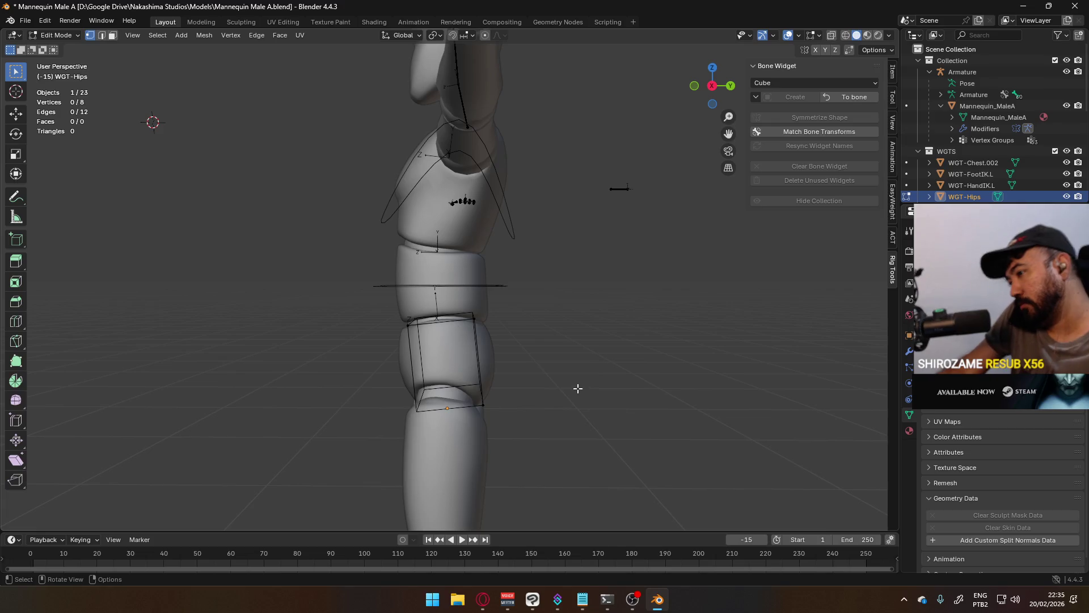
Step: Select all of the hips cube's vertices and reduce its height along Z
key("KP_1")
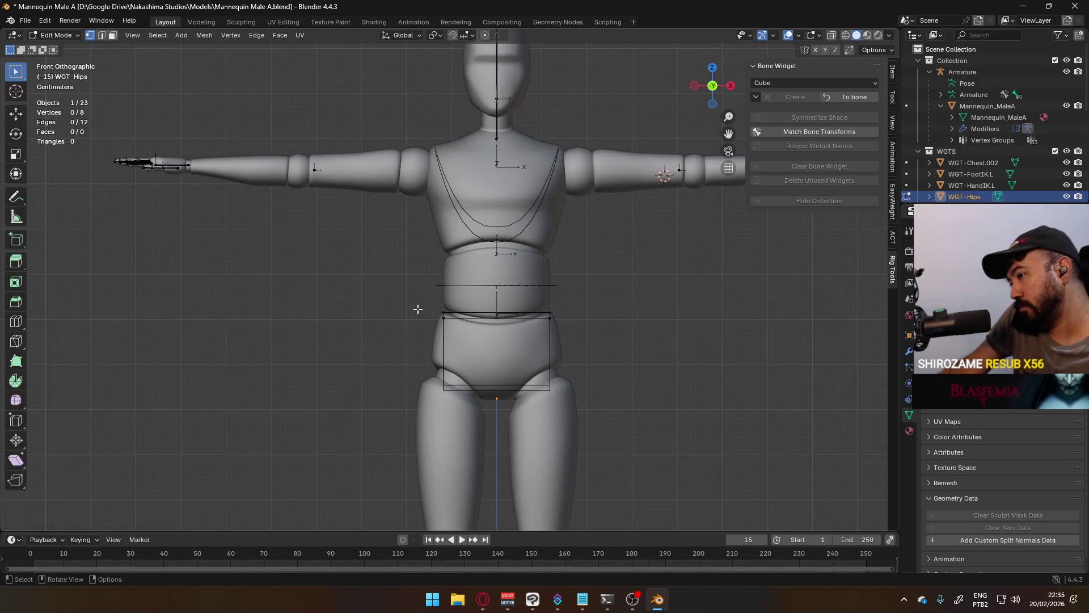
left_click_drag(414, 292, 654, 422)
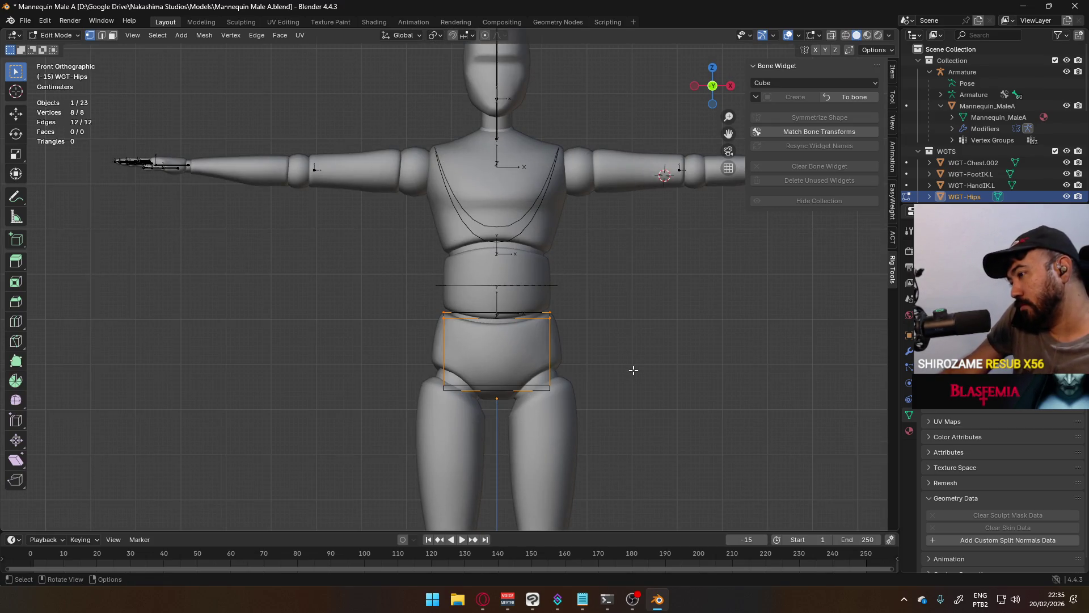
key("s")
key("z")
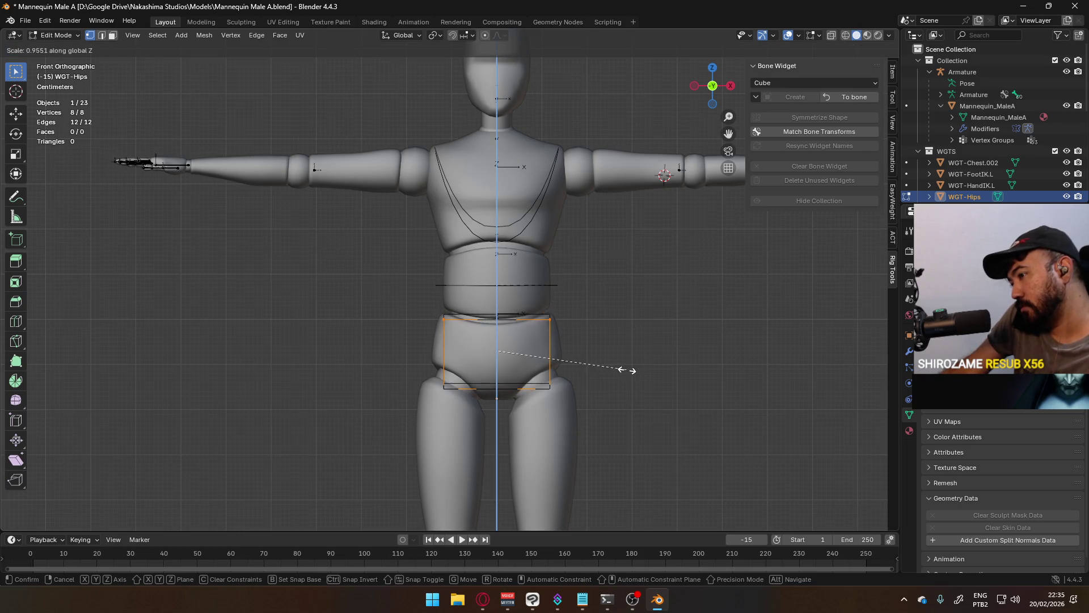
left_click(630, 369)
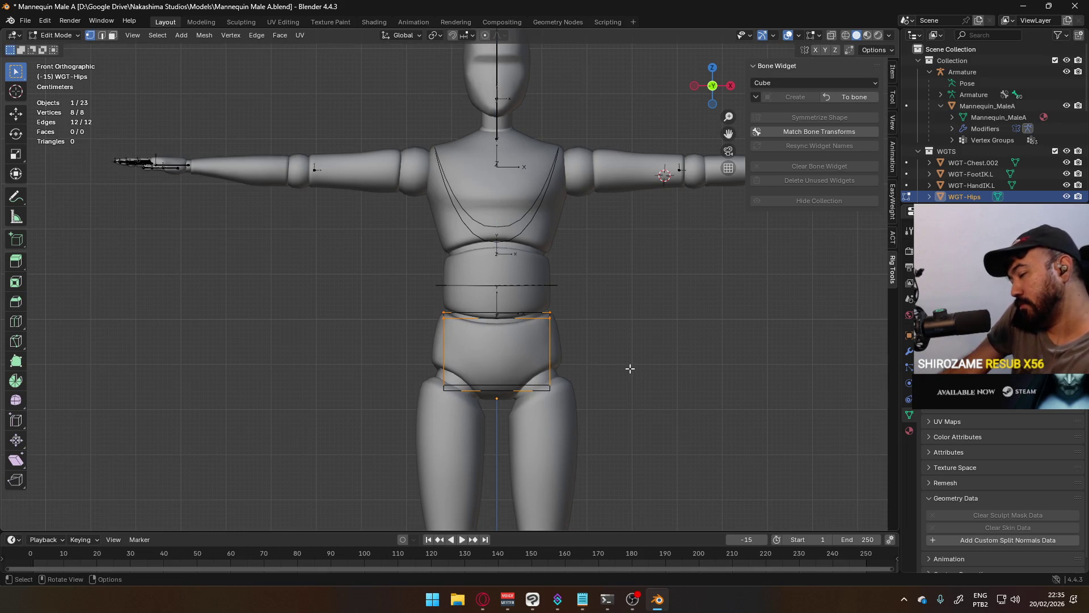
Step: From the side view, slim the hips cube's depth along its local Y
key("KP_3")
key("s")
key("z")
key("z")
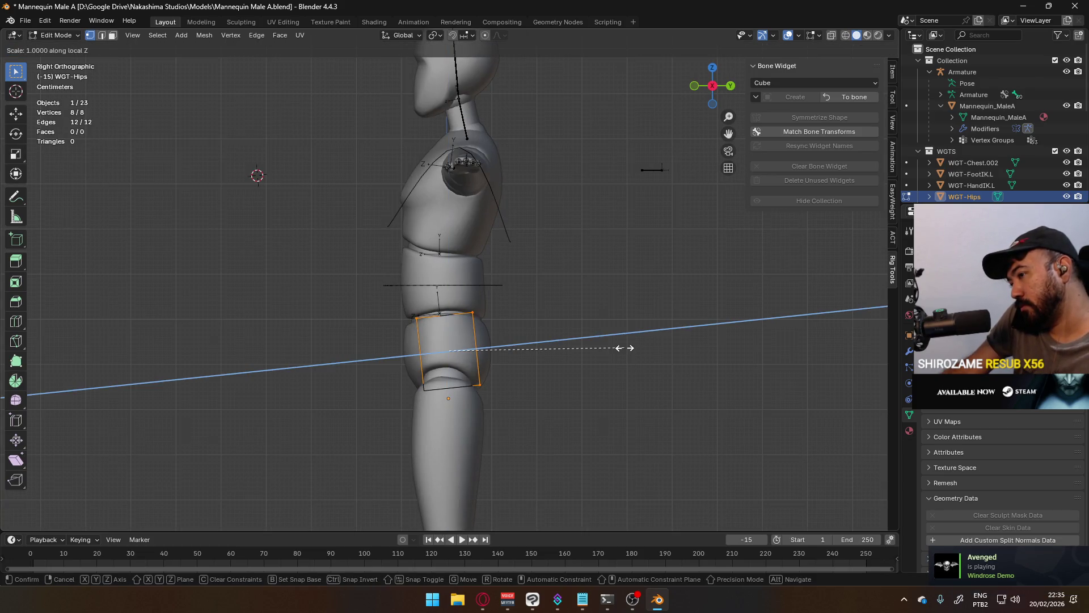
key("z")
key("y")
key("y")
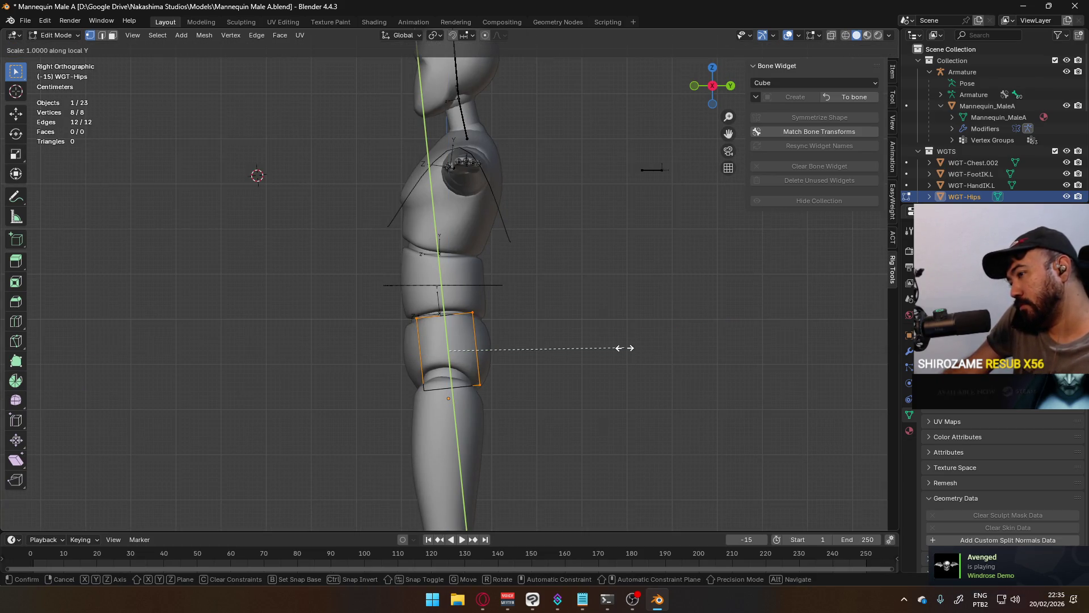
left_click(594, 352)
Step: Narrow the hips cube along its local X and finish editing the widget
mouse_move(289, 316)
middle_mouse_down()
mouse_move(454, 318)
mouse_move(437, 338)
middle_mouse_up()
key("KP_1")
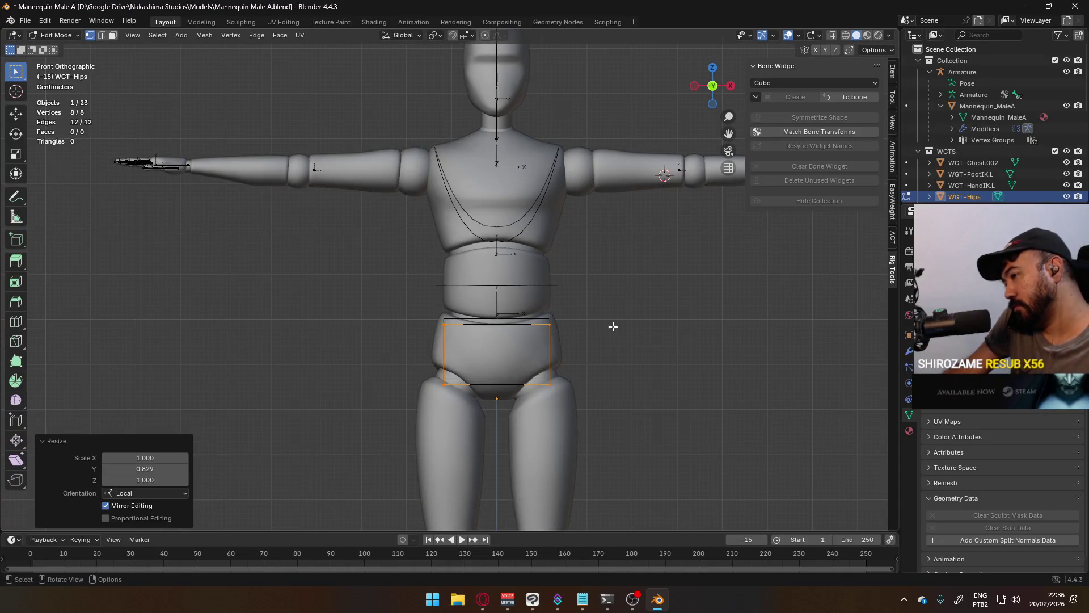
key("s")
key("x")
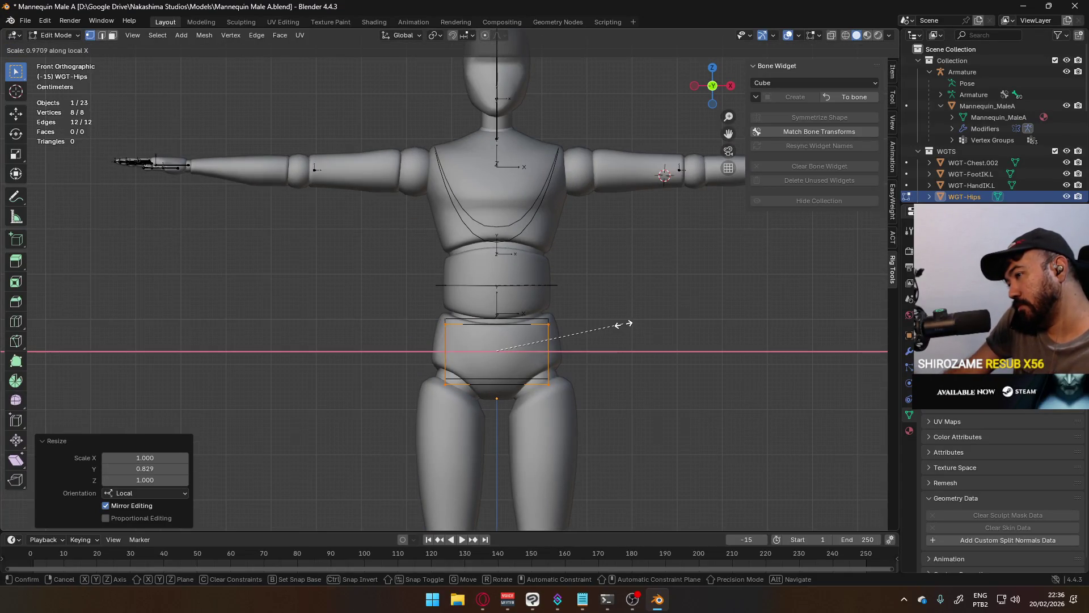
key("x")
left_click(612, 324)
middle_click_drag(601, 365, 657, 377)
key("Tab")
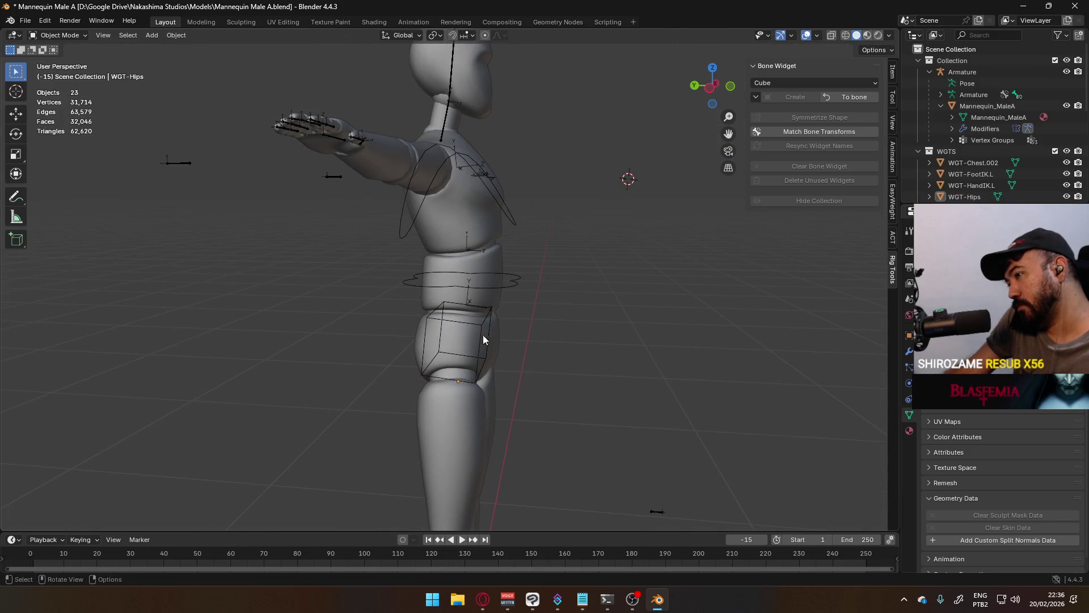
Step: Delete the separate WGT-Hips object, leaving the rig's hips showing the cube shape
left_click(479, 337)
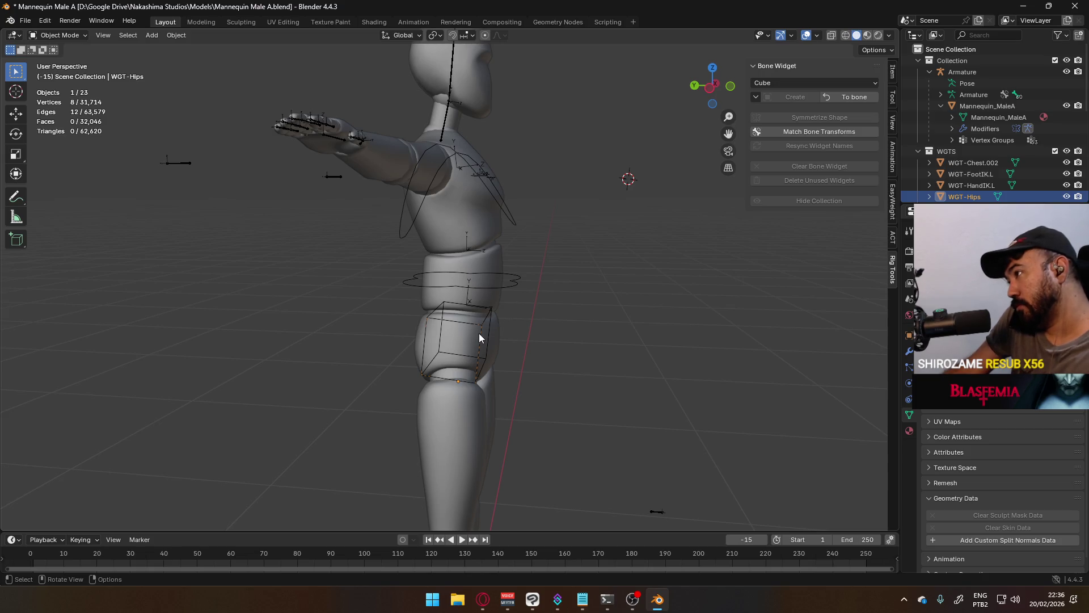
key("Delete")
left_click(478, 338)
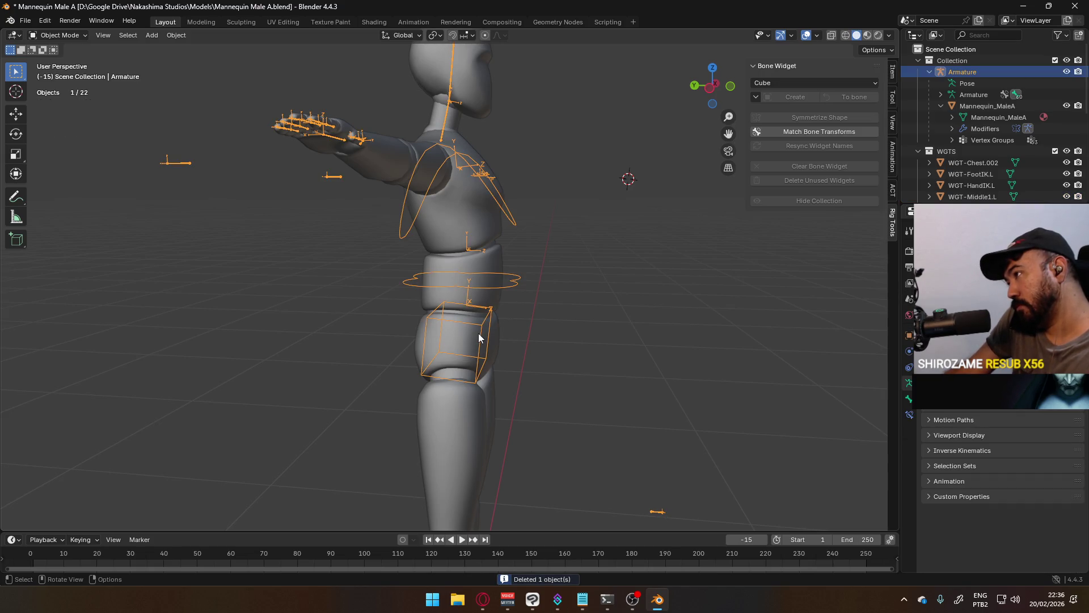
left_click(479, 332)
Step: Inspect the mannequin from front and side, deselect everything and select the armature
key("KP_1")
key("KP_3")
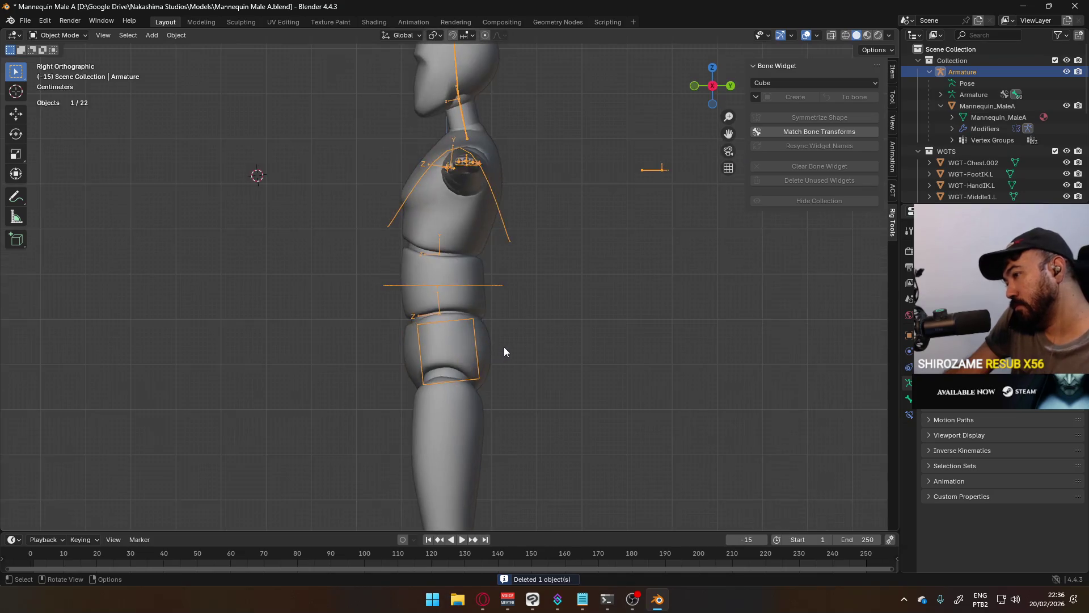
mouse_move(482, 382)
middle_mouse_down()
mouse_move(597, 393)
mouse_move(523, 385)
mouse_move(573, 415)
mouse_move(482, 434)
mouse_move(518, 428)
mouse_move(462, 474)
mouse_move(391, 498)
mouse_move(368, 486)
mouse_move(495, 446)
middle_mouse_up()
key("alt+a")
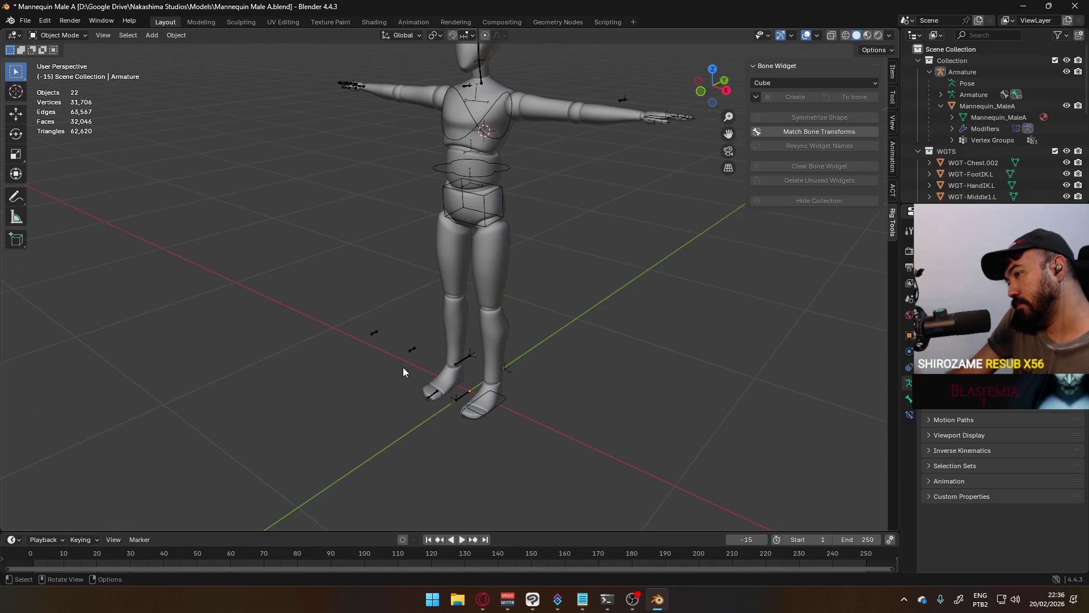
left_click(424, 347)
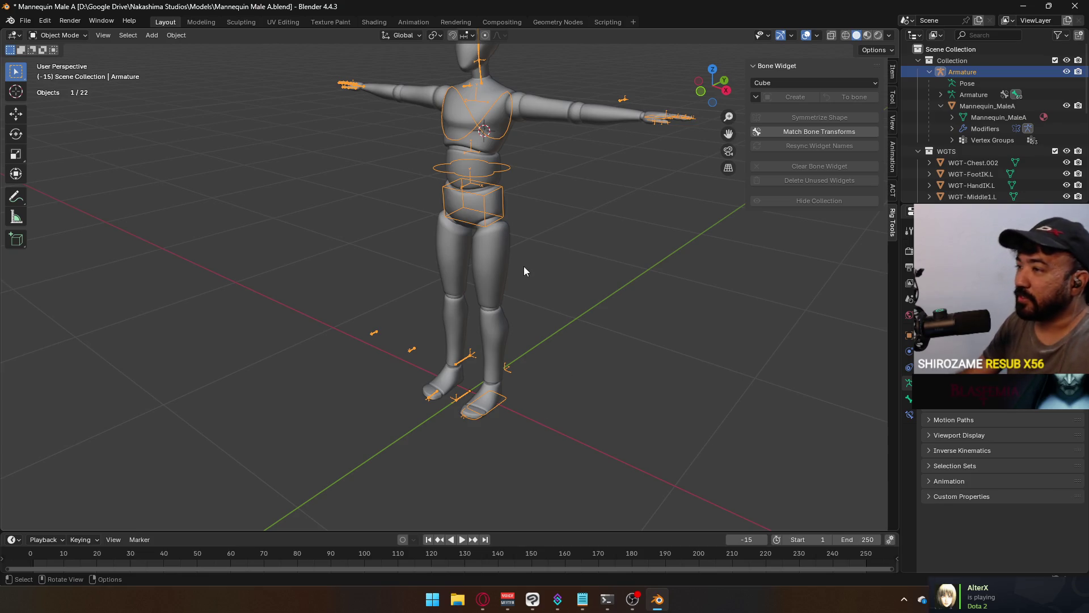
middle_click_drag(526, 161, 461, 270)
scroll(515, 270, "up", 3)
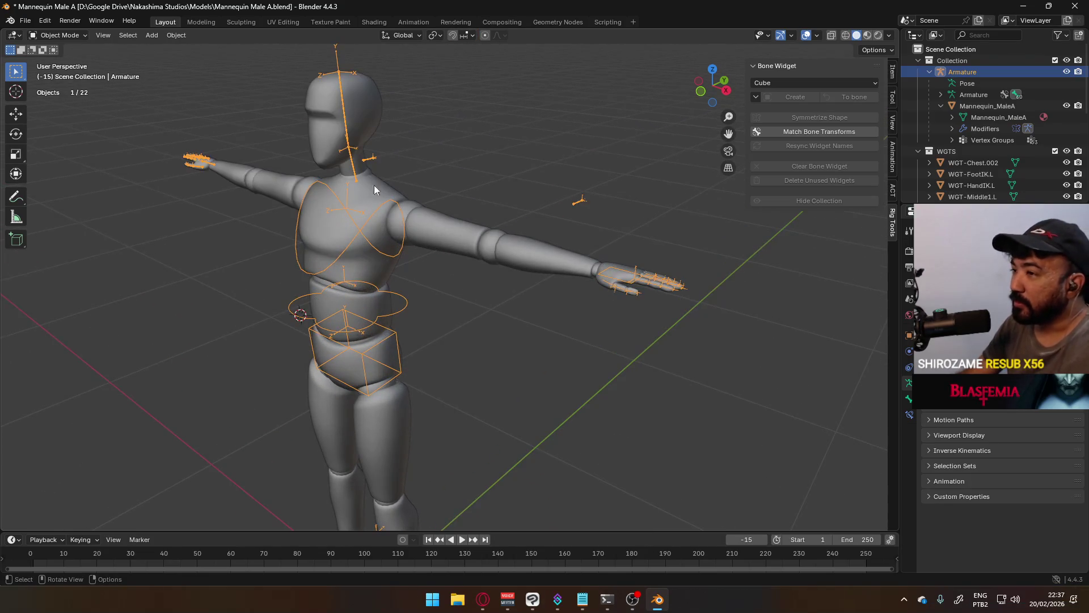
left_click(82, 38)
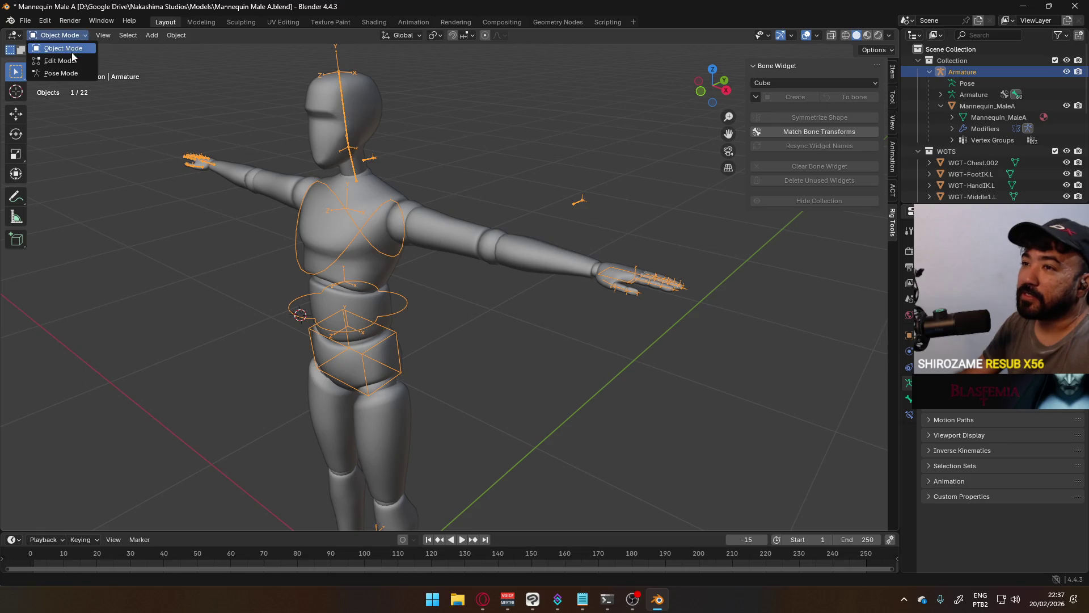
Step: In pose mode, create a cube-shaped widget on the Head bone
left_click(60, 70)
left_click(346, 170)
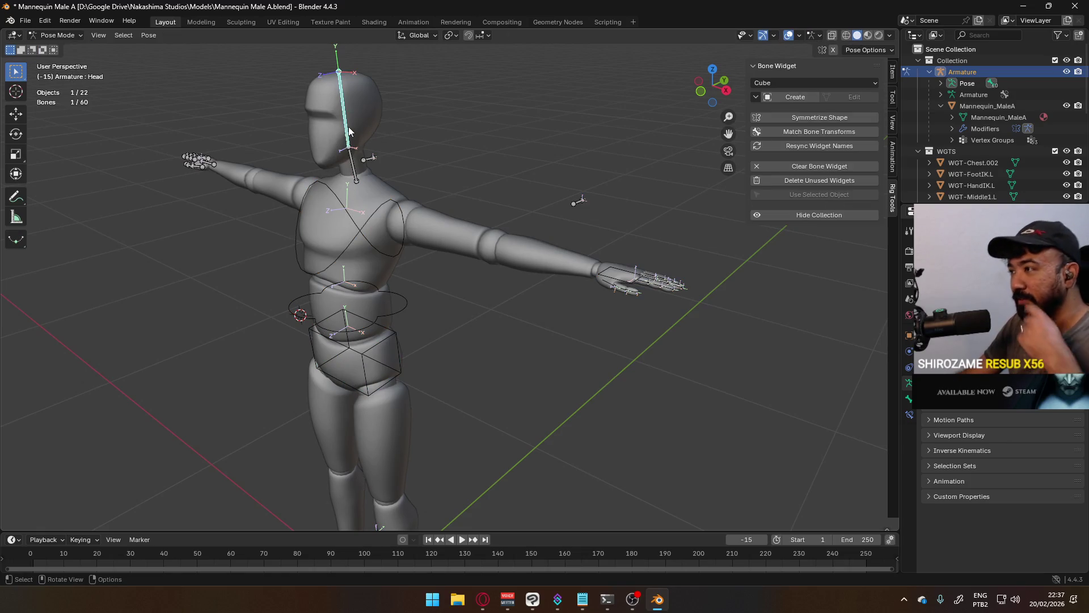
left_click(820, 80)
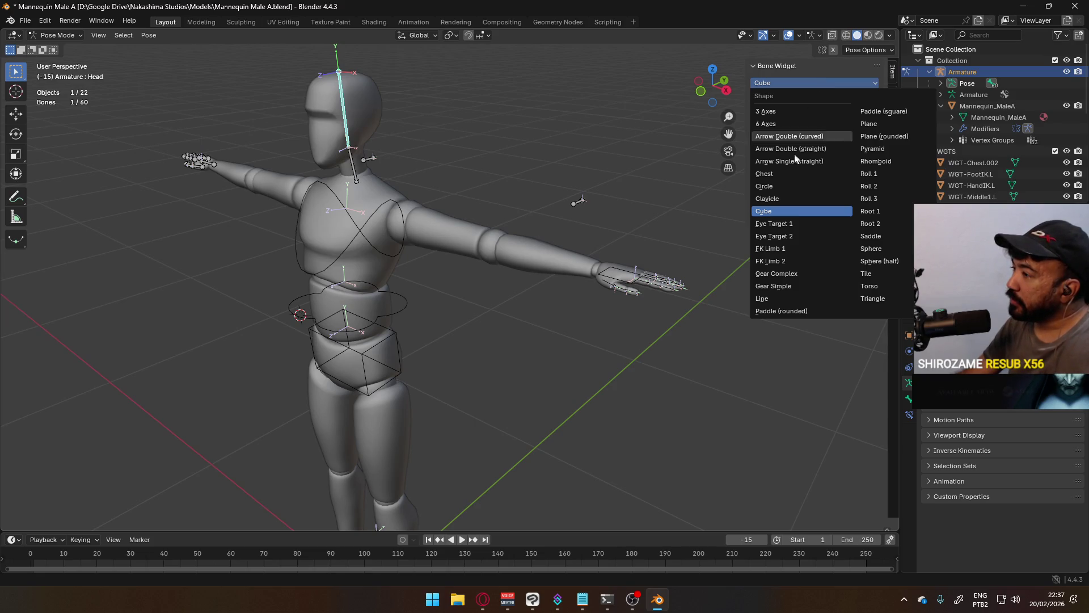
left_click(809, 210)
left_click(783, 97)
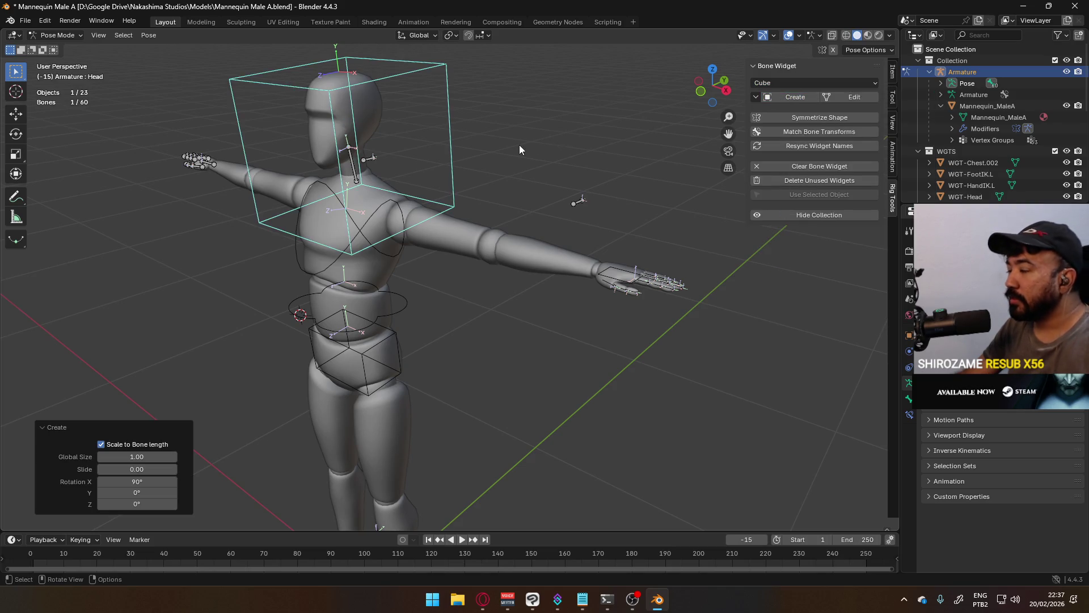
Step: From the front view, open the WGT-Head widget for editing and start scaling it
key("KP_1")
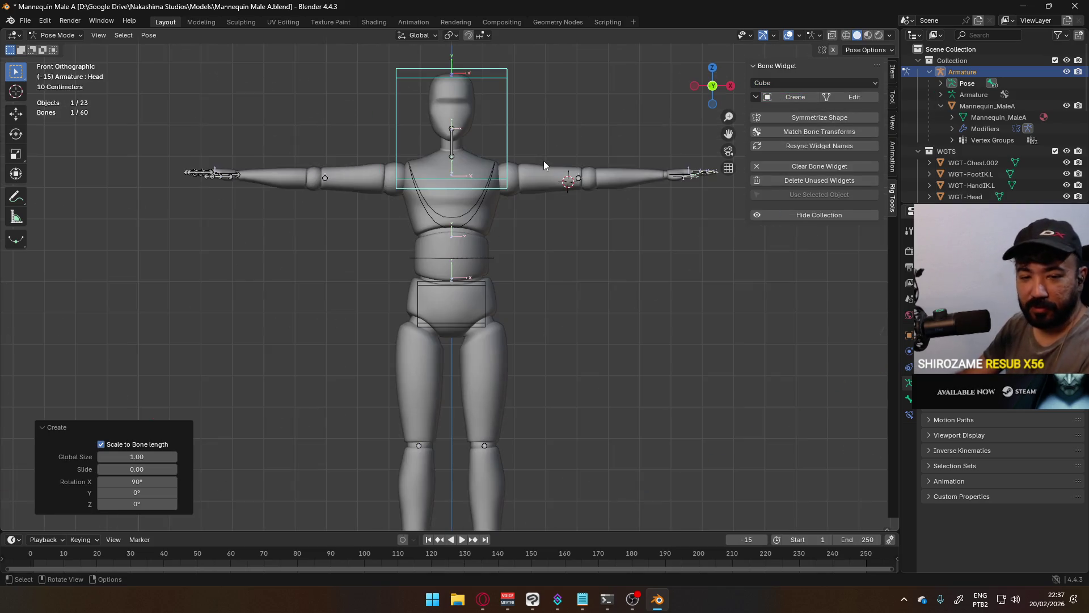
middle_click_drag(550, 170, 556, 183, "shift")
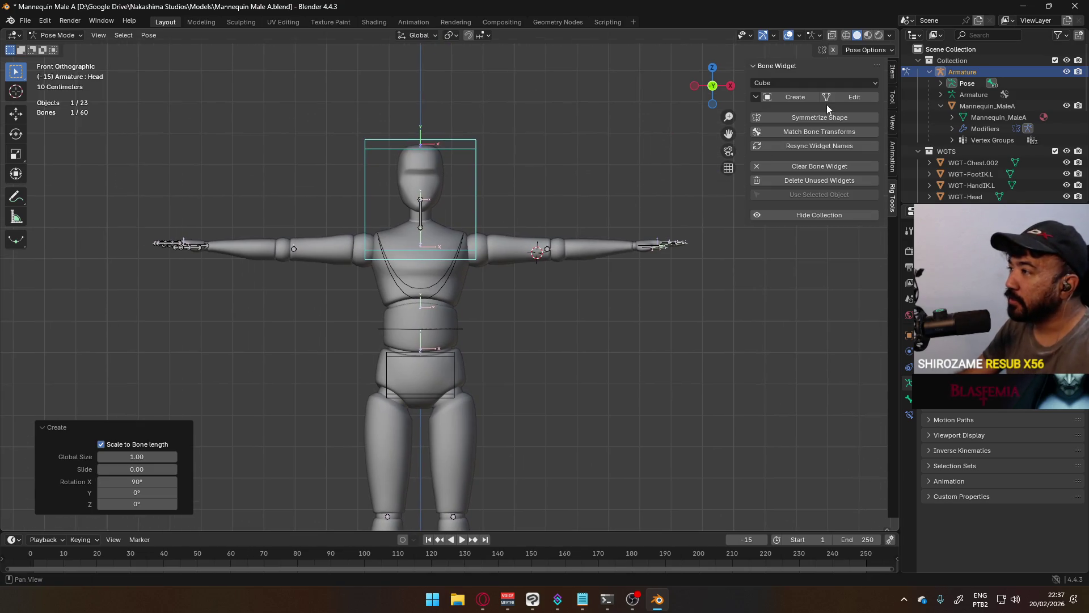
left_click(850, 97)
key("s")
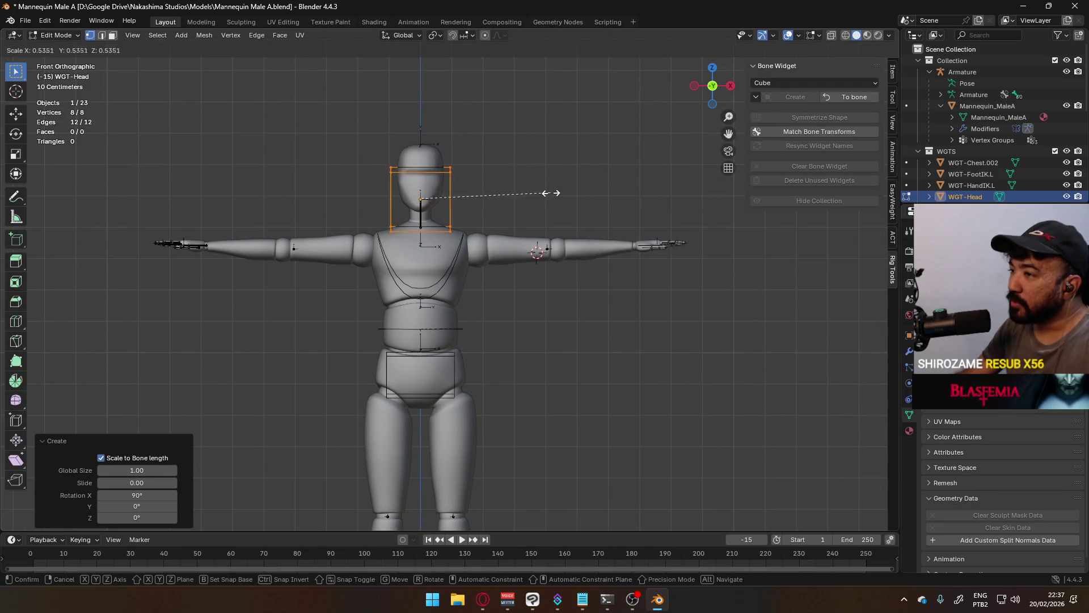
Step: Confirm the head widget's shrink and slide the cube forward along its front-to-back axis from side view
left_click(519, 195)
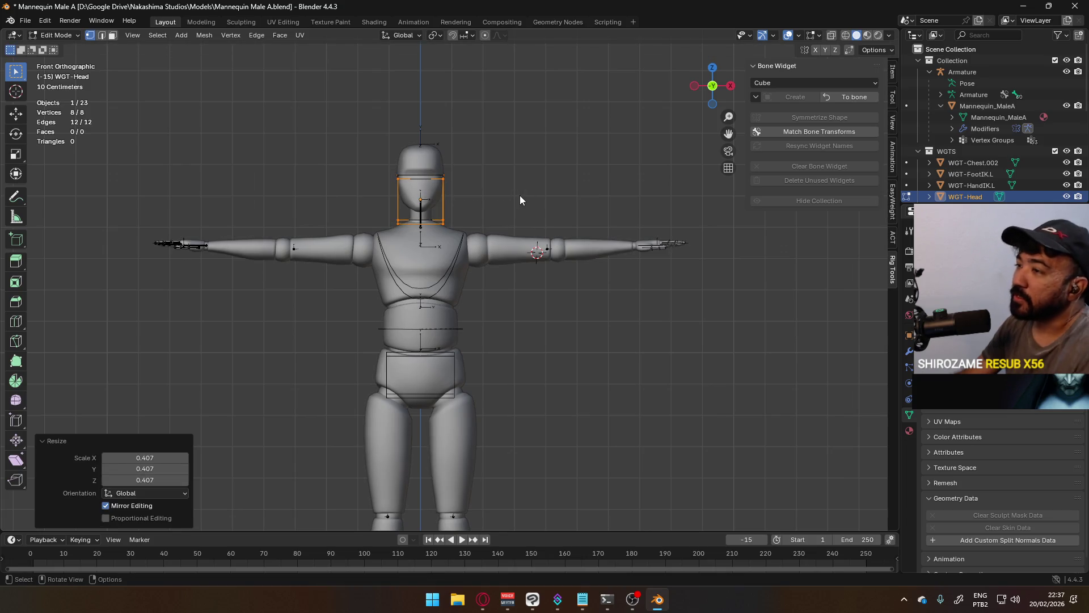
key("KP_3")
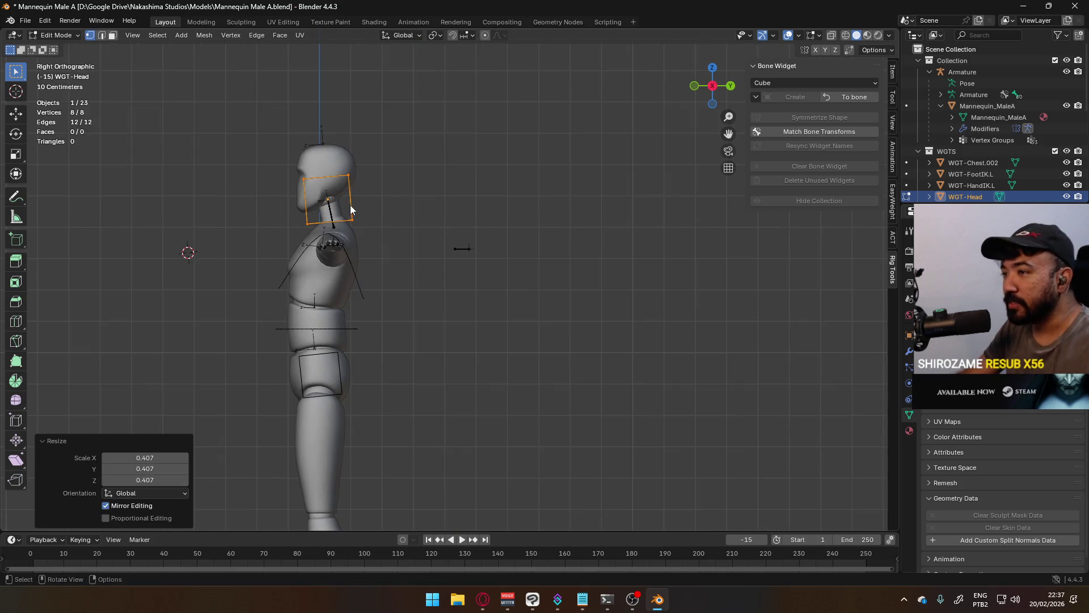
key("g")
key("y")
key("y")
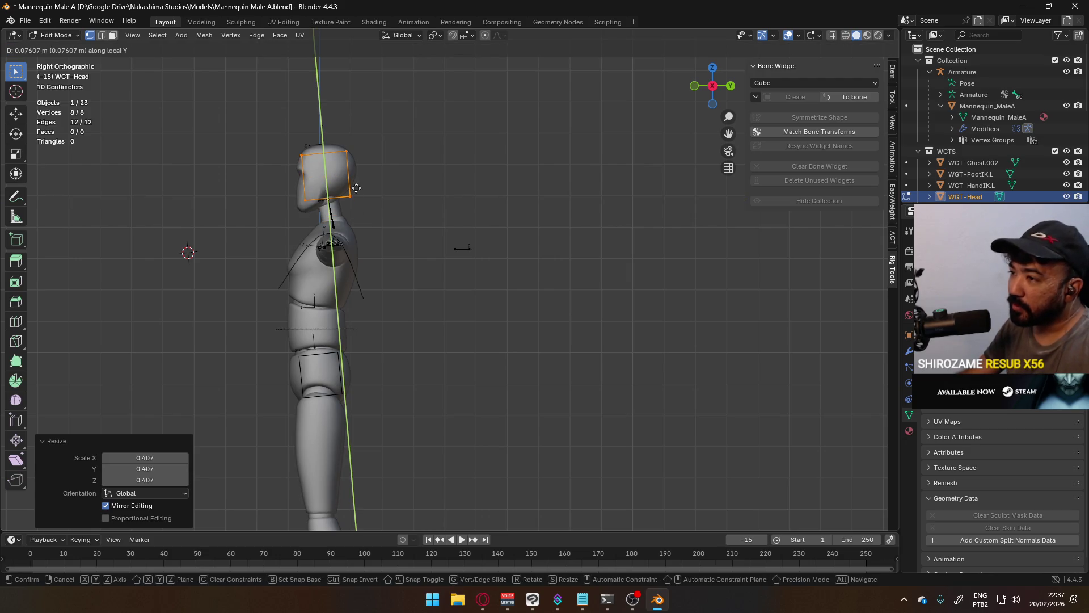
left_click(356, 188)
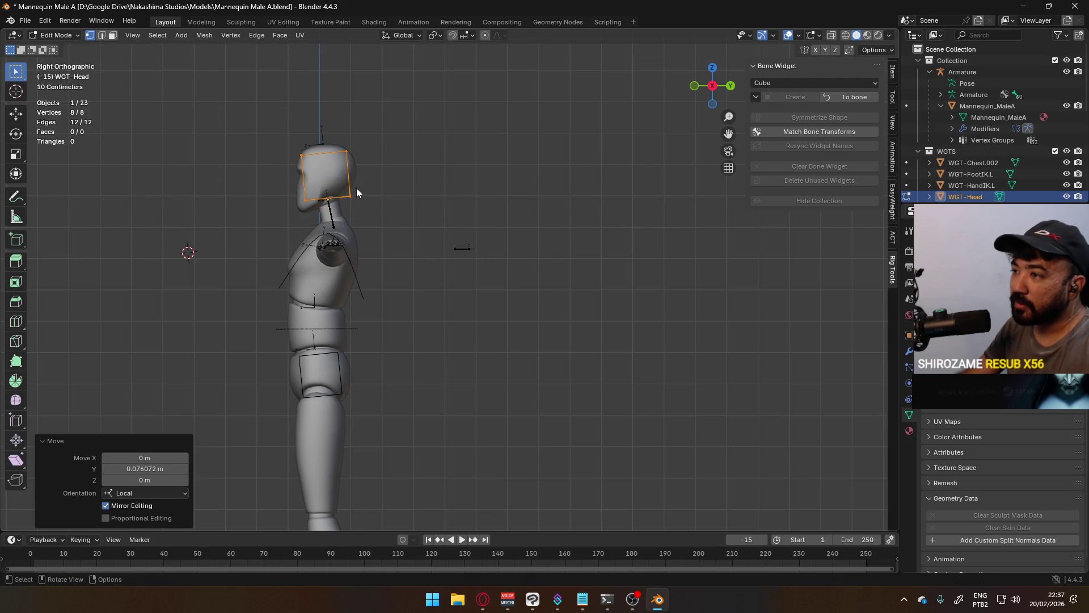
Step: Squash the head widget's depth by scaling along its local front-to-back axis
key("s")
key("z")
key("z")
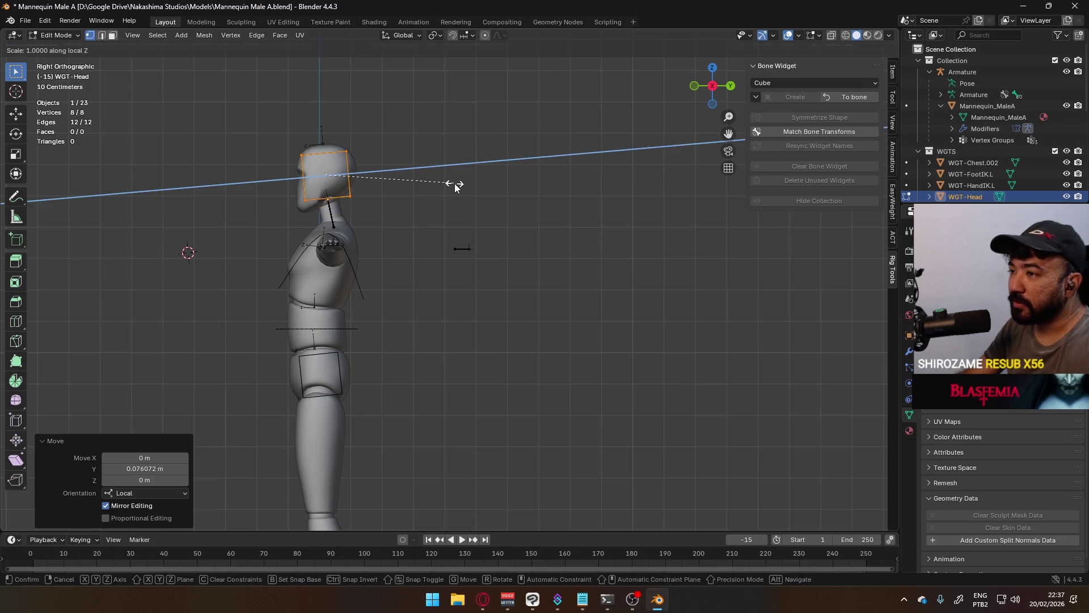
key("x")
key("x")
key("y")
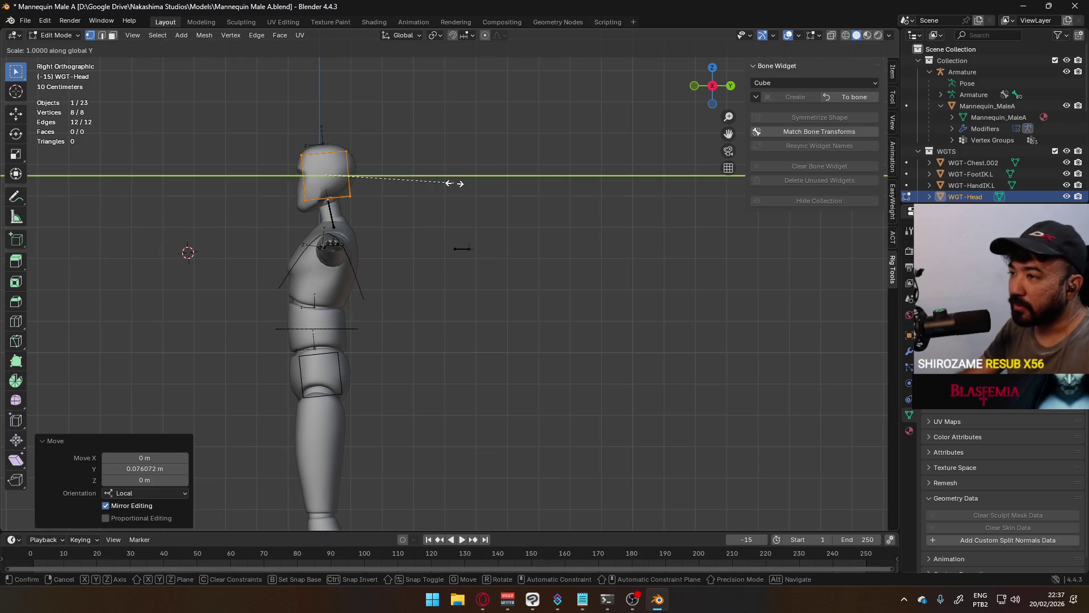
key("y")
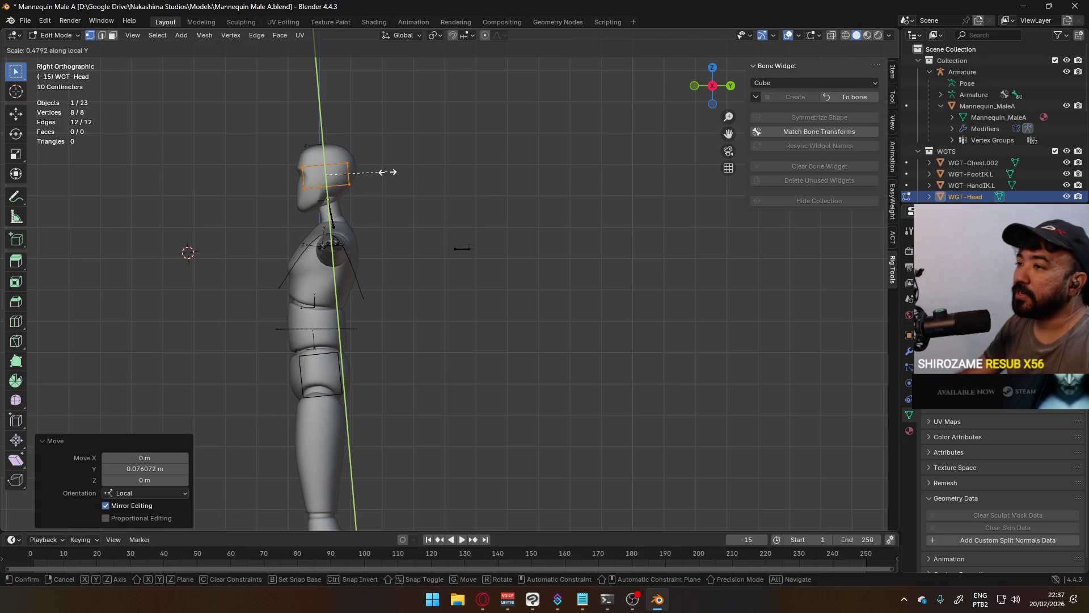
left_click(383, 172)
mouse_move(347, 198)
middle_mouse_down()
mouse_move(464, 177)
mouse_move(449, 204)
middle_mouse_up()
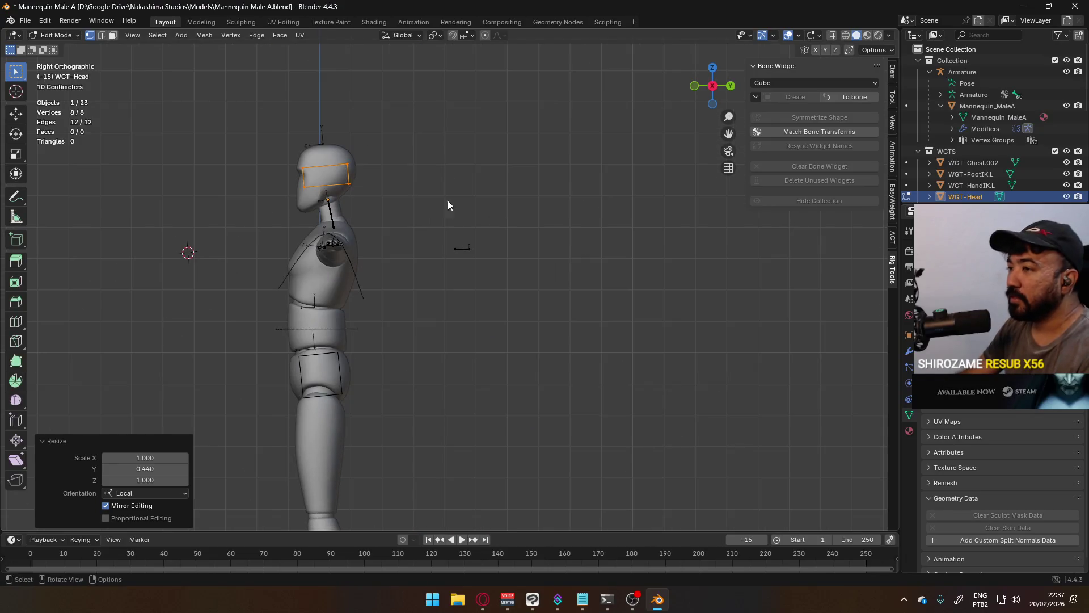
scroll(356, 183, "up", 3)
scroll(204, 136, "up", 2)
middle_click_drag(204, 135, 426, 338, "shift")
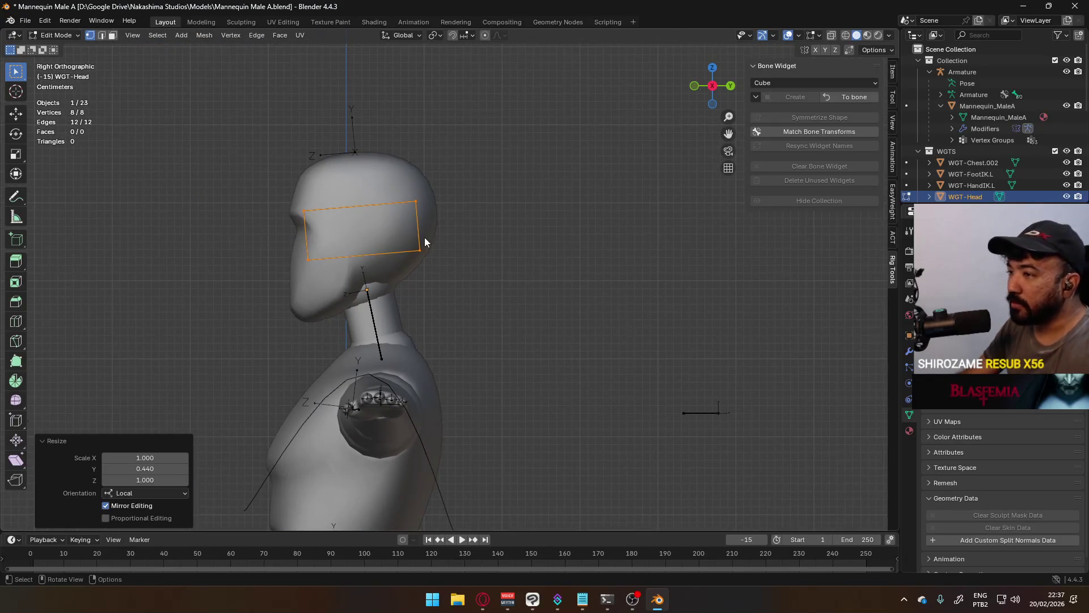
Step: With X-ray on, box-select the widget's right-edge vertices and pull them inward along local Z
left_click(393, 176)
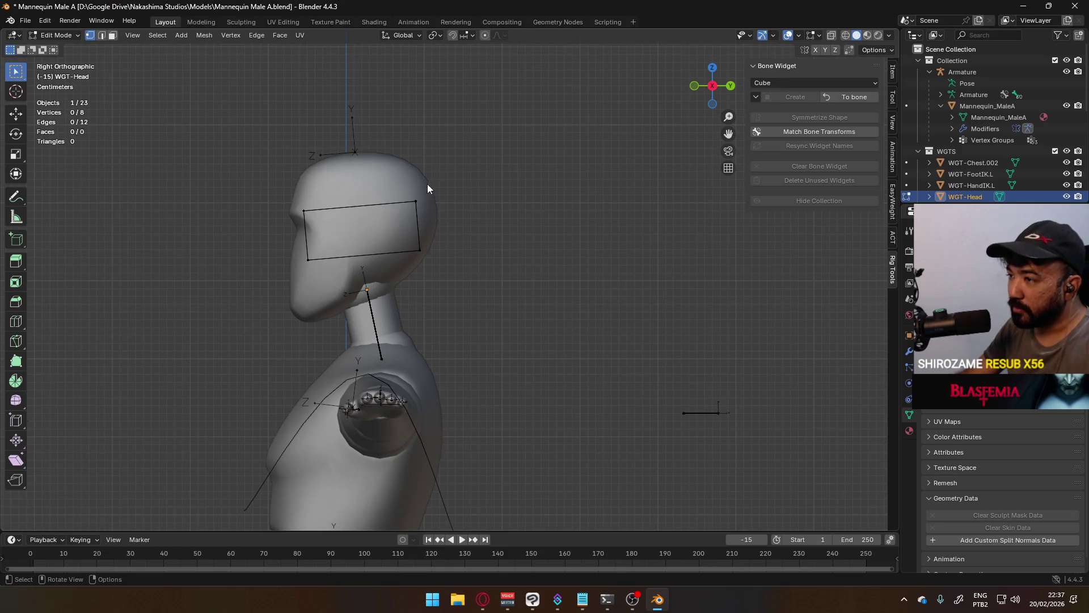
left_click_drag(428, 177, 520, 320)
key("alt+z")
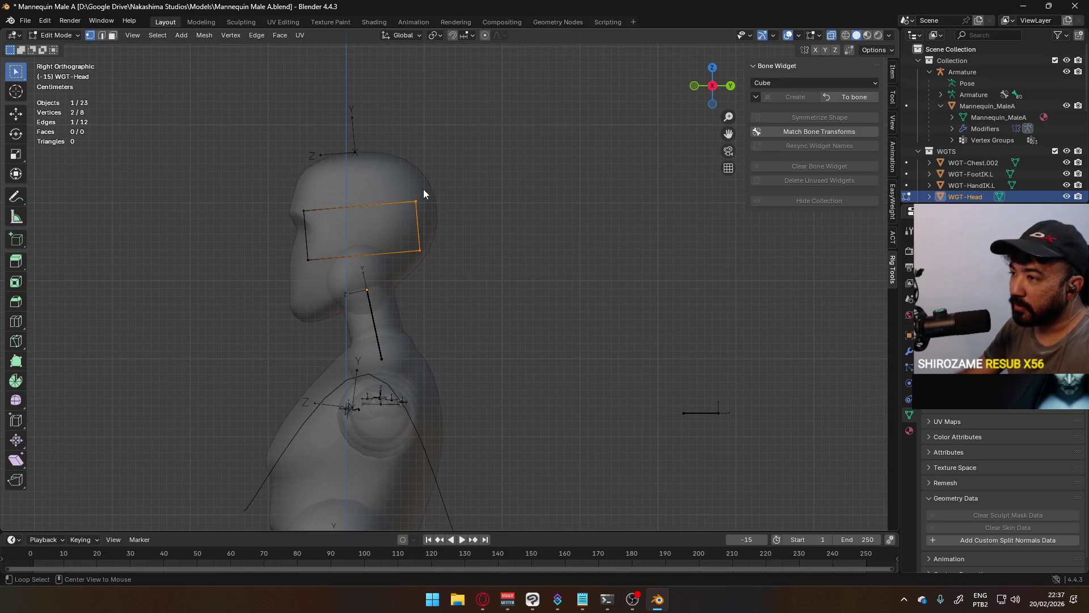
key("b")
left_click_drag(394, 168, 525, 293)
key("g")
key("x")
key("x")
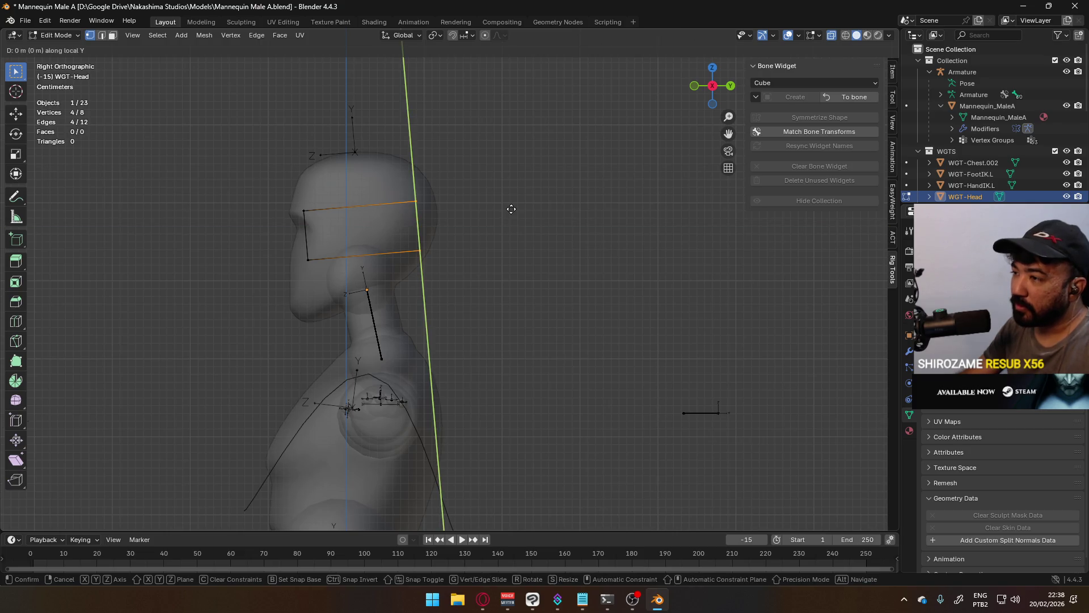
key("x")
key("x")
key("z")
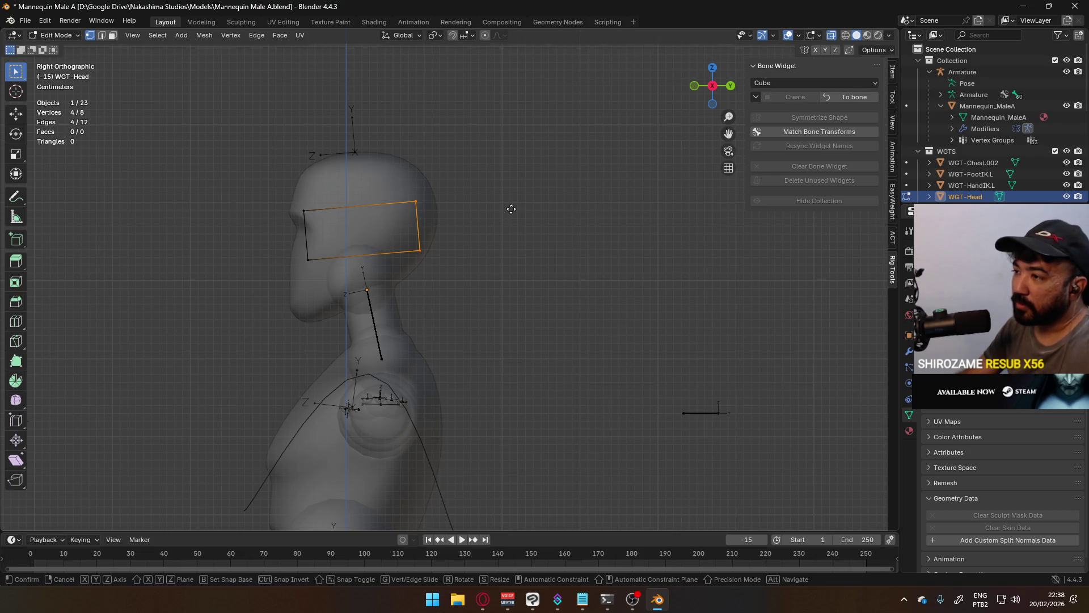
key("z")
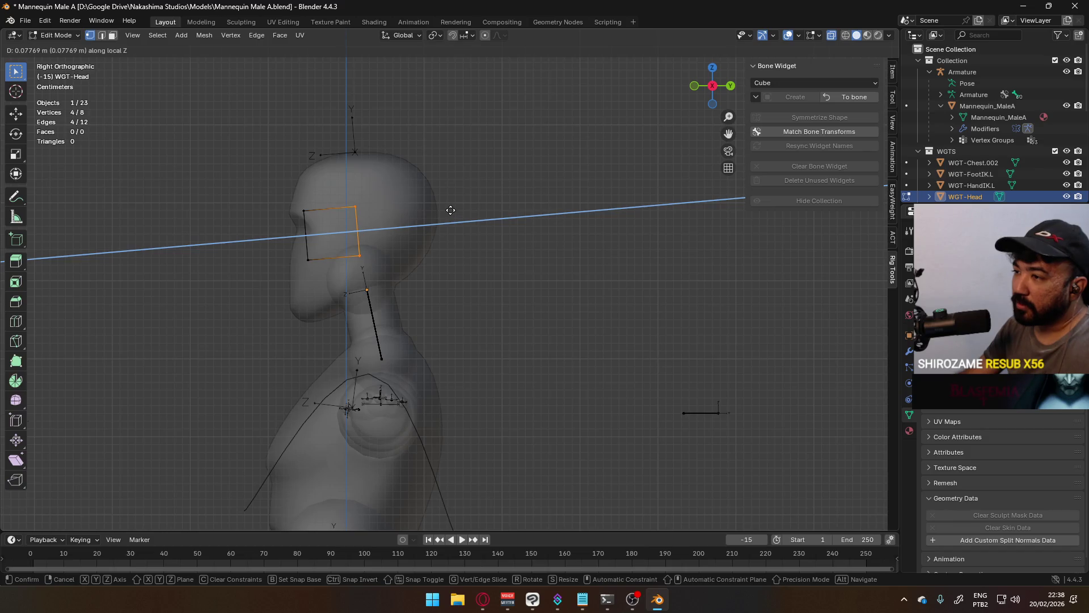
left_click(391, 205)
Step: Select all eight widget vertices and move the whole box along local Z toward the face
key("b")
left_click_drag(262, 182, 401, 264)
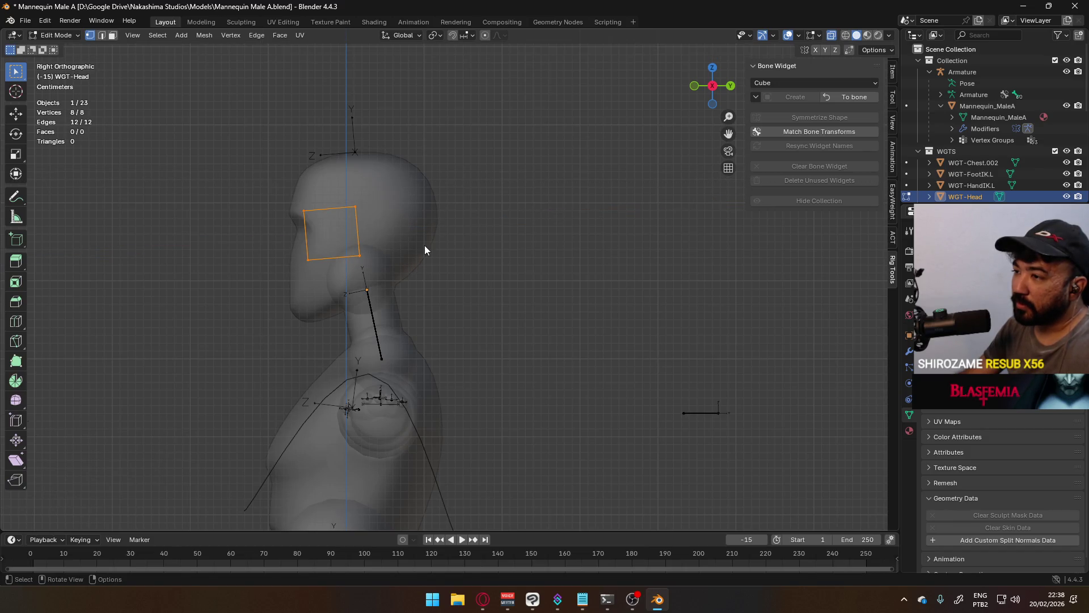
key("g")
key("z")
key("z")
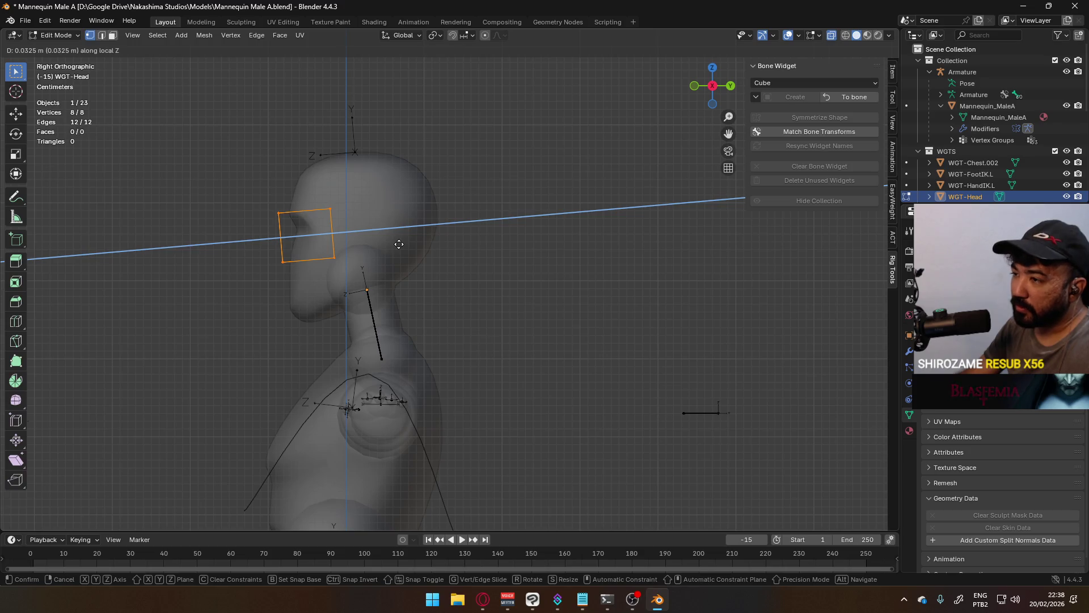
left_click(402, 242)
mouse_move(332, 224)
middle_mouse_down()
mouse_move(544, 173)
mouse_move(562, 237)
mouse_move(605, 283)
mouse_move(529, 309)
mouse_move(477, 355)
mouse_move(300, 302)
mouse_move(279, 308)
middle_mouse_up()
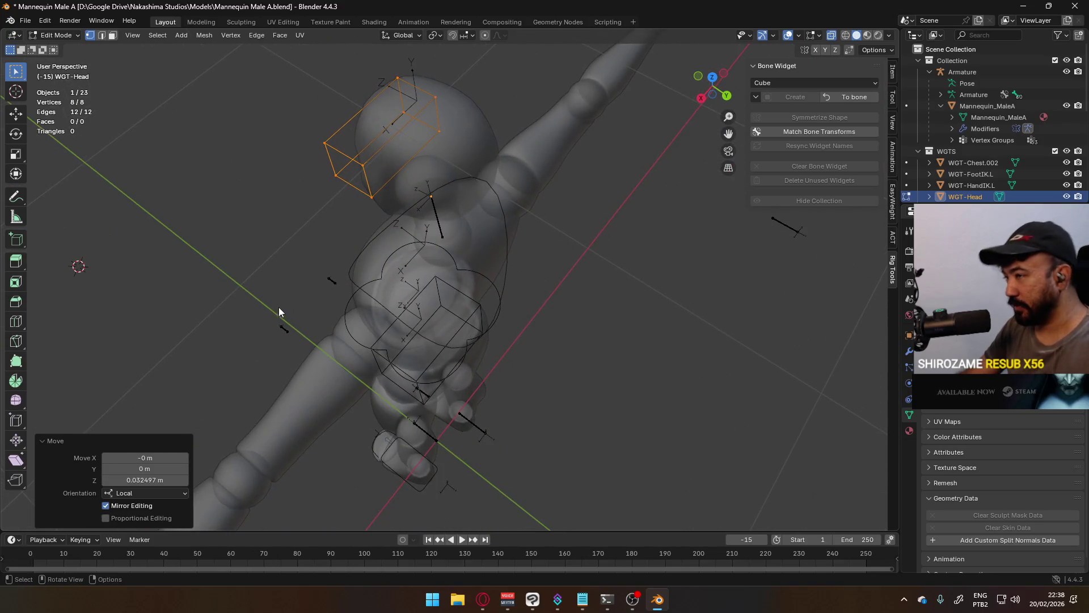
Step: Try moving a bottom-front corner vertex along local Z from top view, then cancel a scale attempt
key("KP_5")
key("KP_3")
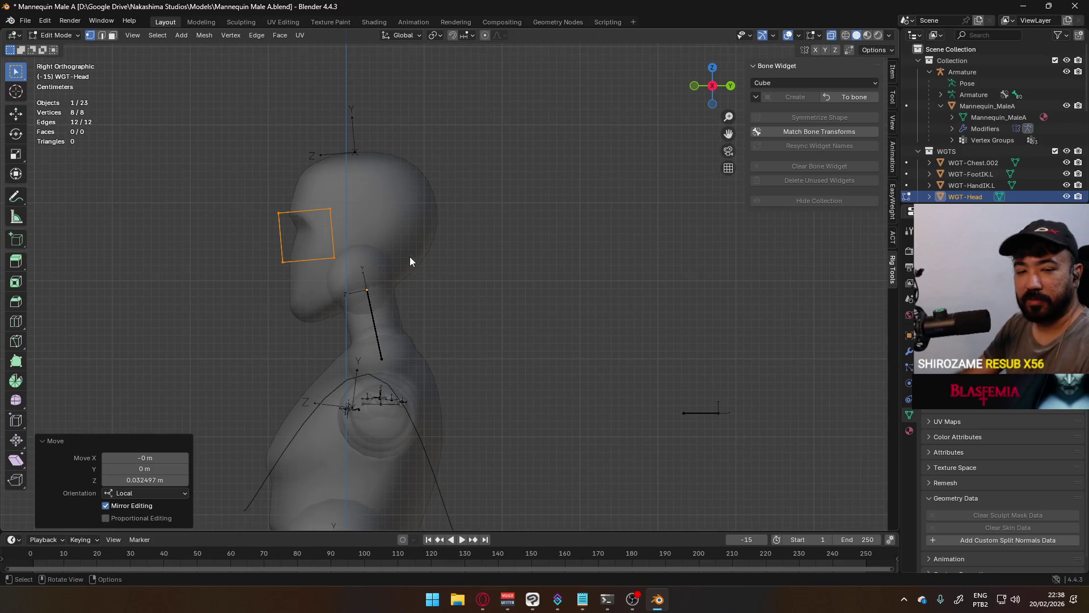
left_click(414, 213)
middle_click_drag(393, 132, 374, 201)
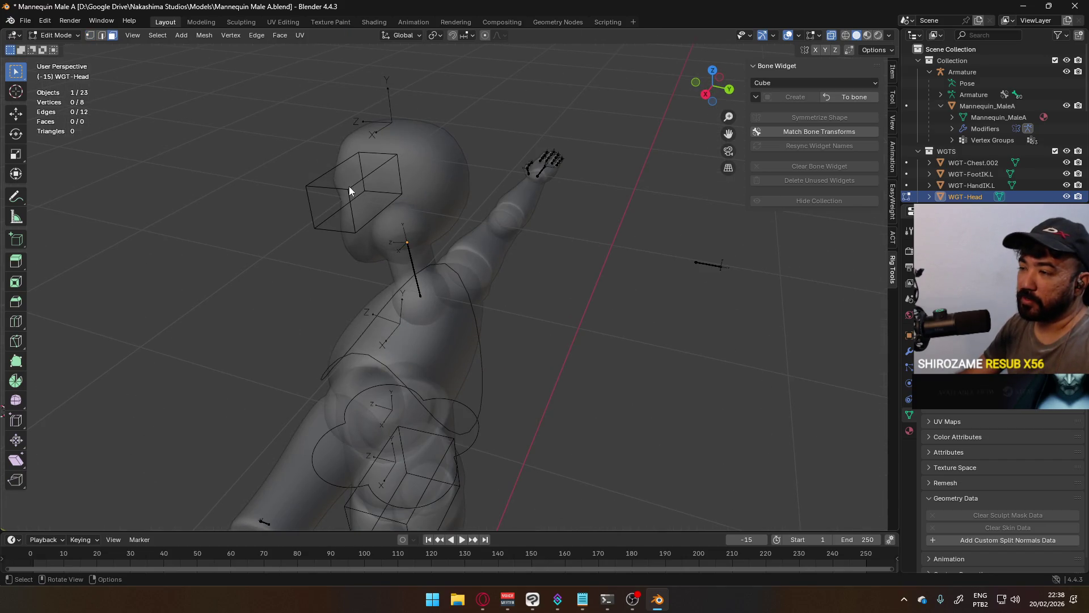
key("1")
left_click(357, 231, "shift")
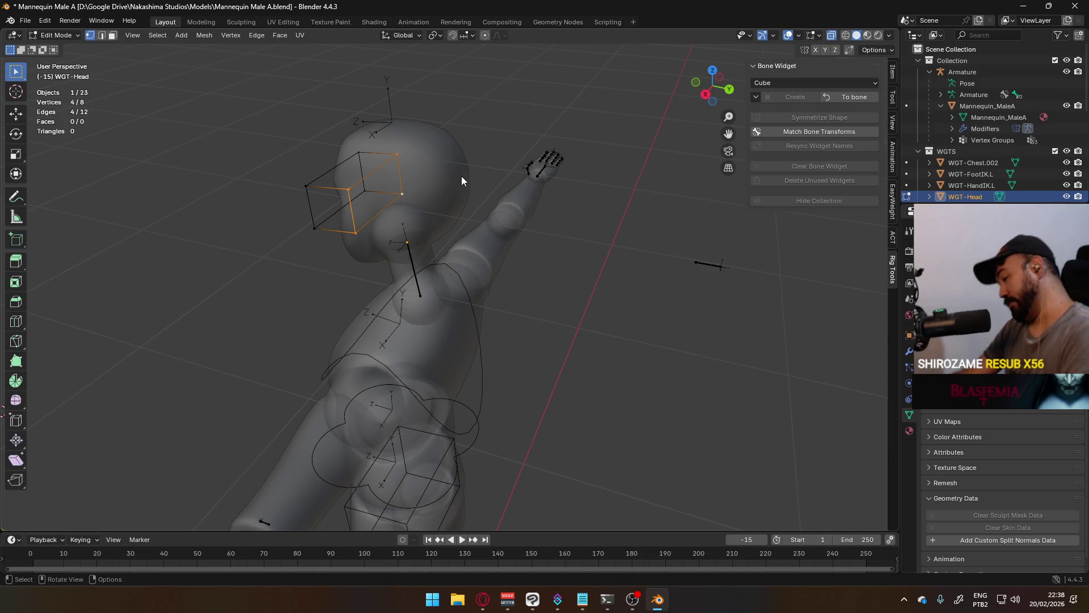
key("KP_7")
key("g")
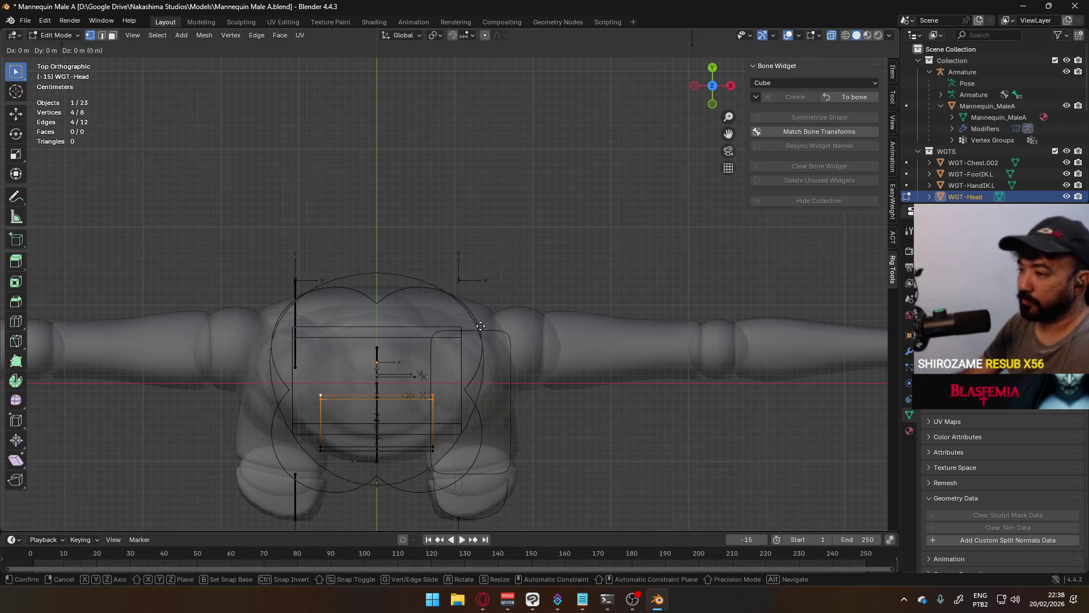
key("z")
left_click(479, 309)
mouse_move(480, 309)
middle_mouse_down()
mouse_move(448, 228)
mouse_move(440, 252)
mouse_move(496, 285)
middle_mouse_up()
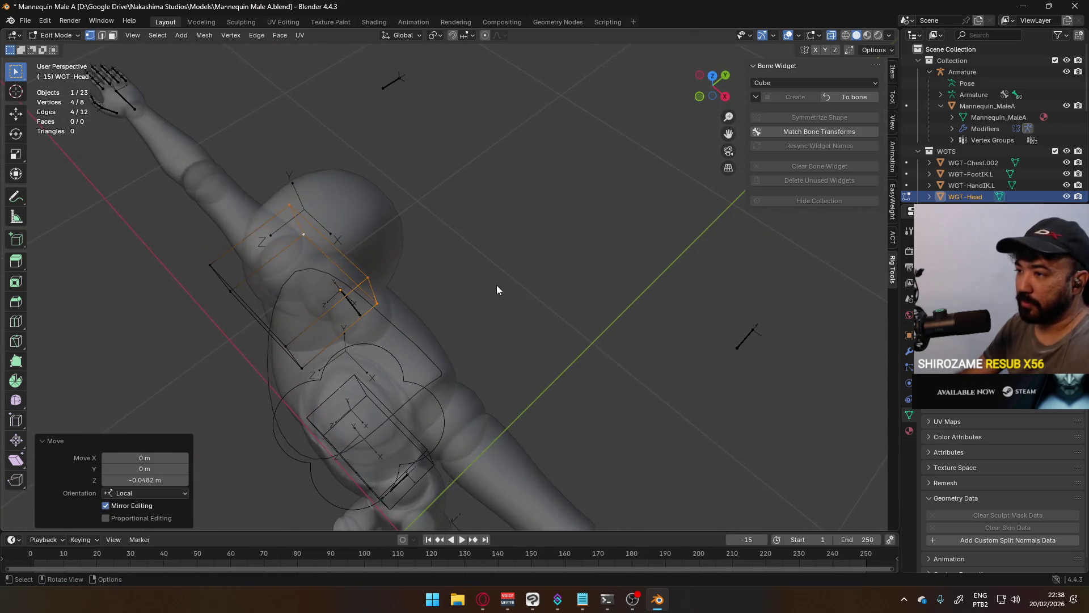
key("s")
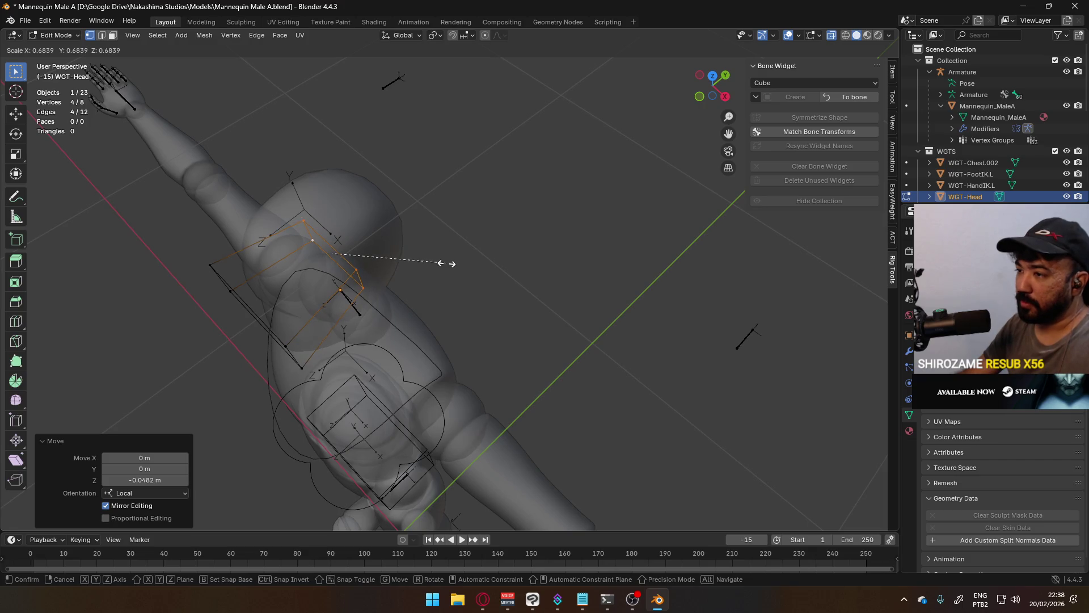
key("Escape")
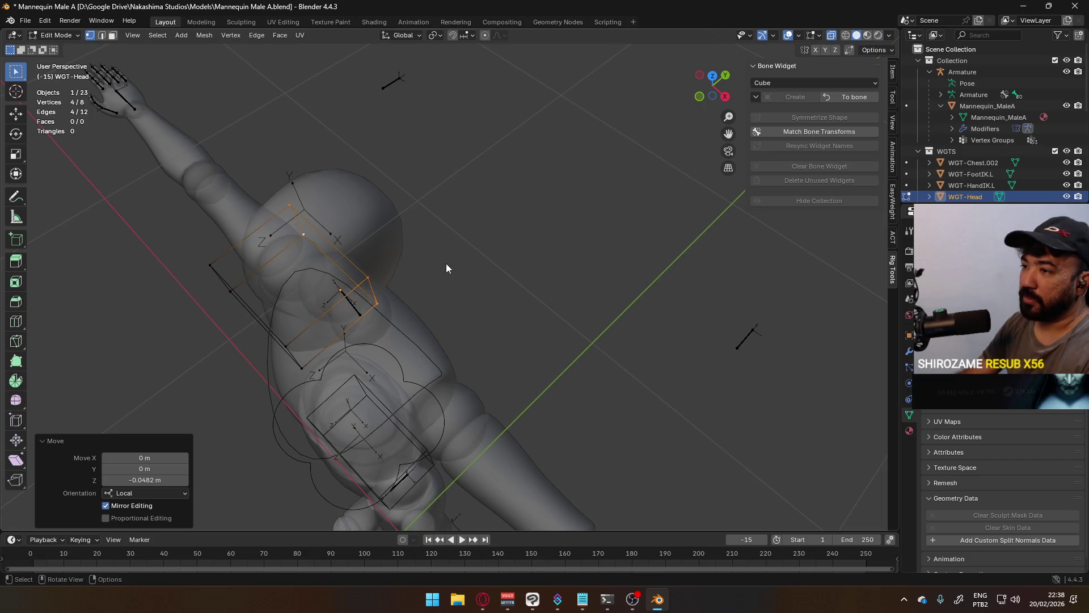
Step: Undo the vertex edits to restore the wide head widget box
key("KP_3")
key("ctrl+z")
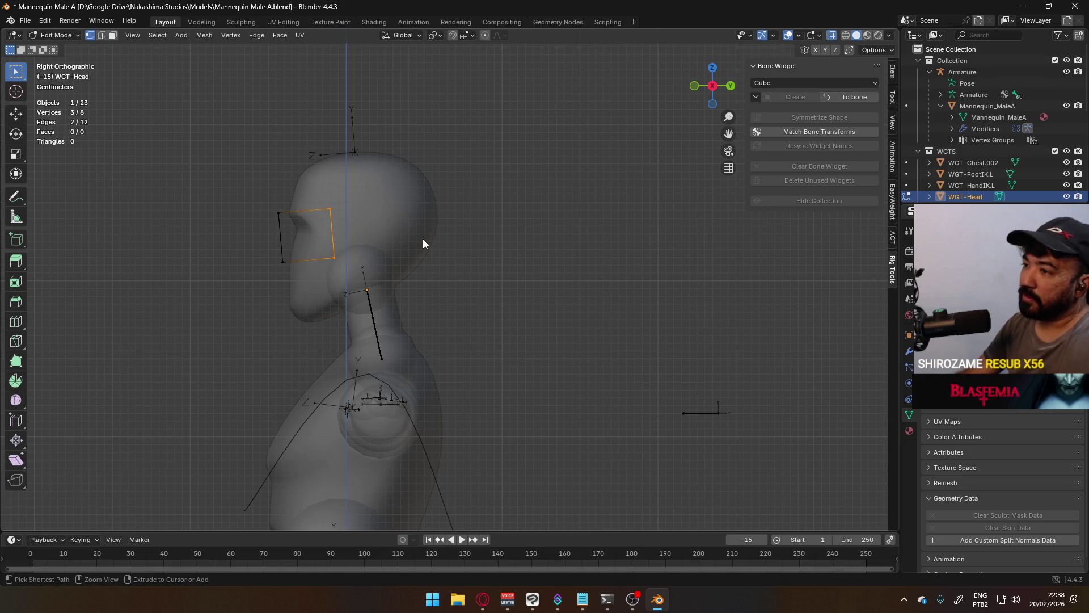
key("ctrl+z")
key("ctrl+z")
key("ctrl+z")
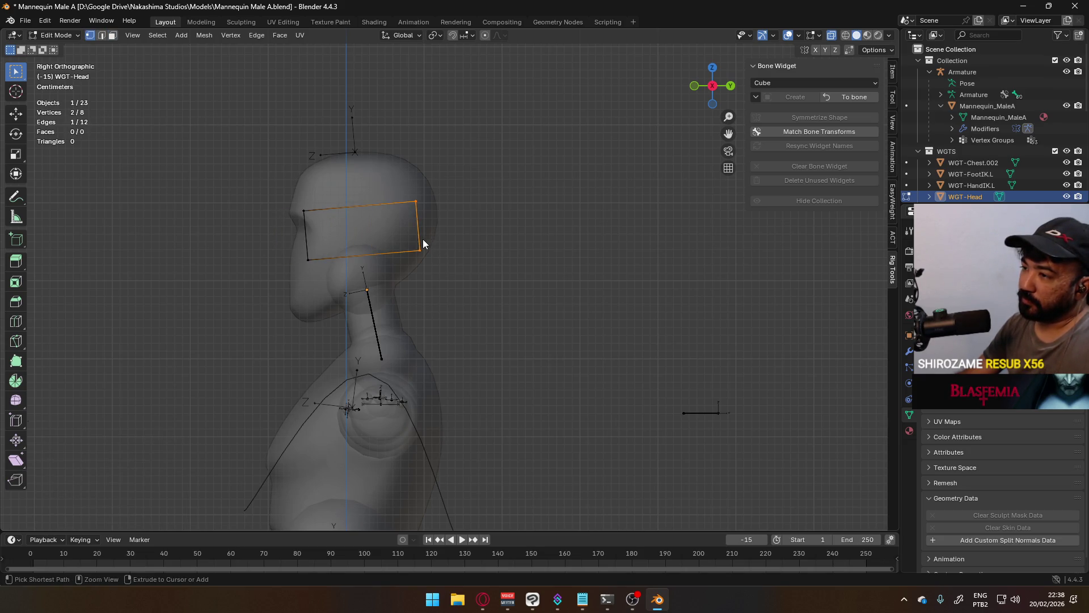
key("ctrl+z")
middle_click_drag(423, 243, 396, 245)
Step: From front view, narrow the whole head widget along X to about 0.898 and return to object mode
key("KP_1")
left_click_drag(293, 176, 482, 270)
key("s")
key("x")
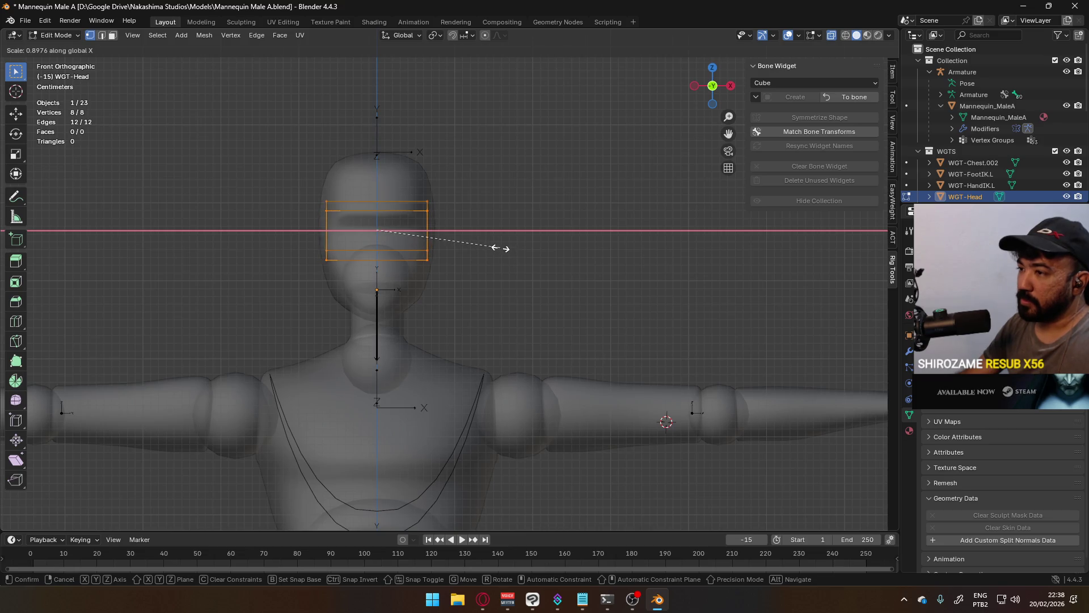
left_click(501, 252)
key("Tab")
mouse_move(564, 263)
middle_mouse_down()
mouse_move(433, 286)
mouse_move(529, 280)
mouse_move(629, 206)
middle_mouse_up()
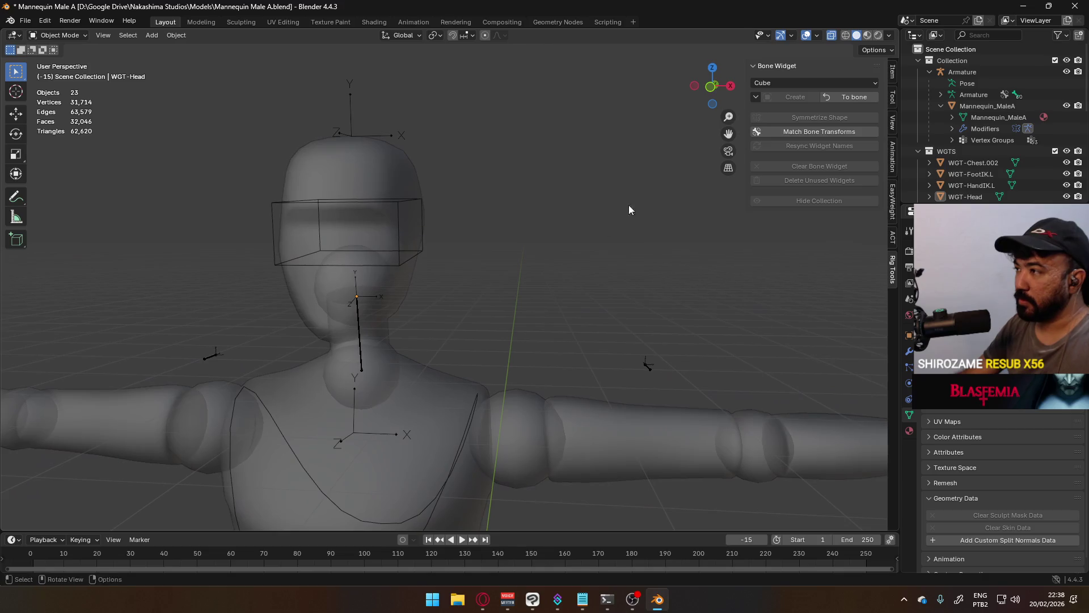
Step: Select the Neck bone, try a Pyramid widget on it and clear the widget's X rotation
left_click(847, 97)
scroll(584, 292, "down", 5)
middle_click_drag(499, 312, 433, 301)
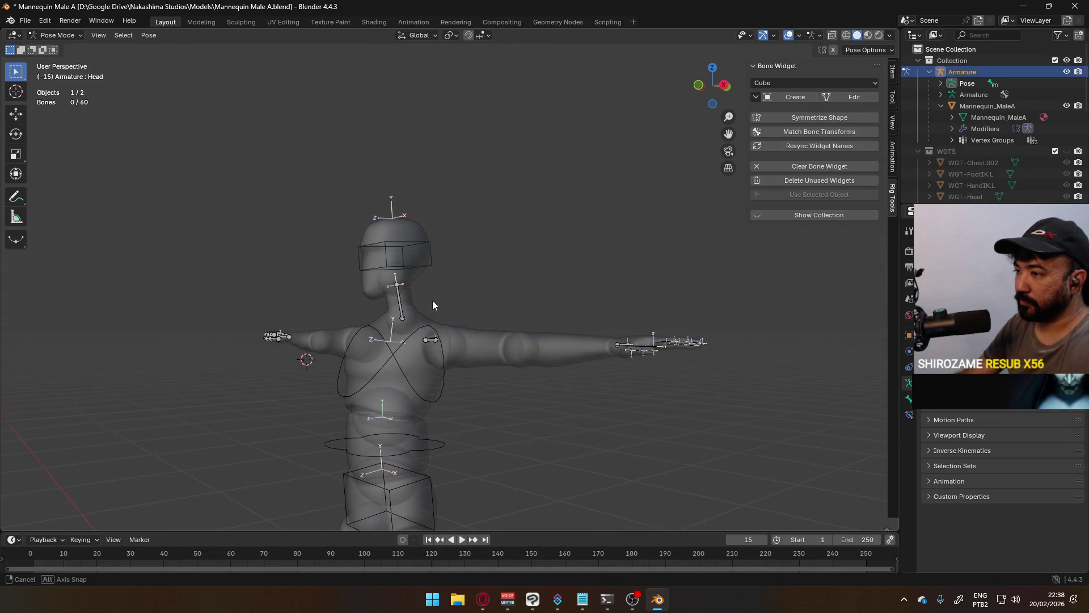
left_click(398, 308)
left_click(801, 82)
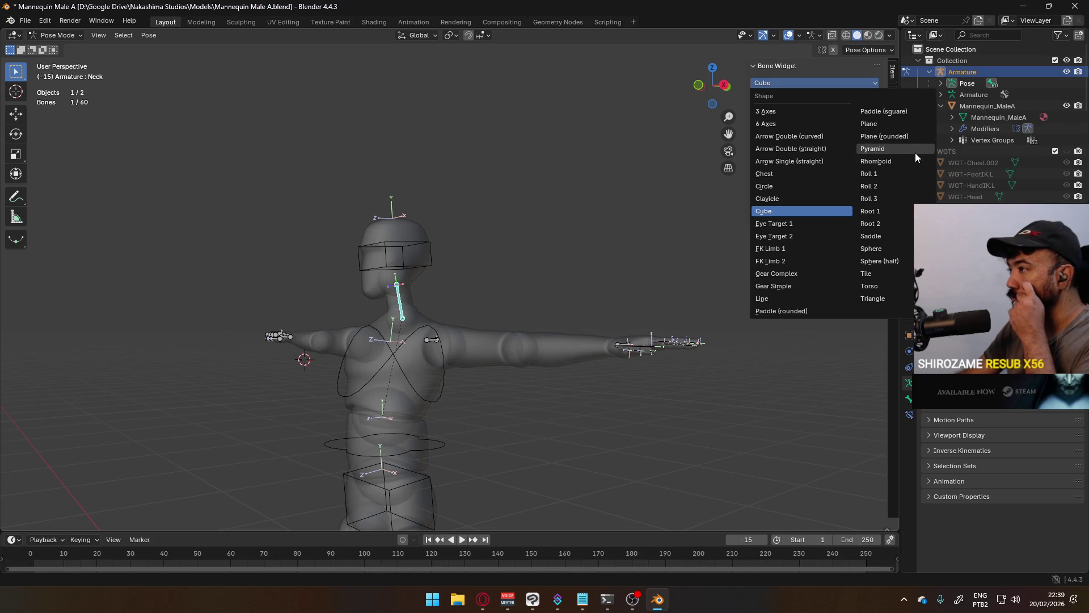
left_click(888, 148)
left_click(804, 98)
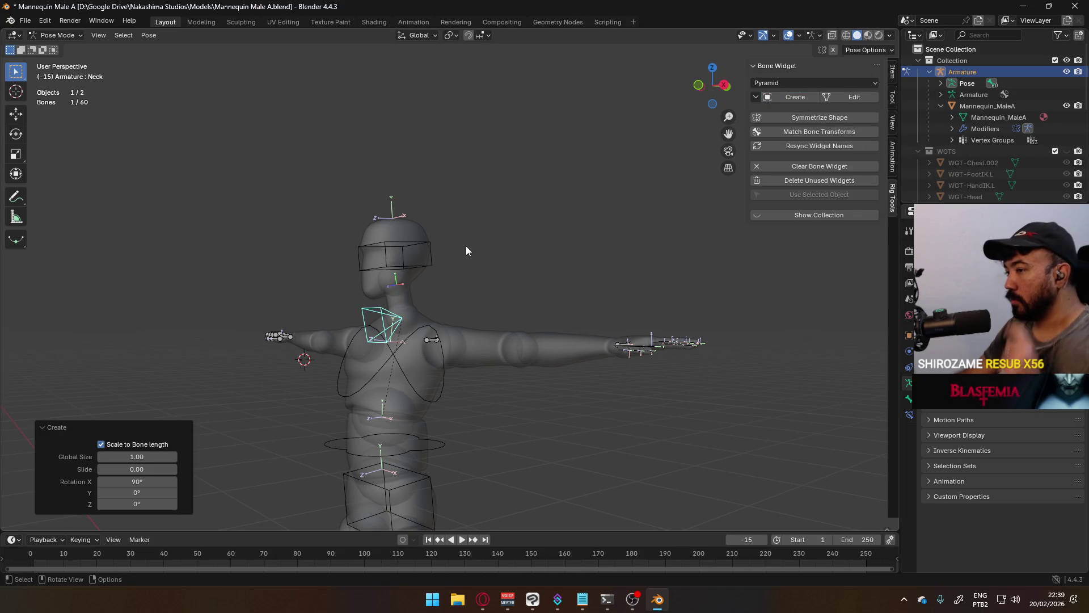
scroll(404, 334, "up", 1)
scroll(408, 333, "up", 2)
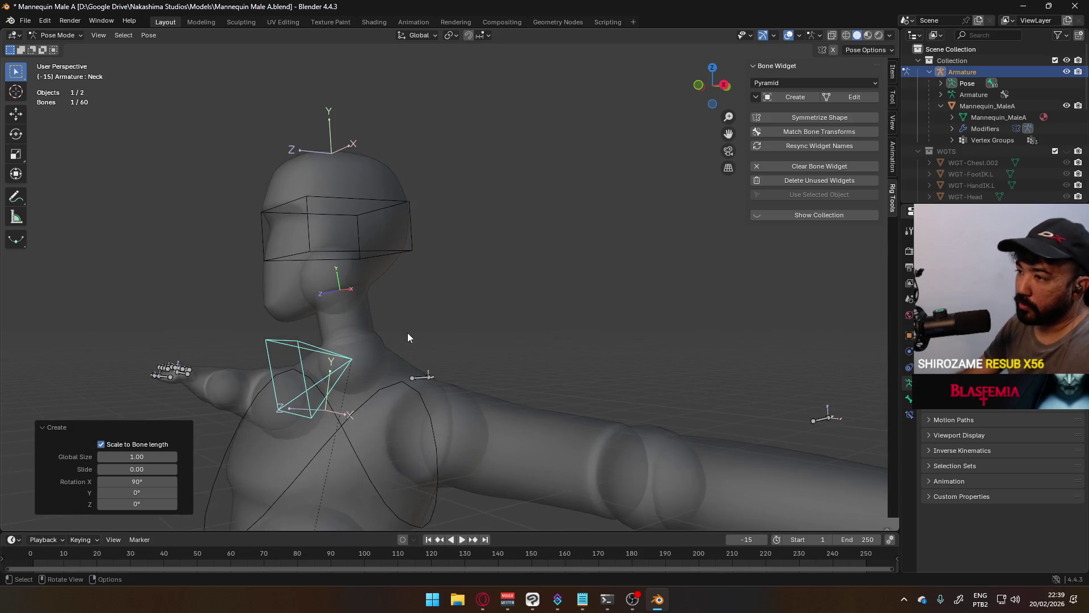
scroll(327, 339, "up", 2)
middle_click_drag(328, 339, 827, 95, "shift")
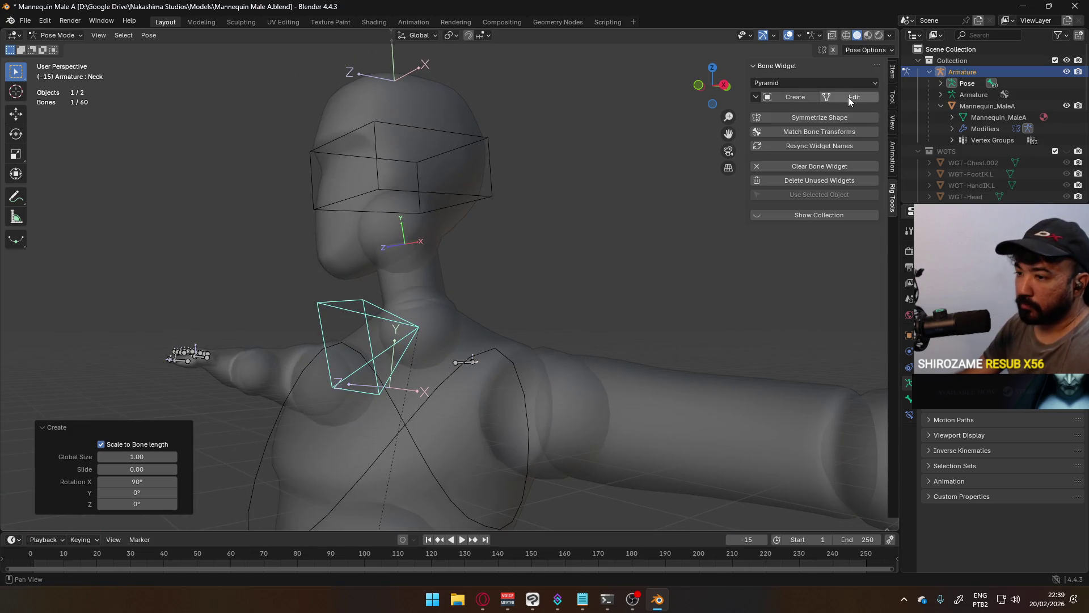
left_click(137, 481)
type("0")
key("Return")
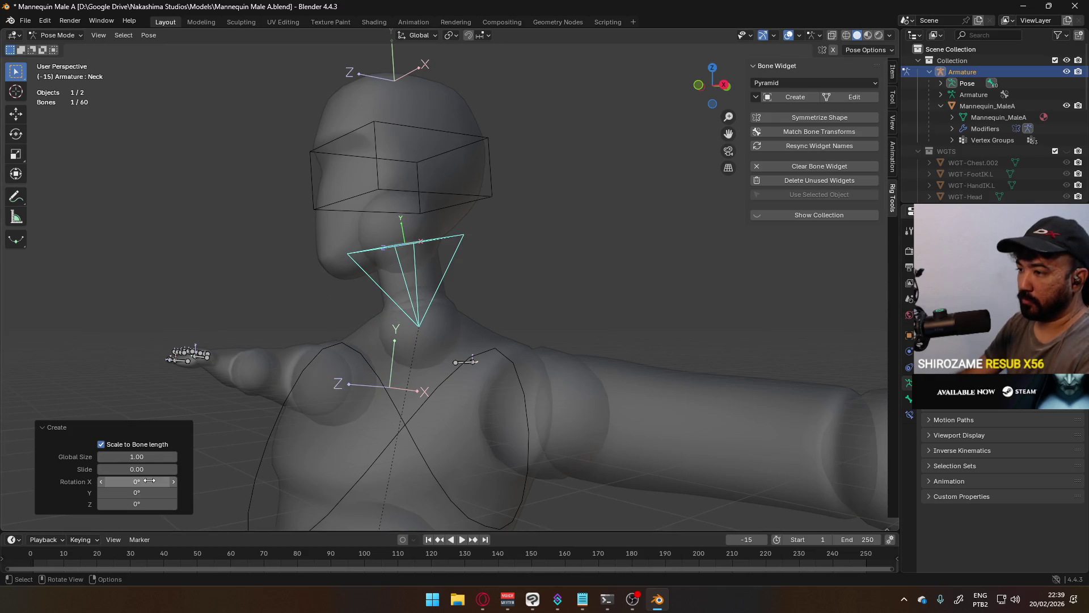
Step: Remove the pyramid and create a Paddle (rounded) widget on the Neck bone instead
middle_click_drag(480, 283, 613, 256)
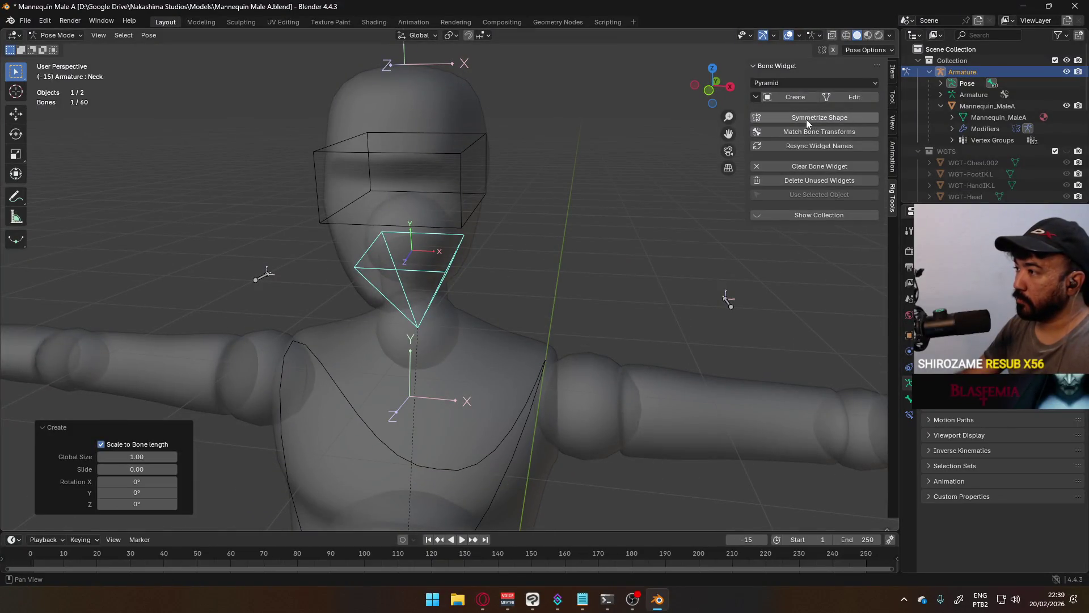
left_click(818, 167)
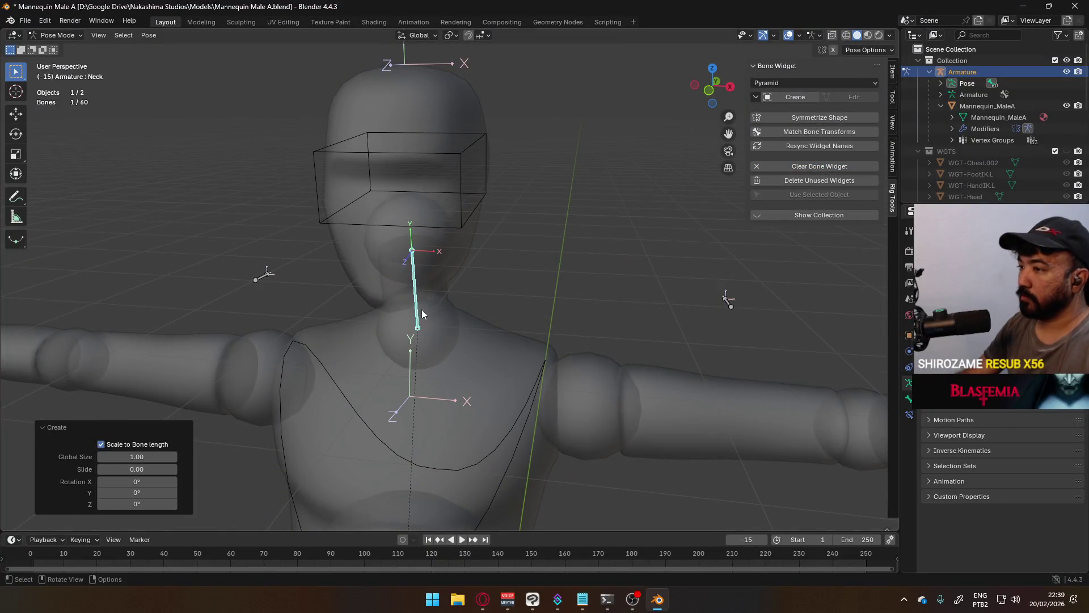
left_click(855, 82)
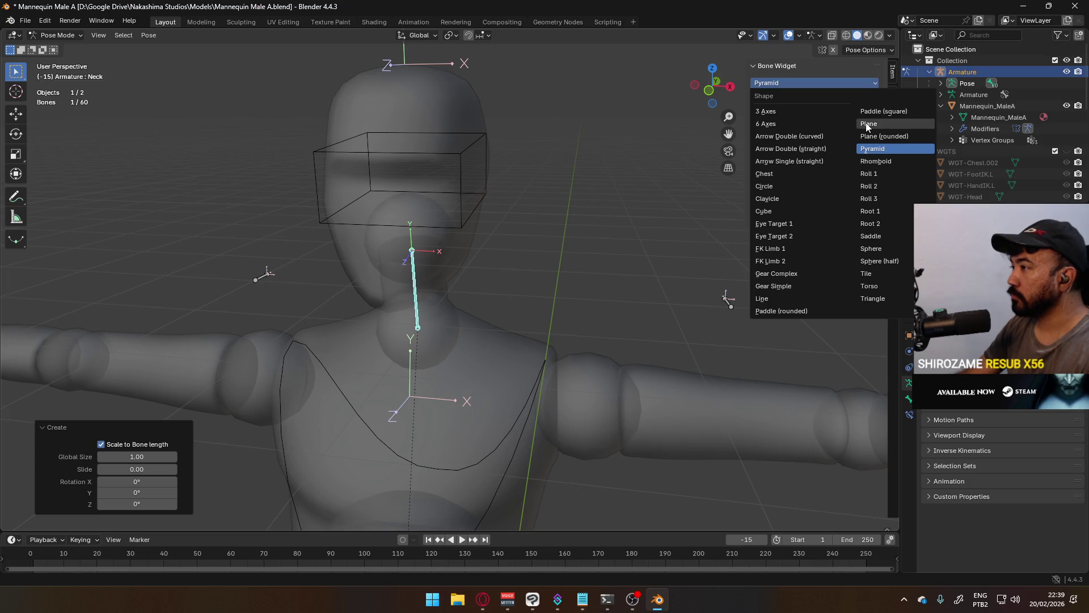
left_click(802, 312)
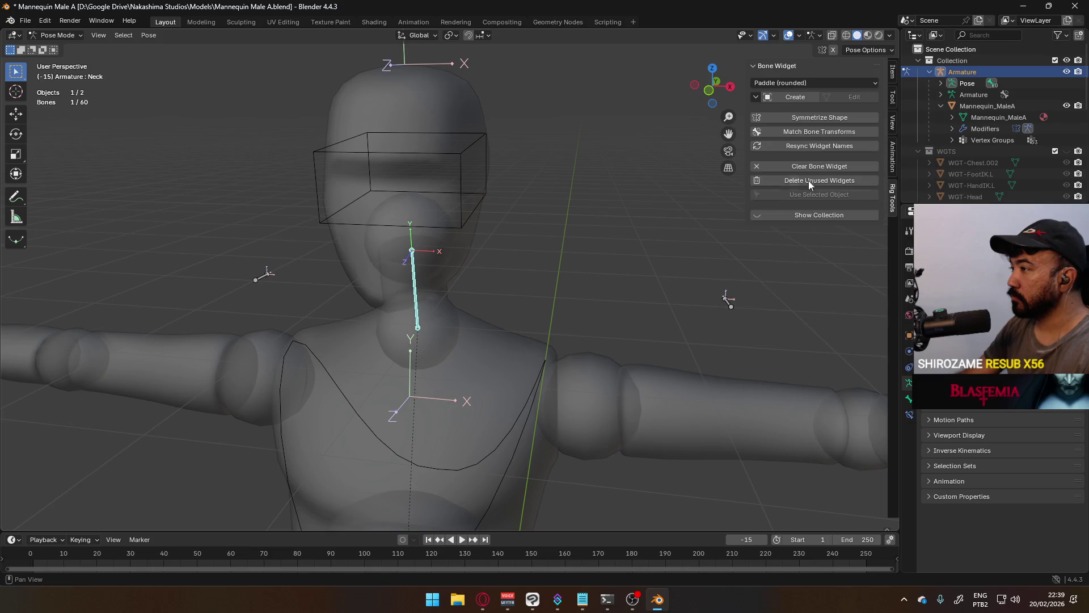
left_click(799, 98)
mouse_move(711, 131)
middle_mouse_down()
mouse_move(518, 330)
mouse_move(347, 286)
mouse_move(357, 302)
mouse_move(524, 307)
middle_mouse_up()
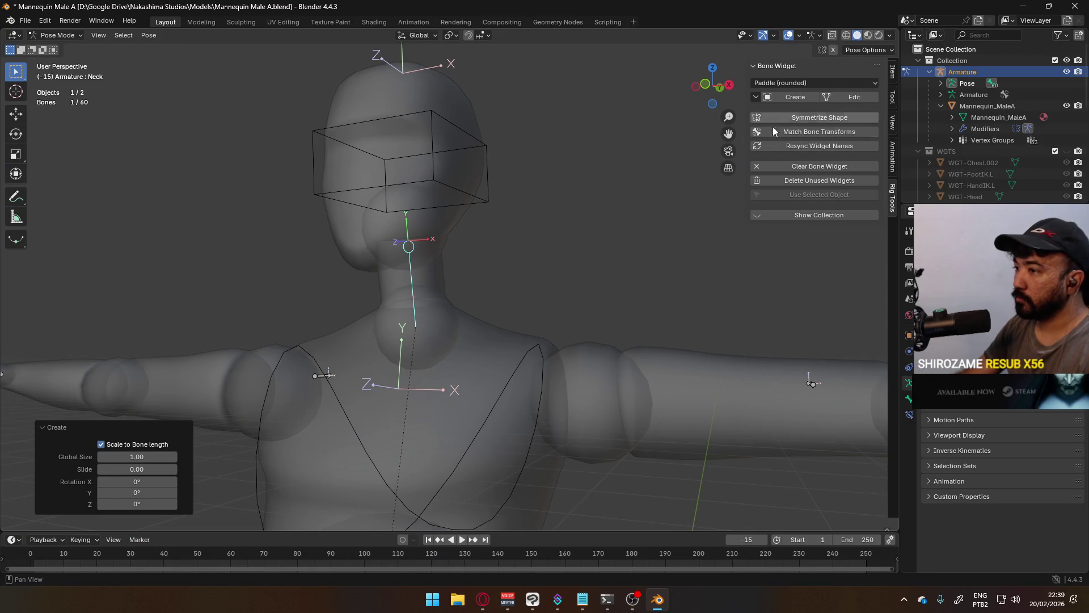
Step: Deselect the neck and select the ElbowIK.L bone
left_click(586, 279)
scroll(584, 298, "down", 3)
scroll(582, 319, "down", 2)
mouse_move(535, 372)
middle_mouse_down("shift")
mouse_move(576, 239)
mouse_move(550, 189)
mouse_move(629, 221)
mouse_move(593, 279)
mouse_move(530, 288)
middle_mouse_up("shift")
scroll(550, 184, "down", 3)
left_click(626, 362)
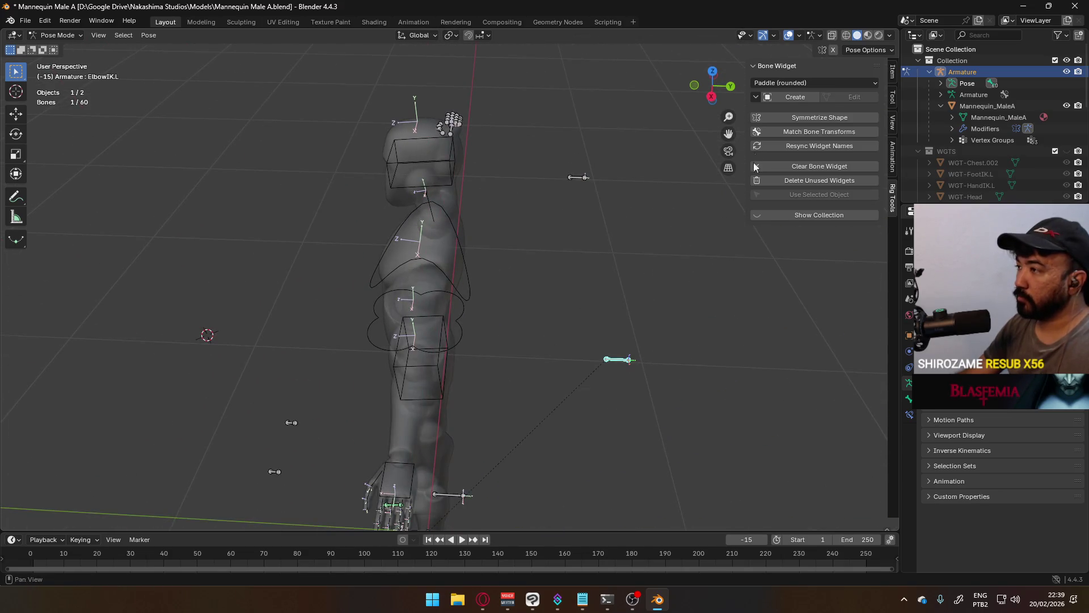
Step: Try an FK Limb 1 widget on ElbowIK.L, then clear it from the bone
left_click(808, 85)
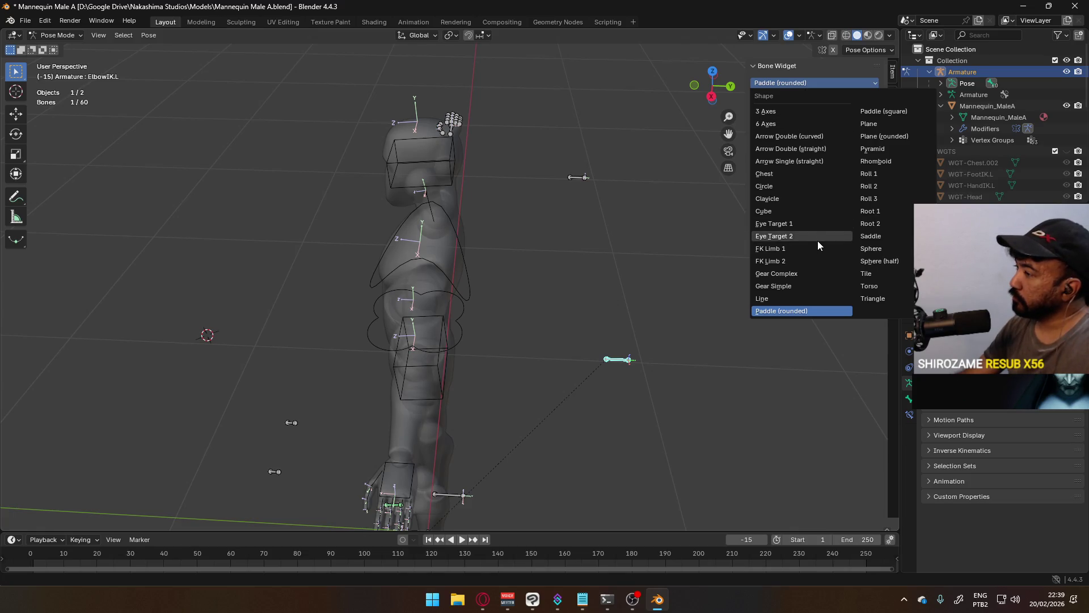
left_click(810, 250)
left_click(796, 98)
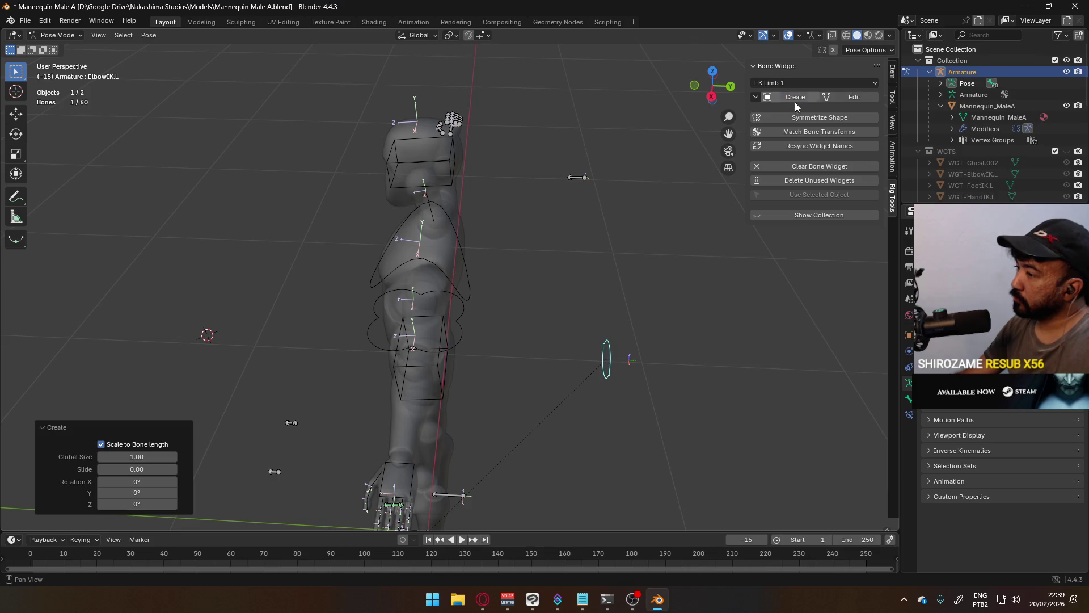
middle_click_drag(665, 287, 554, 290)
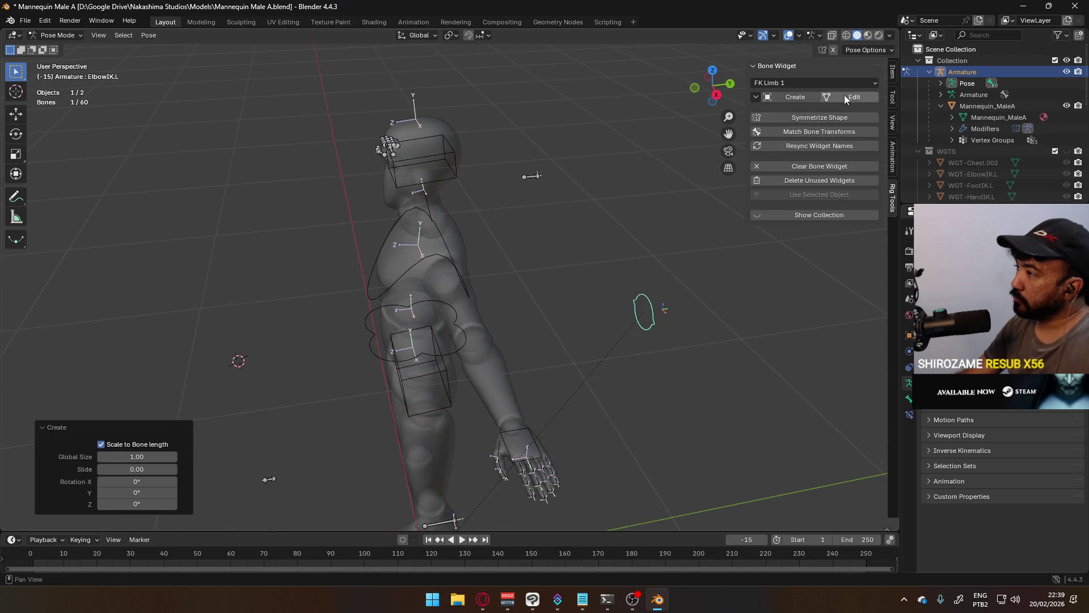
left_click(803, 165)
Step: Try Gear Simple and then Arrow Single (straight) widgets on the elbow bone
left_click(789, 82)
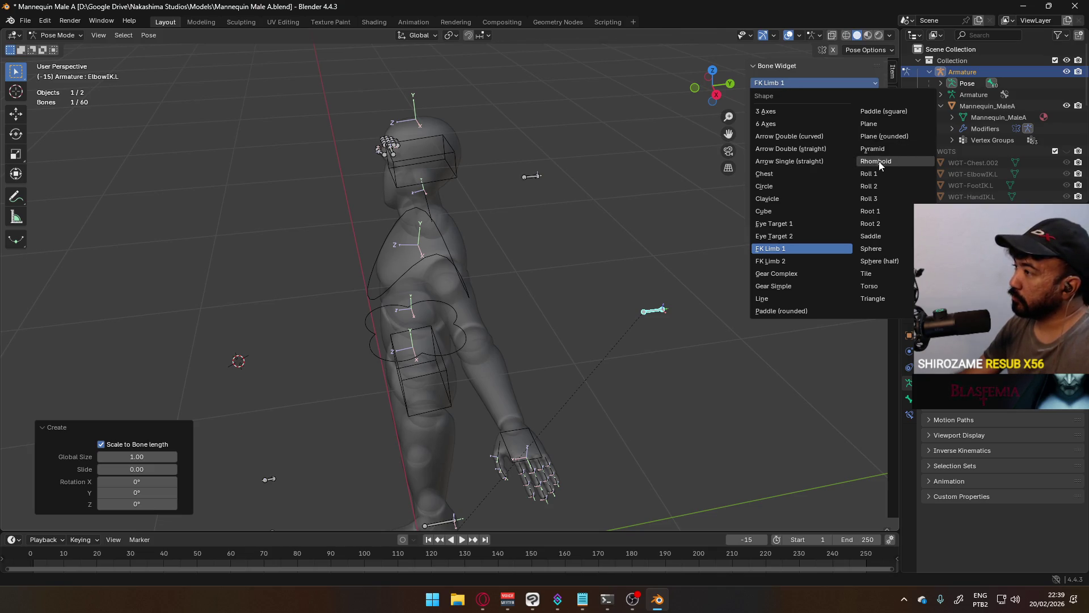
left_click(806, 284)
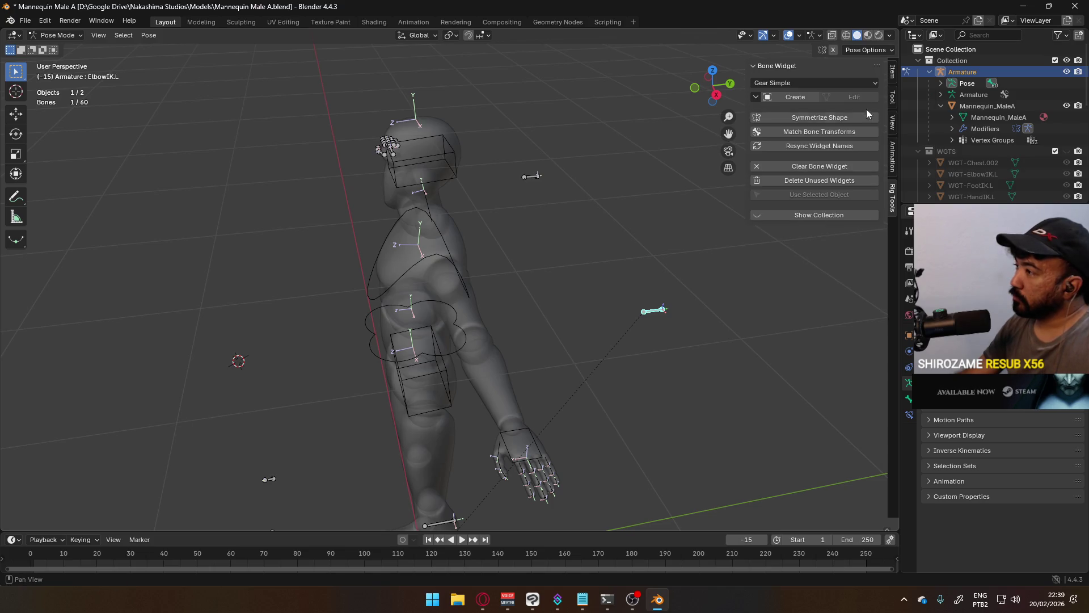
left_click(806, 95)
left_click(813, 83)
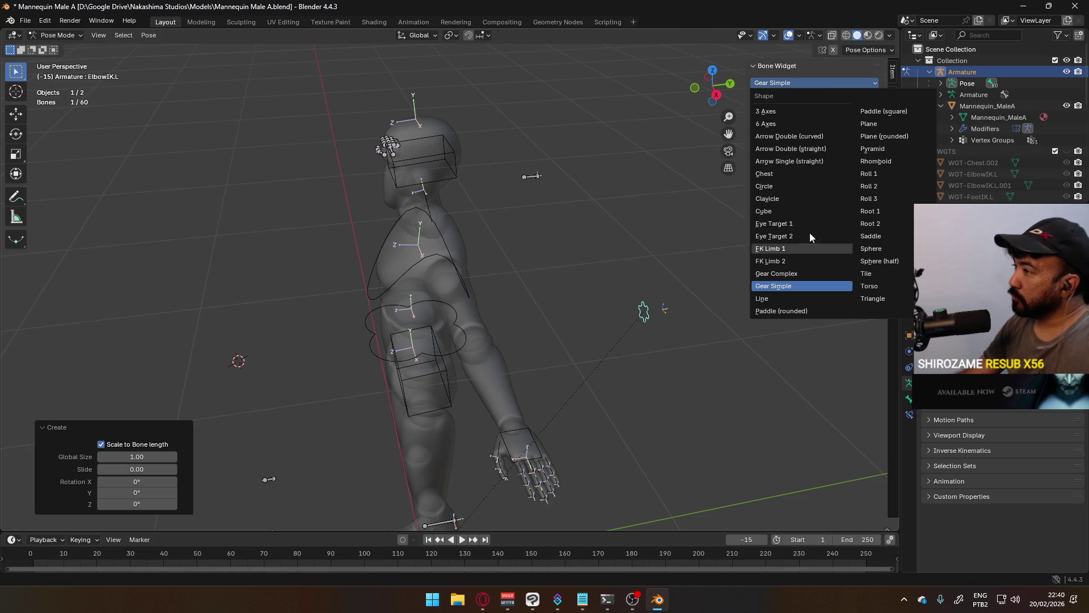
left_click(824, 162)
left_click(799, 99)
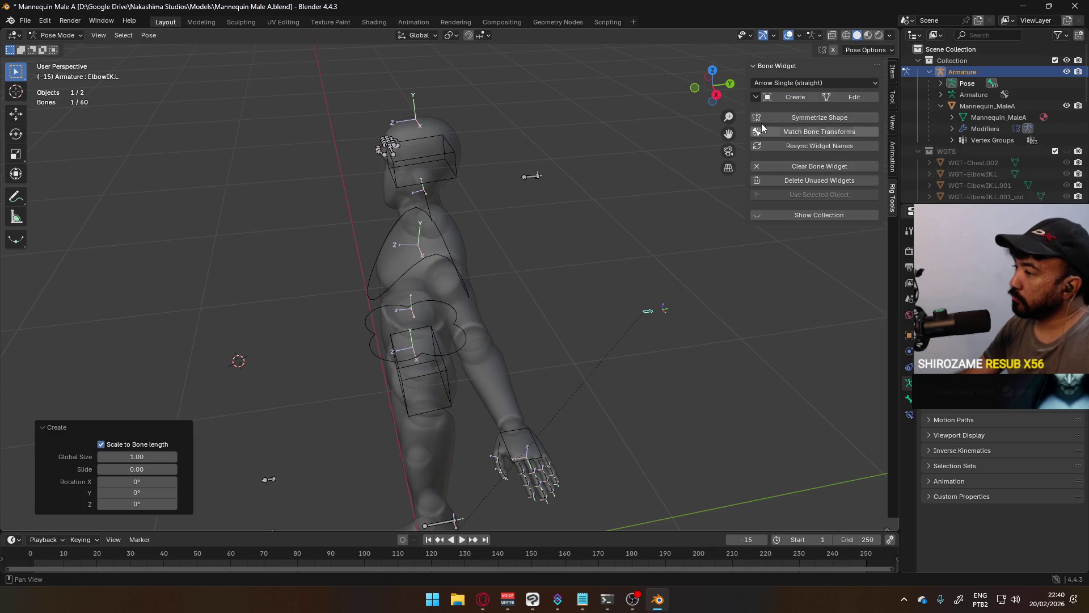
Step: Settle on a Rhomboid widget for ElbowIK.L and create it
left_click(822, 84)
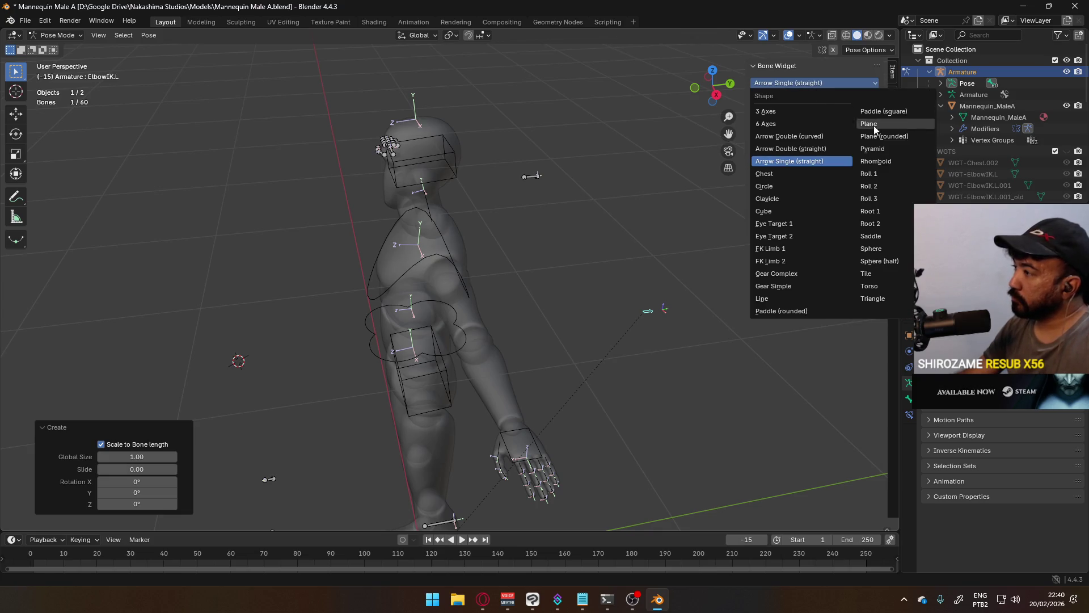
left_click(877, 160)
left_click(795, 97)
mouse_move(651, 195)
middle_mouse_down()
mouse_move(645, 298)
mouse_move(647, 234)
mouse_move(637, 274)
middle_mouse_up()
Step: Reselect ElbowIK.L and open its rhomboid widget mesh WGT-ElbowIK.L.001 for editing
left_click(612, 227)
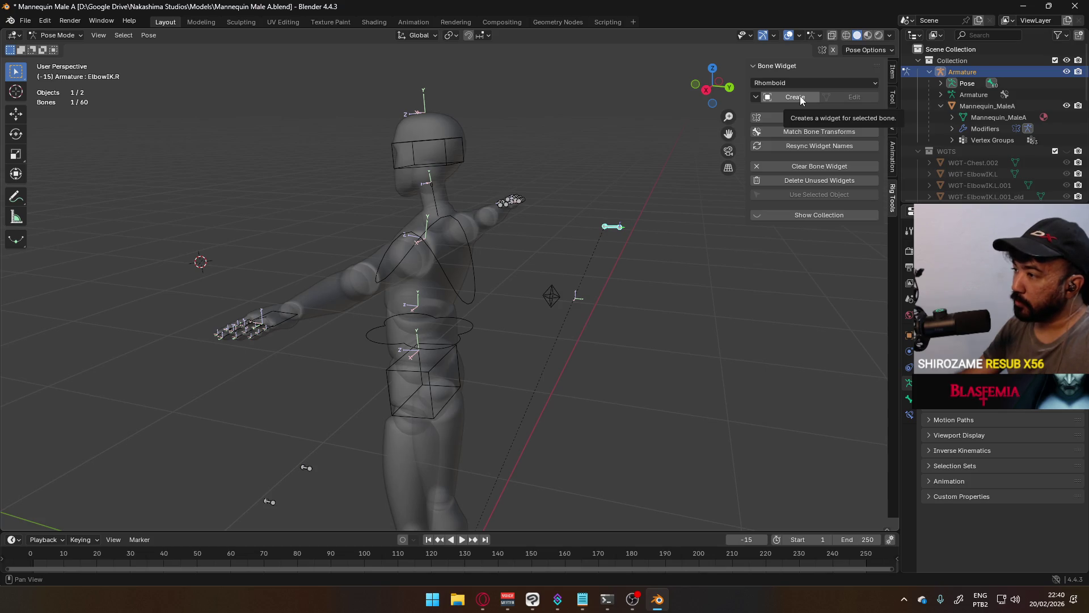
left_click(553, 293)
scroll(595, 280, "up", 1)
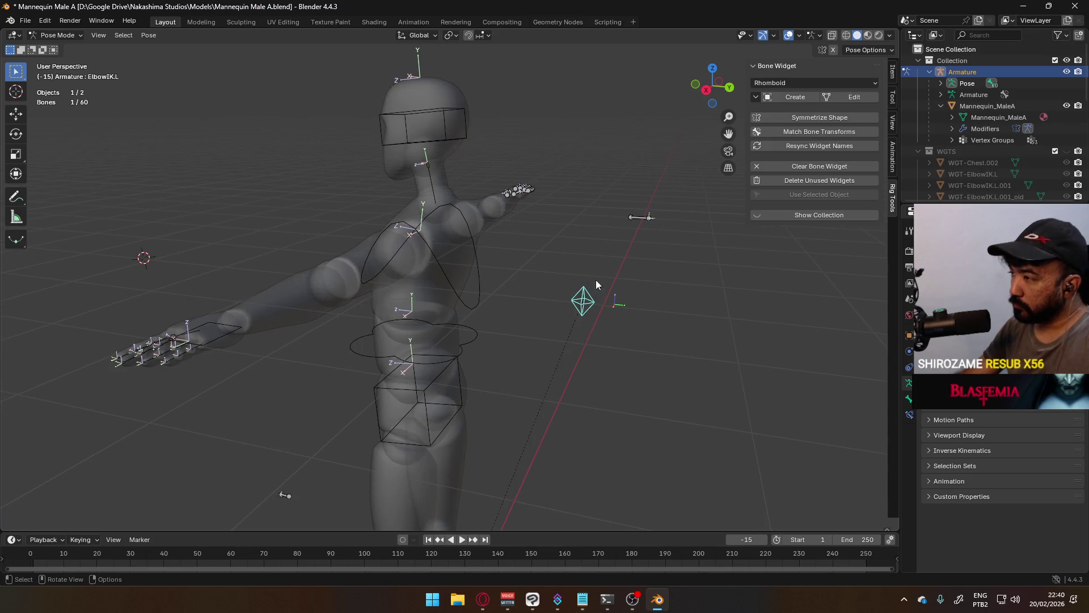
left_click(842, 97)
scroll(686, 290, "up", 3)
mouse_move(710, 309)
middle_mouse_down()
mouse_move(542, 276)
mouse_move(518, 258)
mouse_move(598, 247)
middle_mouse_up()
left_click(56, 35)
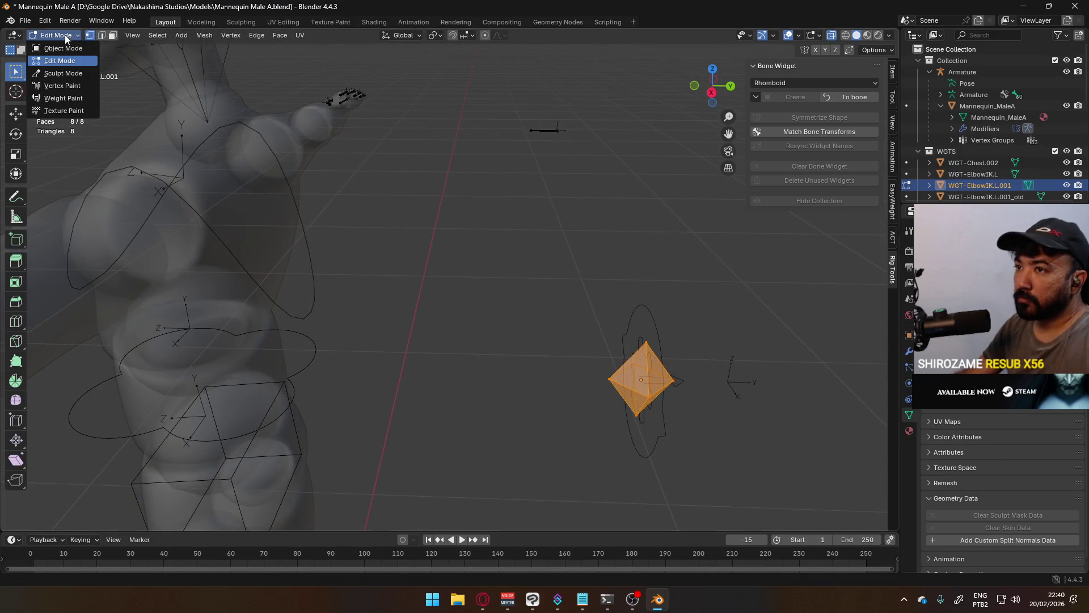
Step: Delete the leftover old elbow widget object and select the rhomboid widget object
key("Delete")
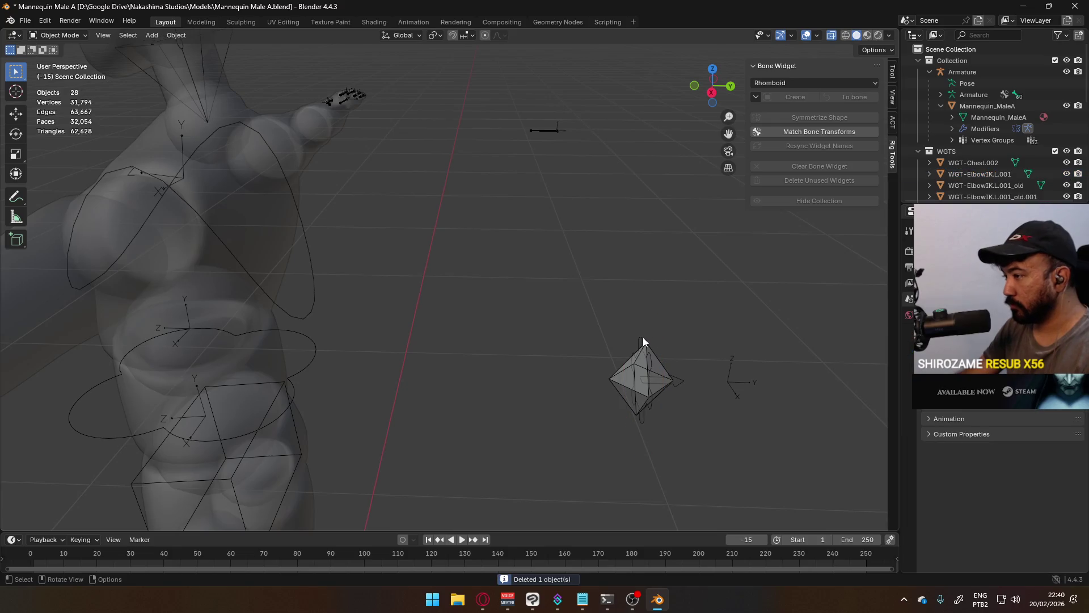
left_click(654, 377)
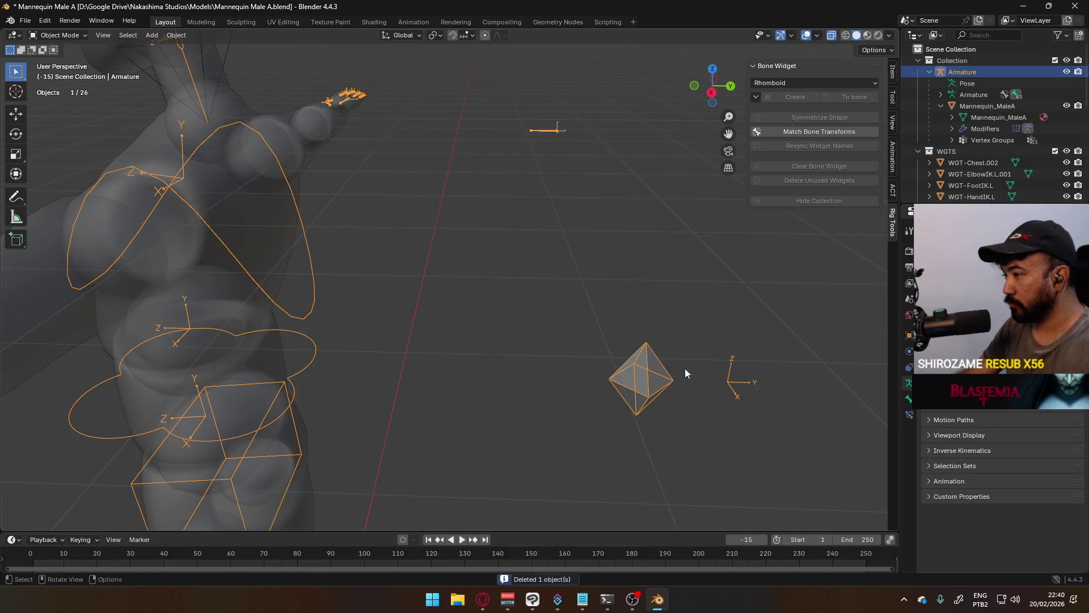
key("Tab")
key("Tab")
left_click(652, 371)
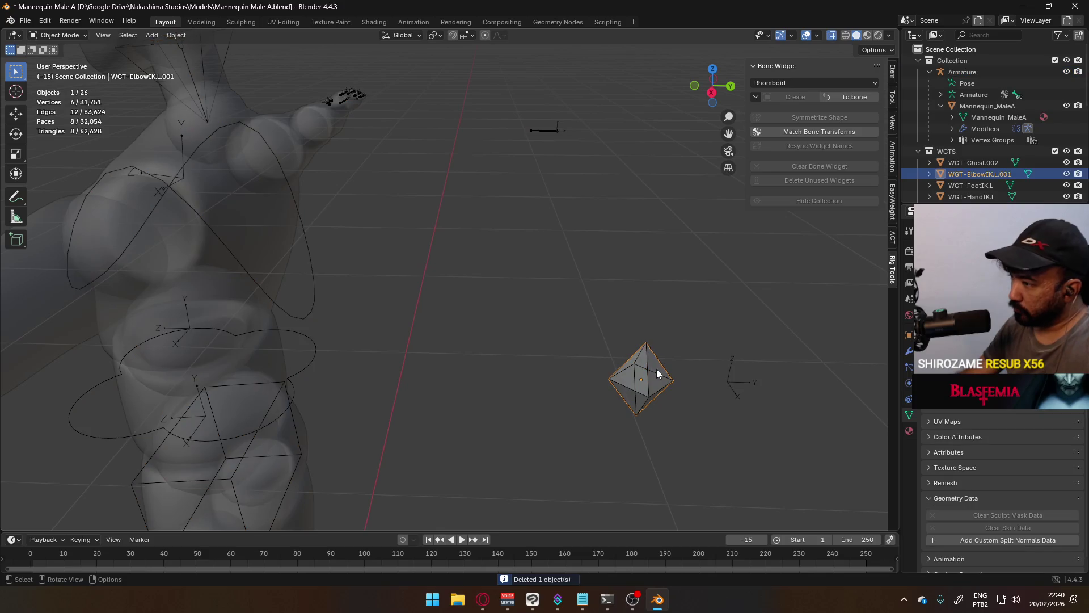
key("Tab")
Step: Dissolve the rhomboid's left tip vertex into a half diamond and return to the bone in pose mode
left_click(609, 378)
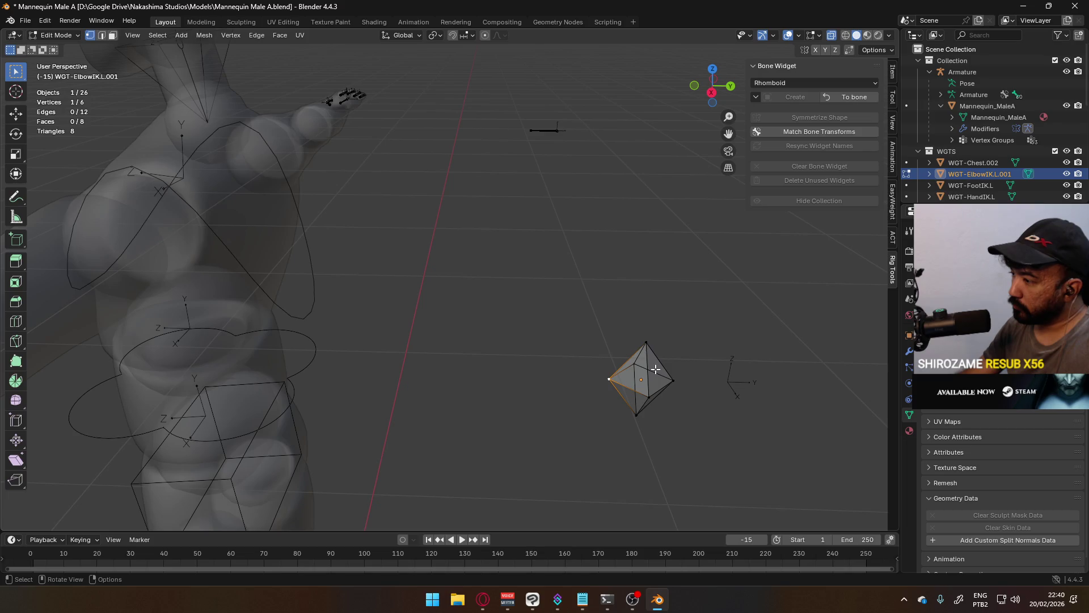
key("x")
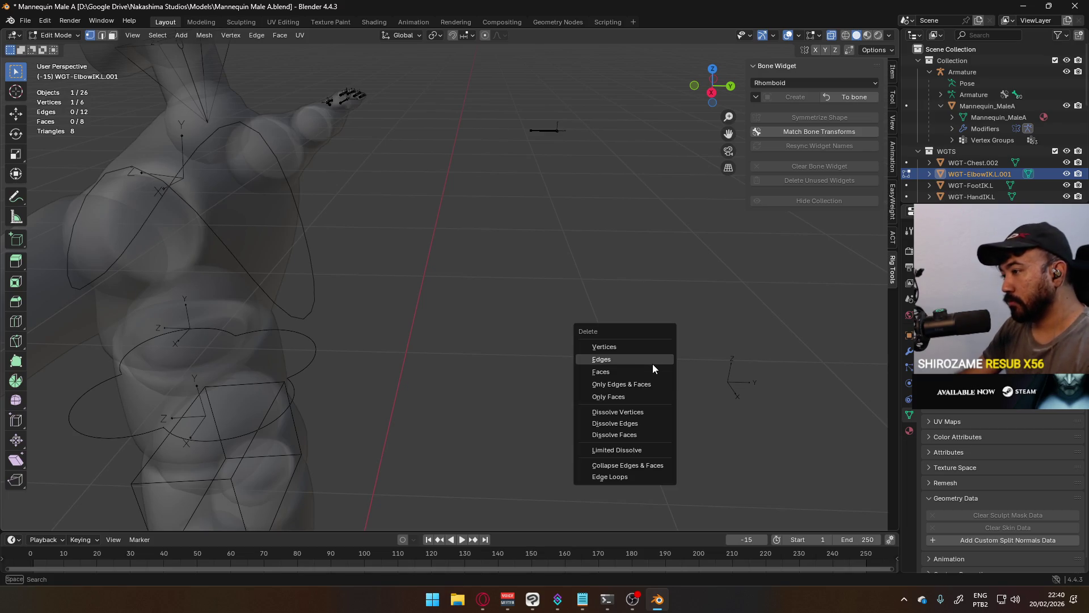
left_click(650, 412)
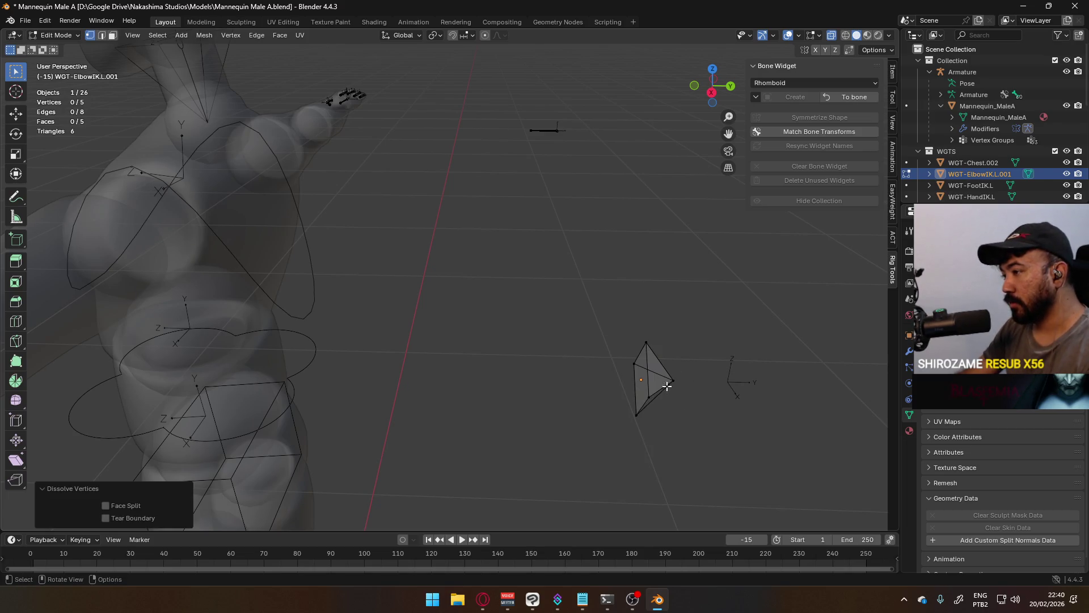
mouse_move(666, 385)
middle_mouse_down()
mouse_move(683, 290)
mouse_move(700, 280)
middle_mouse_up()
key("Tab")
scroll(634, 372, "down", 5)
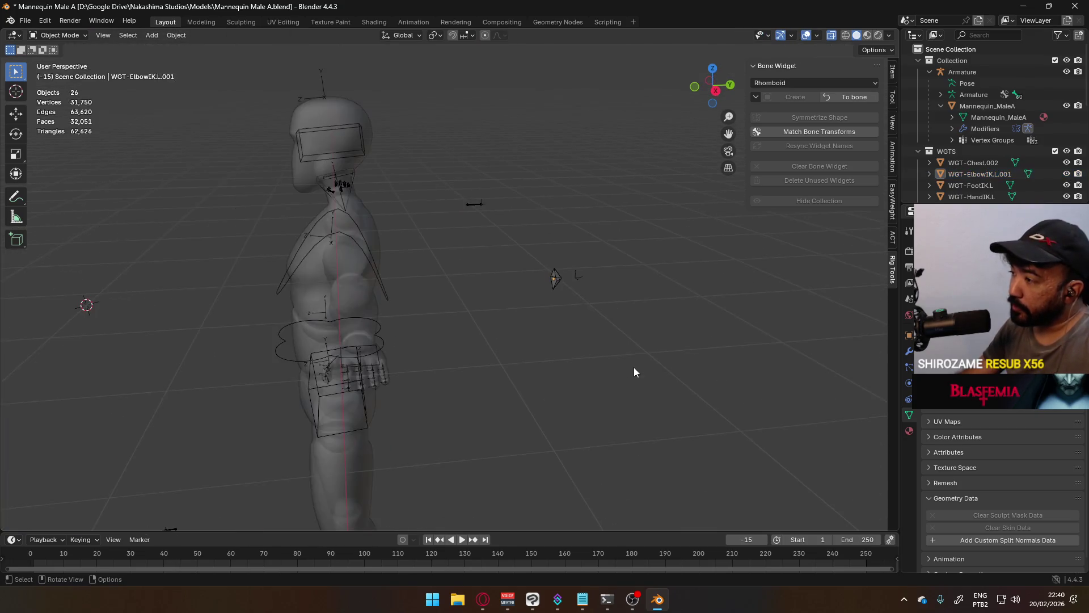
middle_click_drag(634, 371, 558, 357)
key("Tab")
key("Tab")
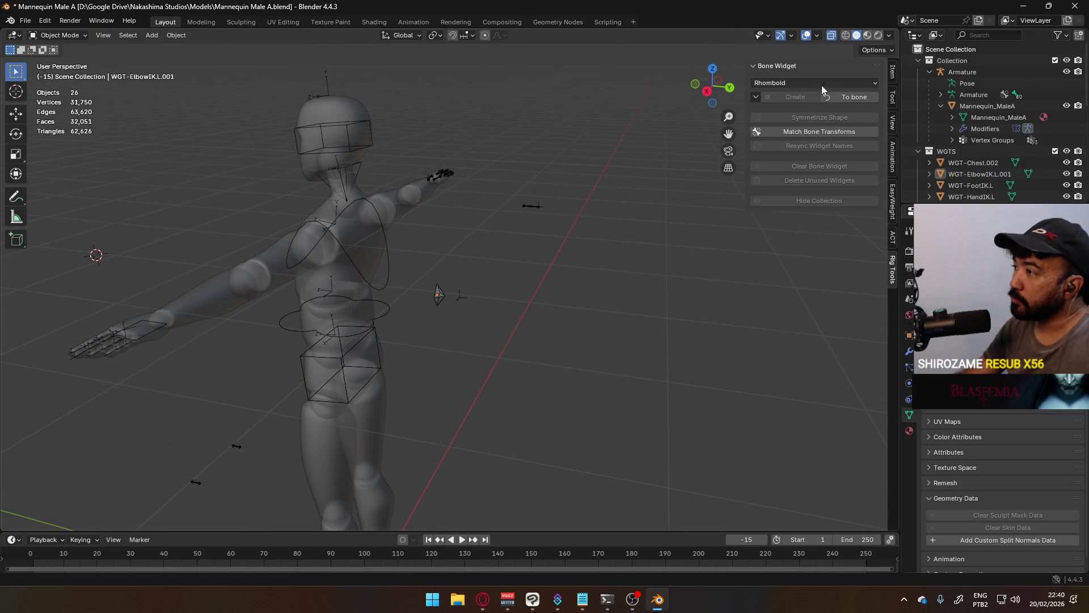
left_click(854, 99)
Step: Select KneeIK.L, create a Sphere (half) widget on it, then select the root bone
middle_click_drag(475, 256, 542, 237)
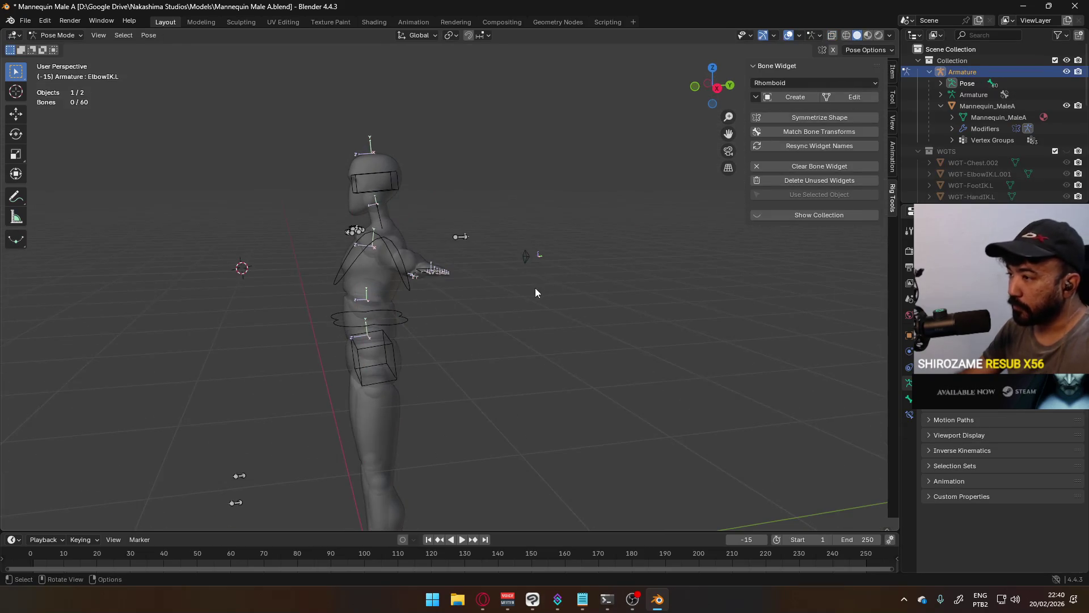
scroll(536, 294, "up", 3)
scroll(534, 289, "up", 2)
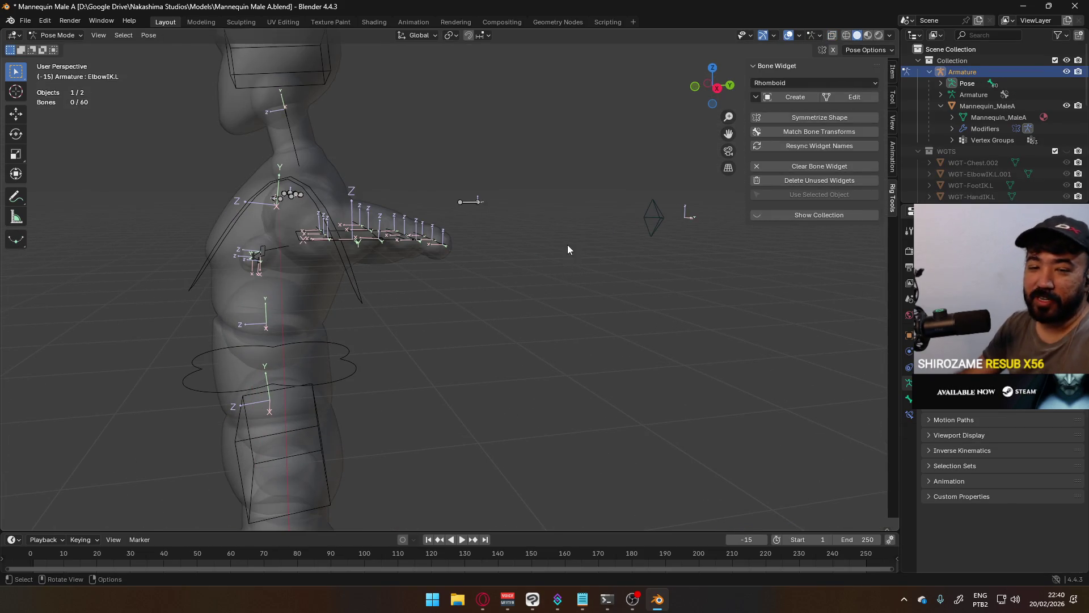
scroll(595, 255, "down", 5)
mouse_move(565, 283)
middle_mouse_down()
mouse_move(552, 205)
mouse_move(446, 318)
mouse_move(515, 338)
middle_mouse_up()
left_click(426, 355)
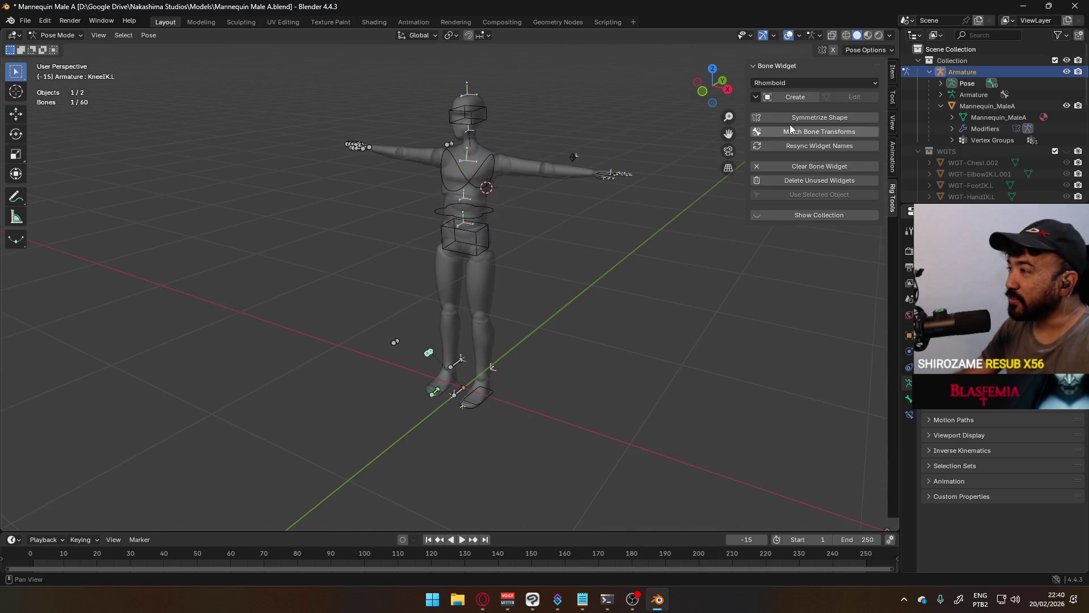
left_click(843, 82)
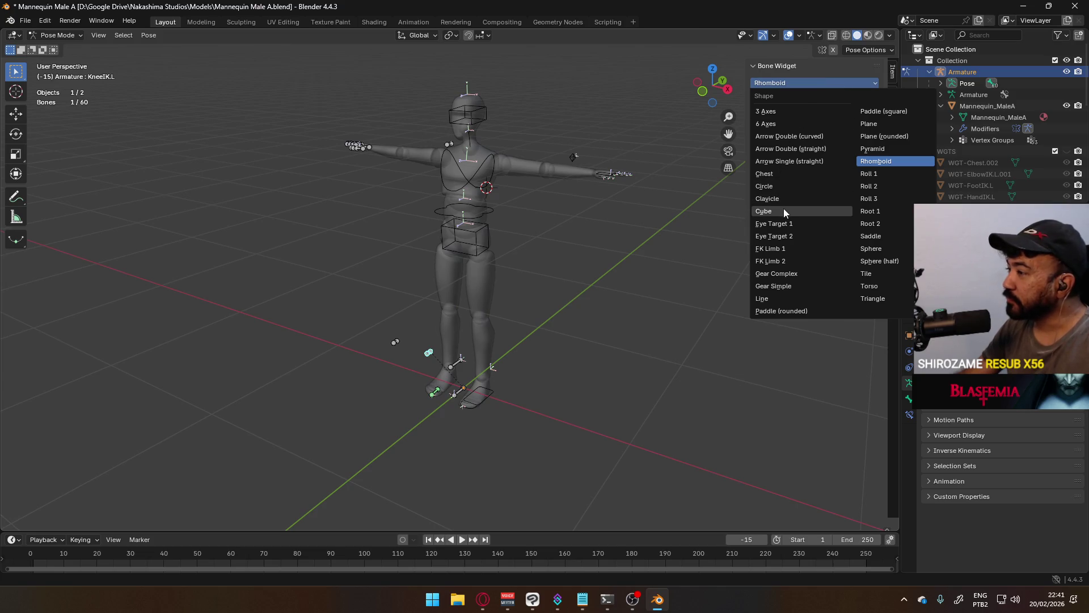
left_click(881, 260)
left_click(785, 98)
scroll(509, 264, "up", 1)
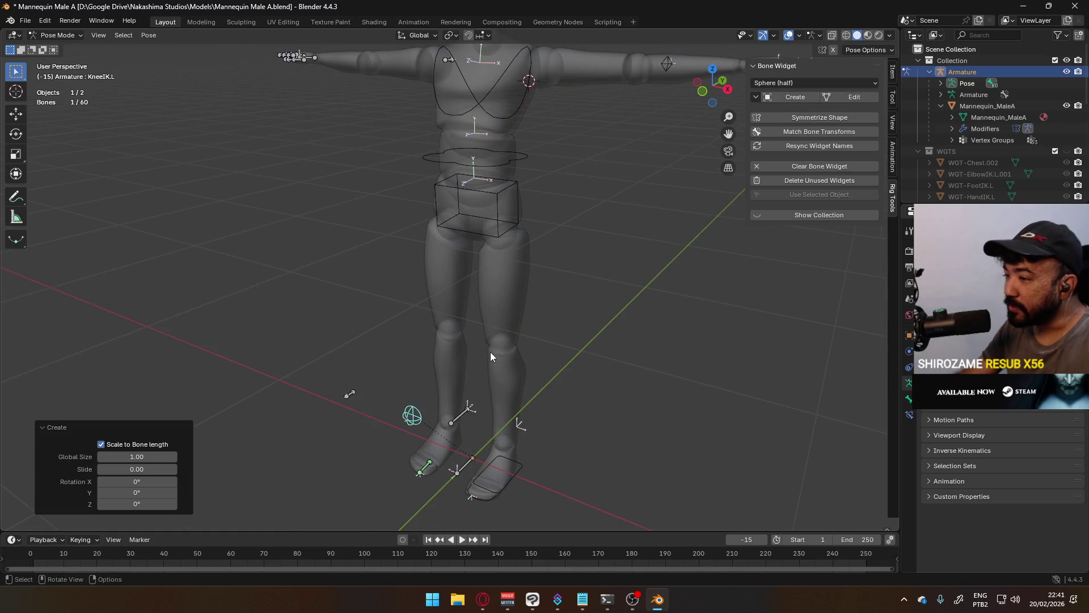
scroll(491, 351, "up", 1)
scroll(546, 242, "up", 1)
scroll(545, 246, "down", 2)
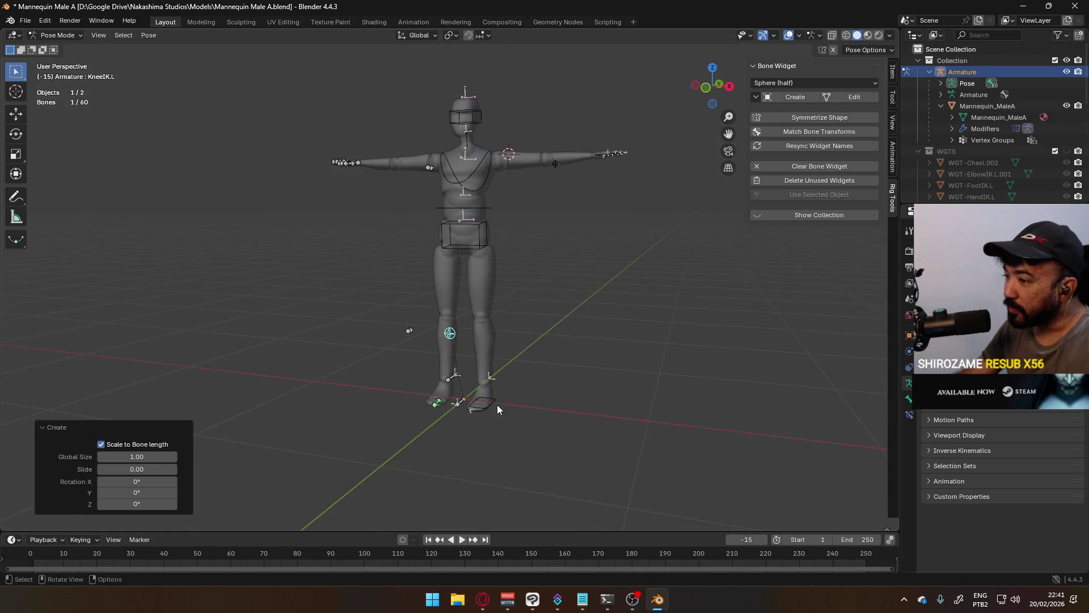
scroll(503, 408, "up", 2)
left_click(466, 451)
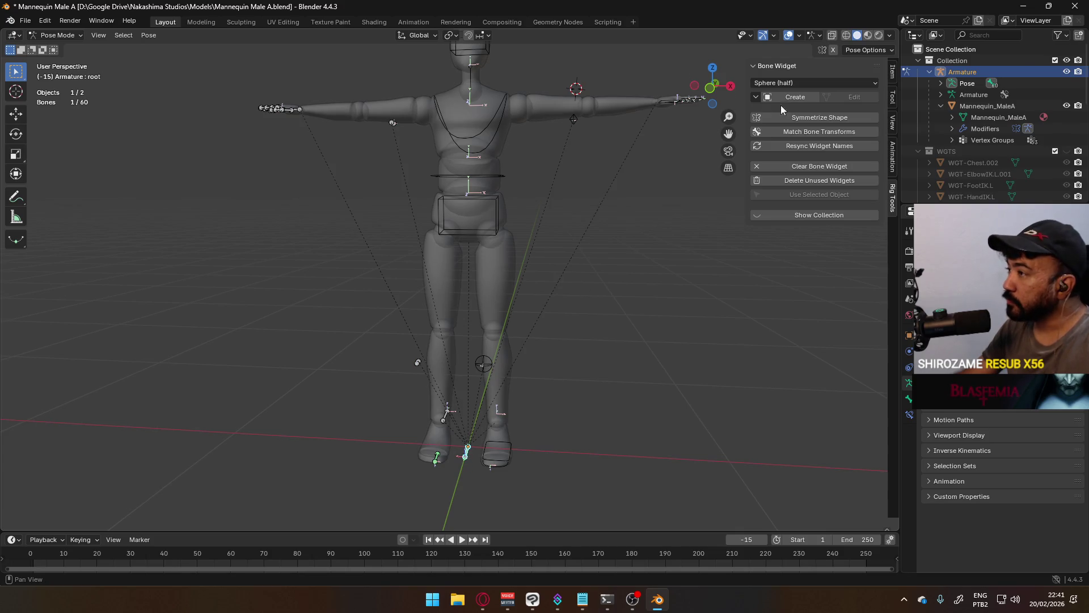
Step: Create a Root 1 widget on the root bone and roughly scale its mesh in edit
left_click(815, 83)
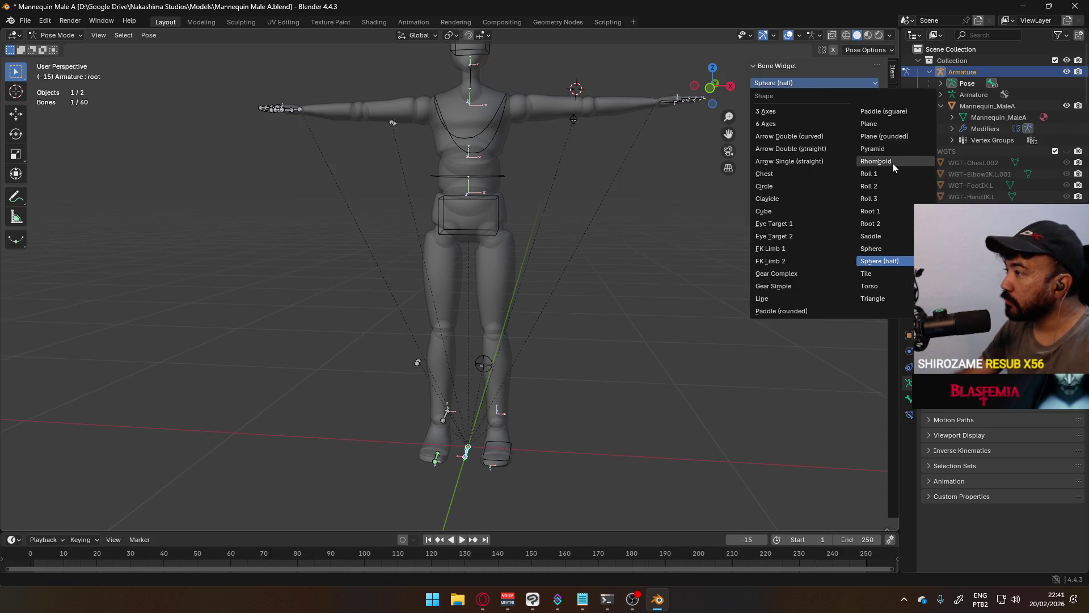
left_click(879, 211)
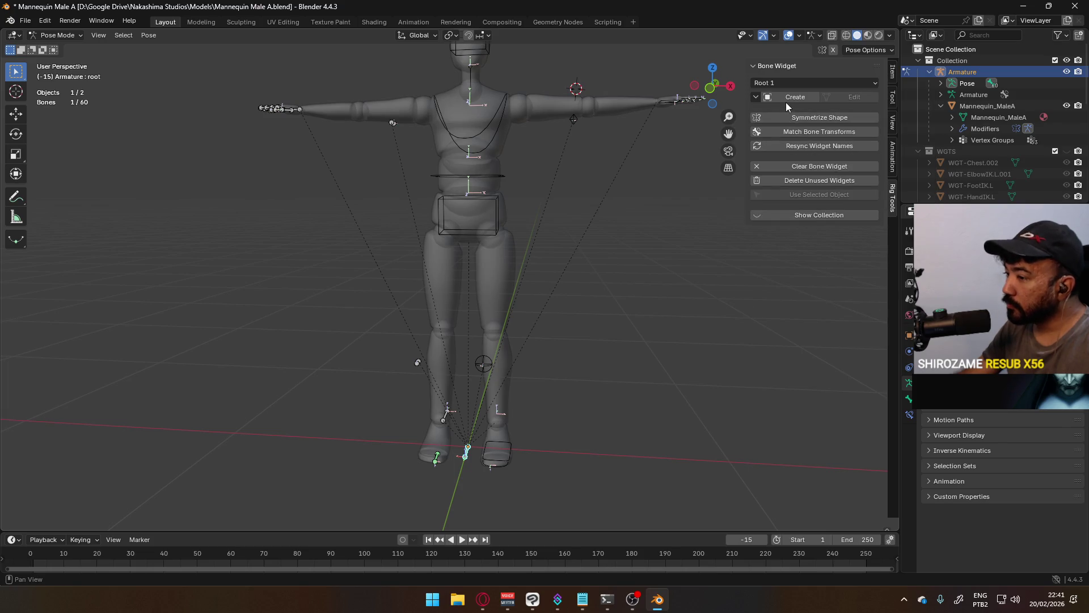
left_click(794, 97)
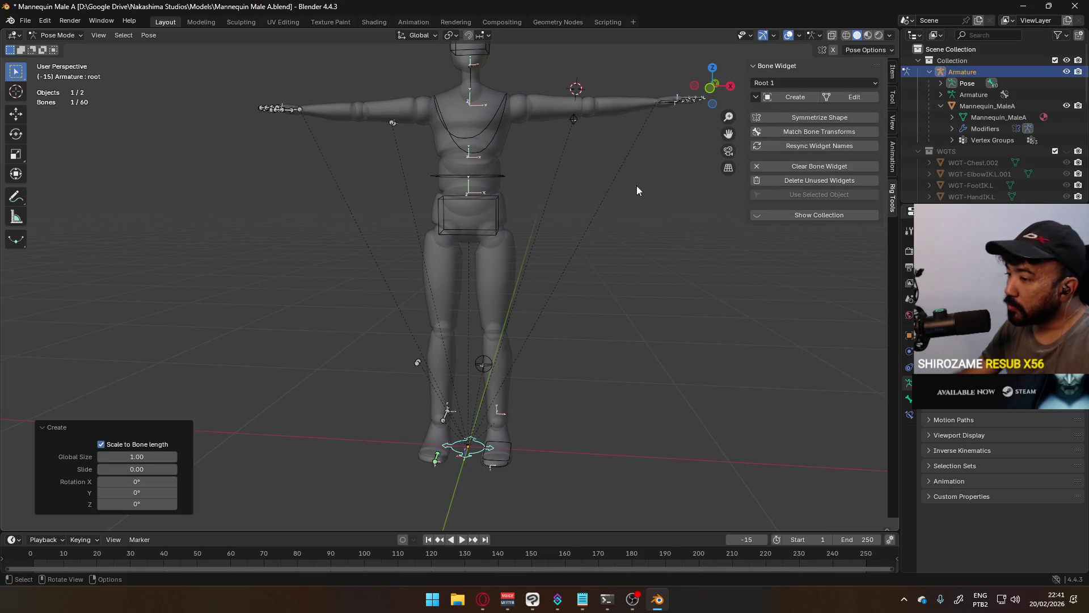
left_click(854, 96)
key("s")
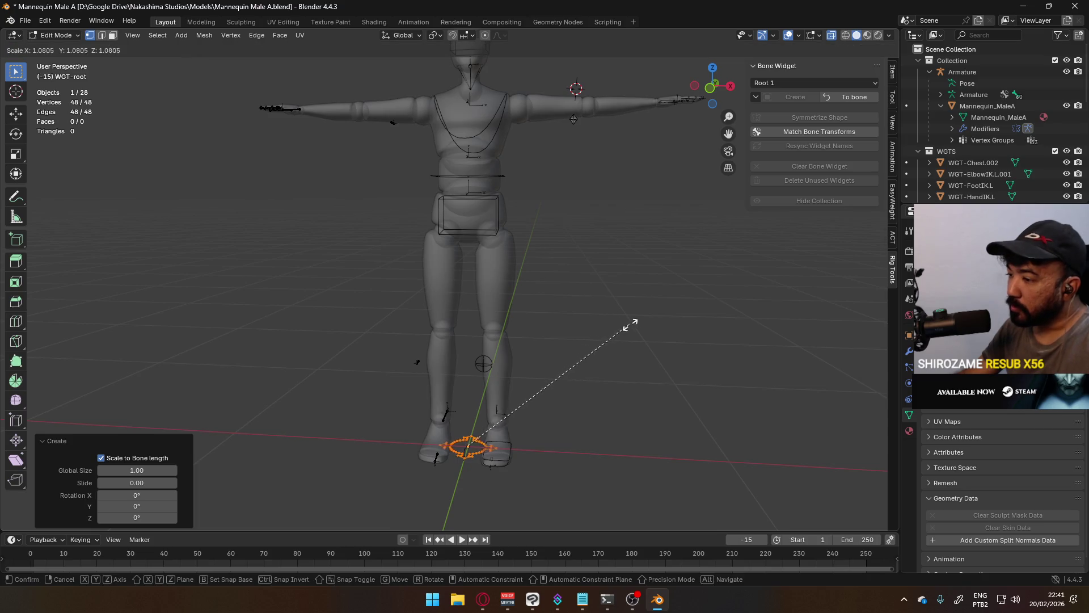
left_click(405, 314)
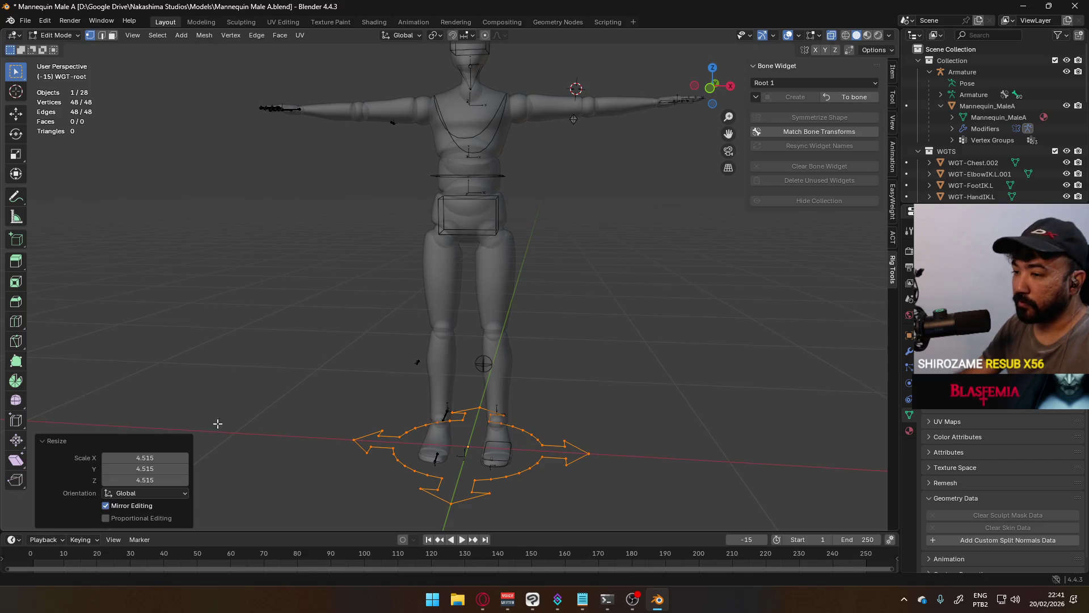
Step: Set the Resize X and Y fields to 4, then undo the enlargement
left_click(134, 458)
type("4")
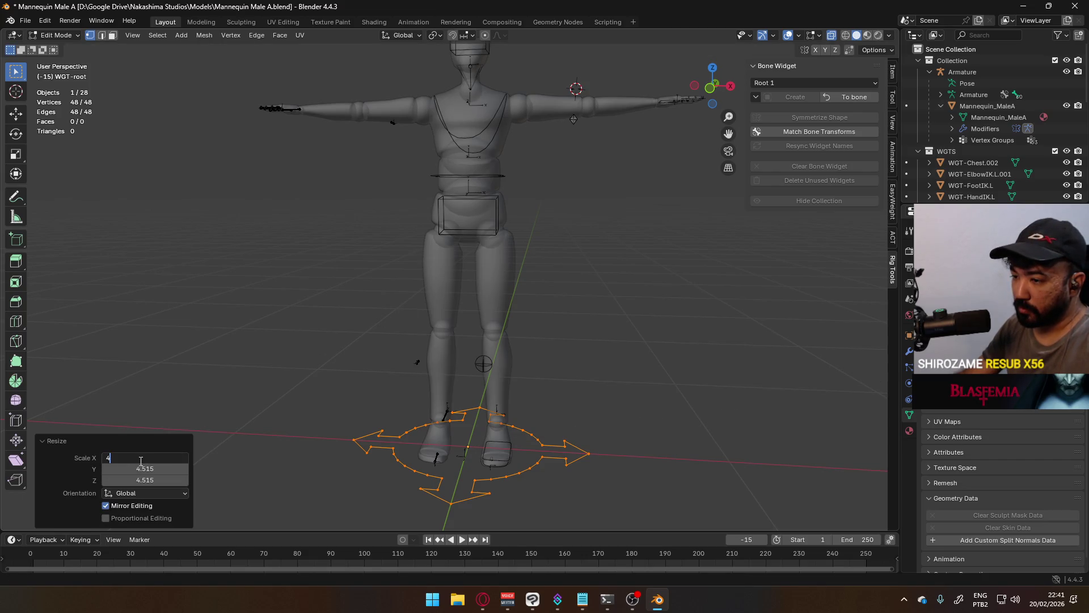
key("Return")
left_click(158, 466)
key("Return")
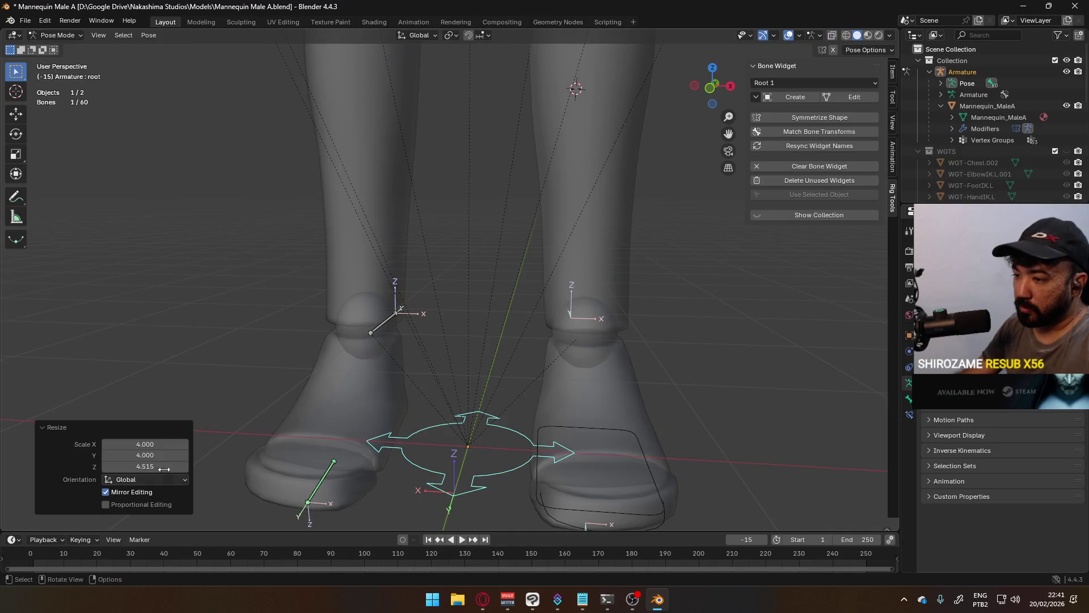
key("ctrl+z")
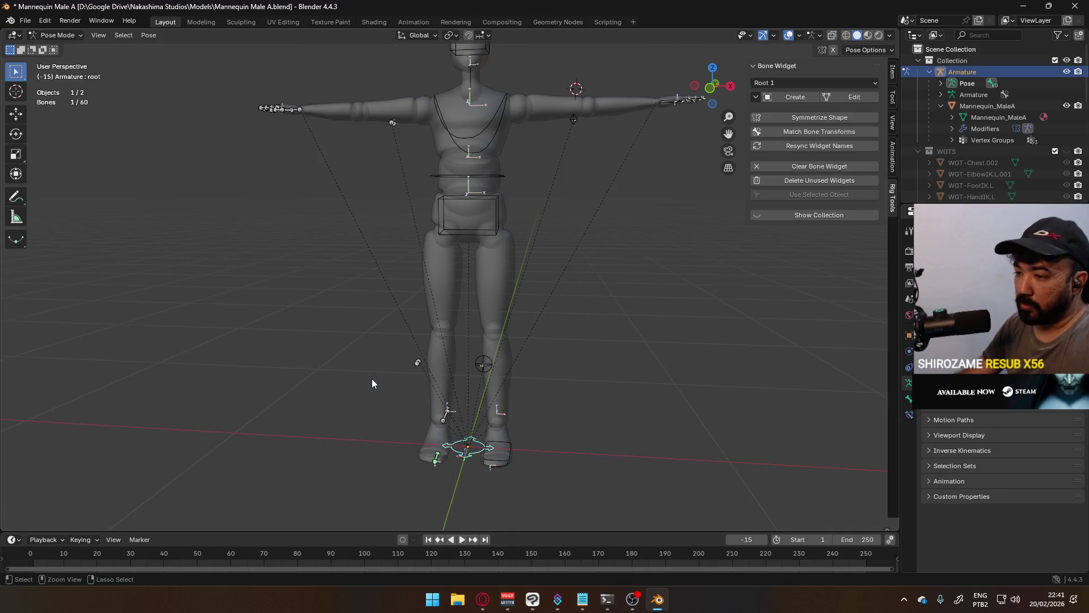
Step: Undo again, try a Root 2 widget on the root bone and clear it
key("ctrl+z")
key("ctrl+z")
key("ctrl+z")
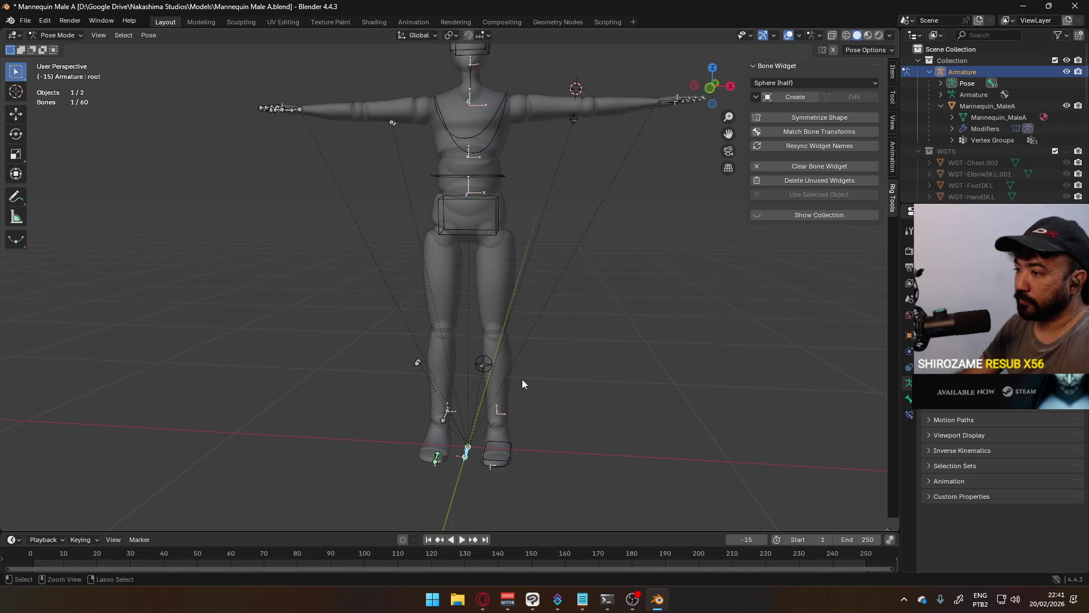
left_click(809, 85)
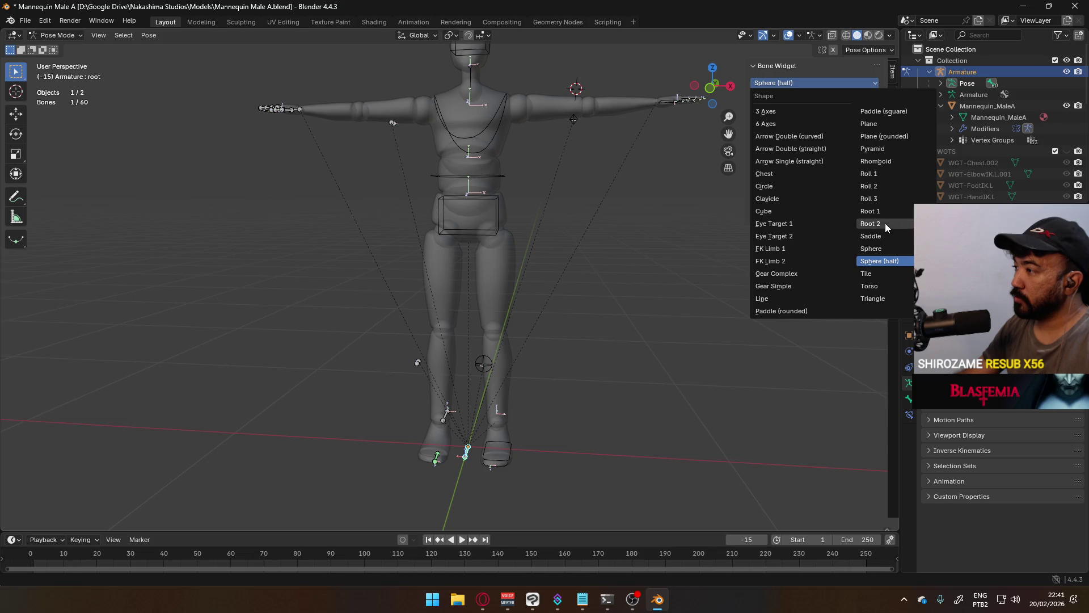
left_click(885, 223)
left_click(793, 97)
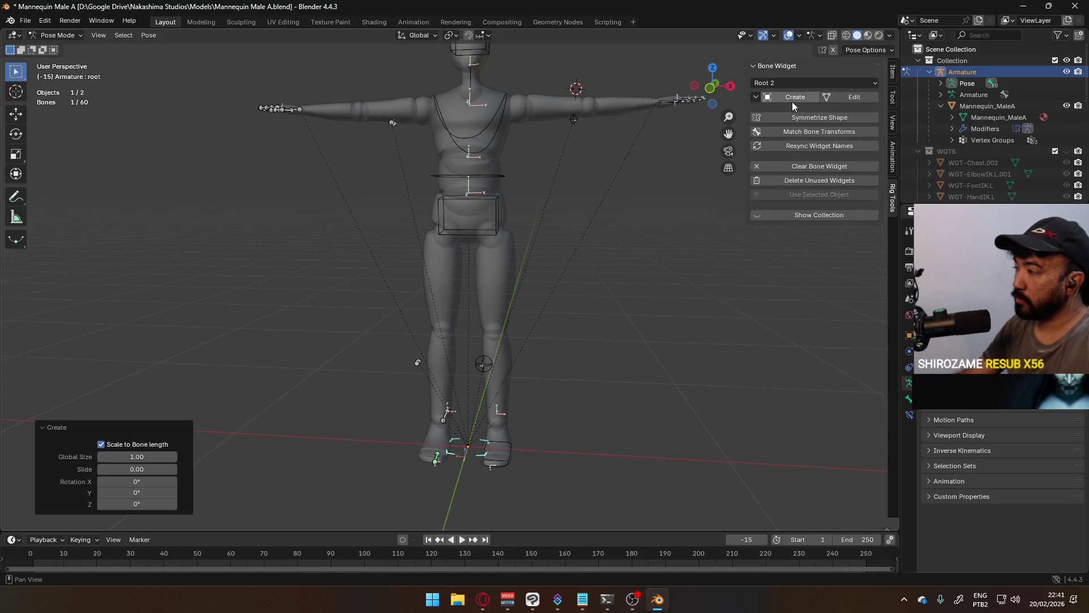
left_click(837, 166)
Step: Recreate the Root 1 widget, scale its mesh by 4 and return to pose mode
left_click(815, 82)
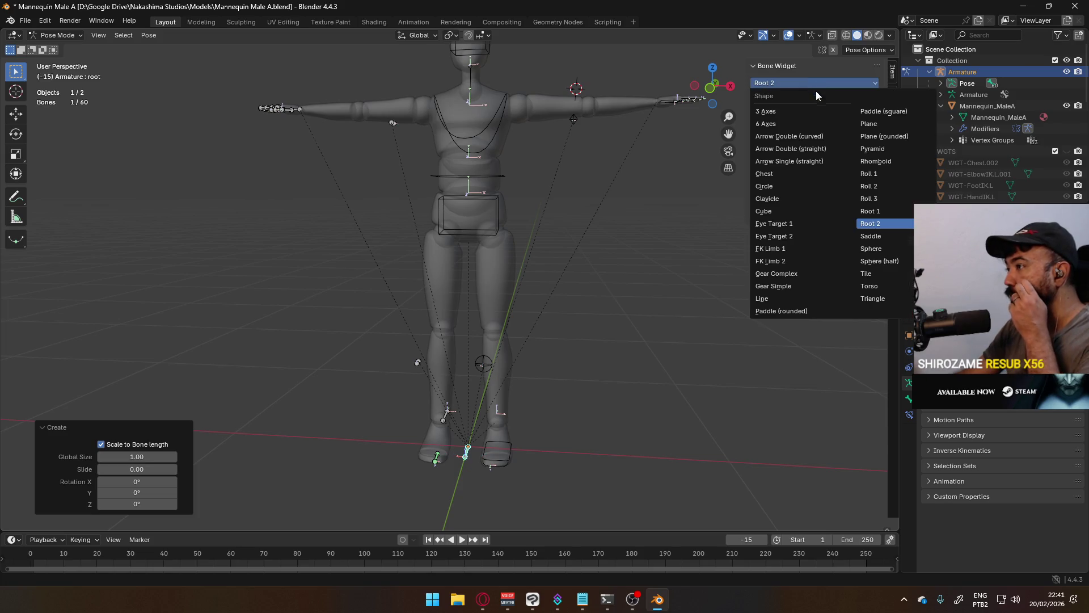
left_click(885, 204)
left_click(791, 97)
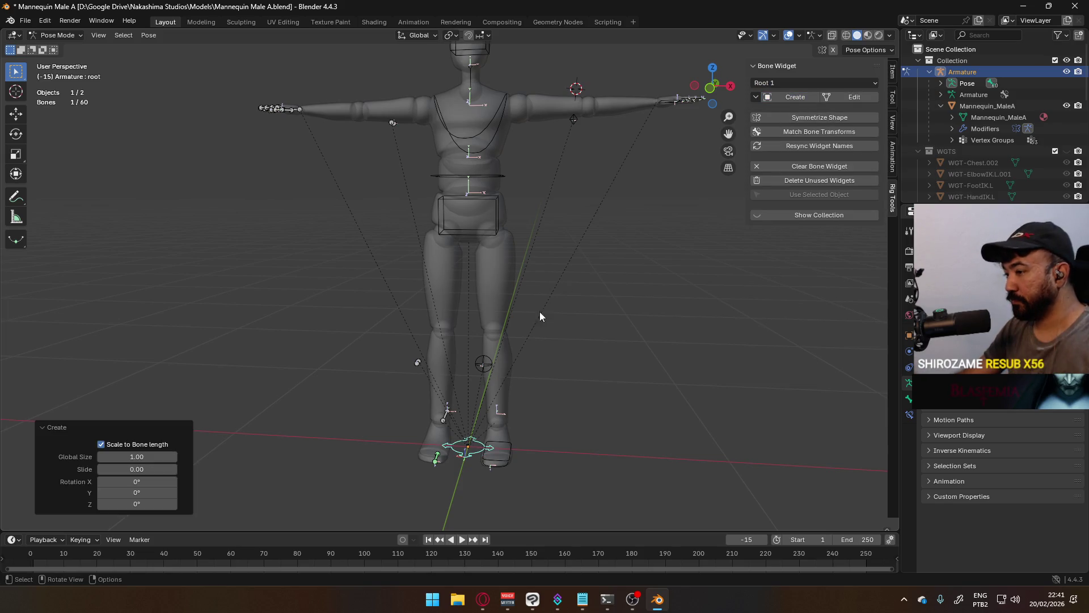
left_click(855, 95)
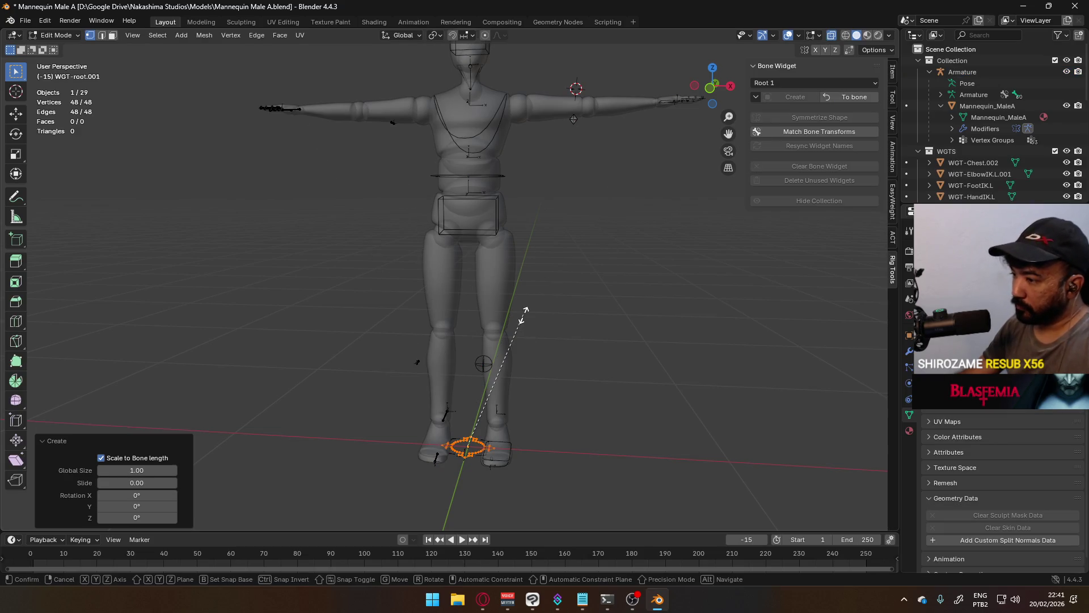
key("s")
key("4")
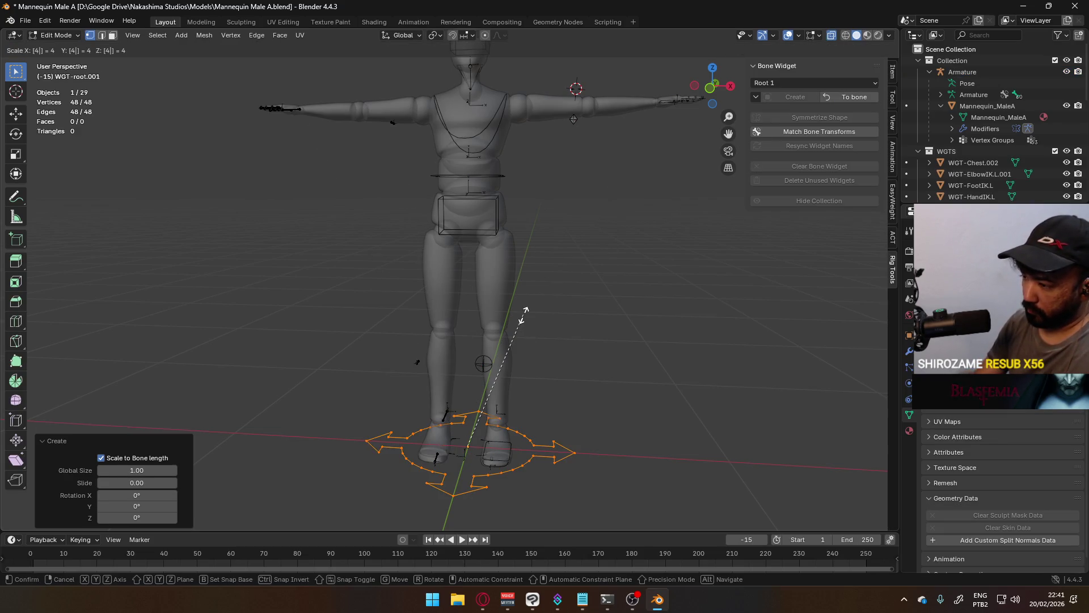
key("Return")
left_click(843, 97)
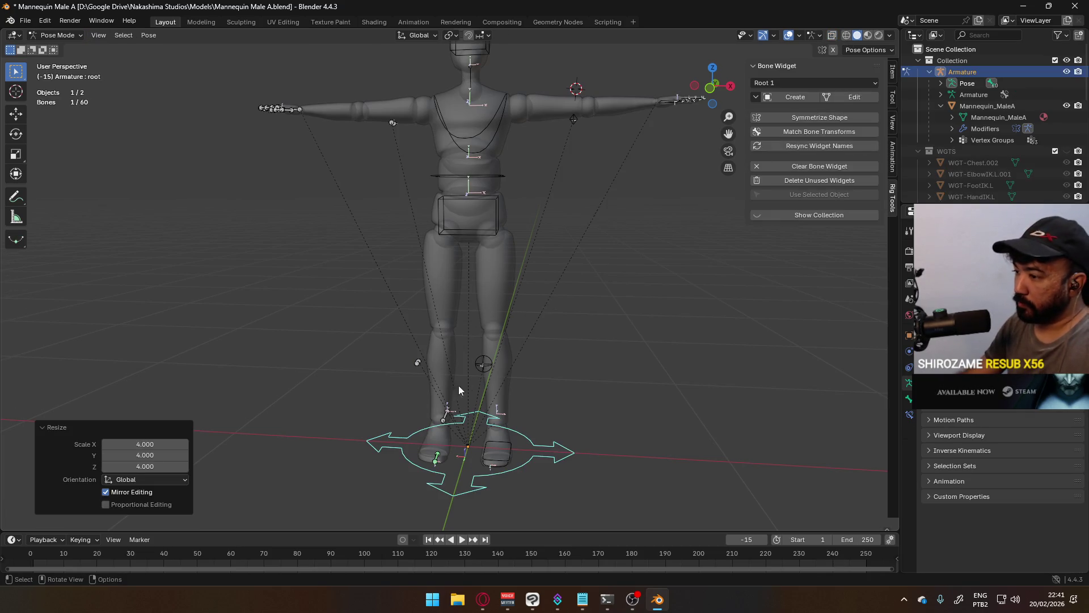
Step: Switch to Object Mode and unhide the WGTS widget collection in the Outliner
left_click(56, 35)
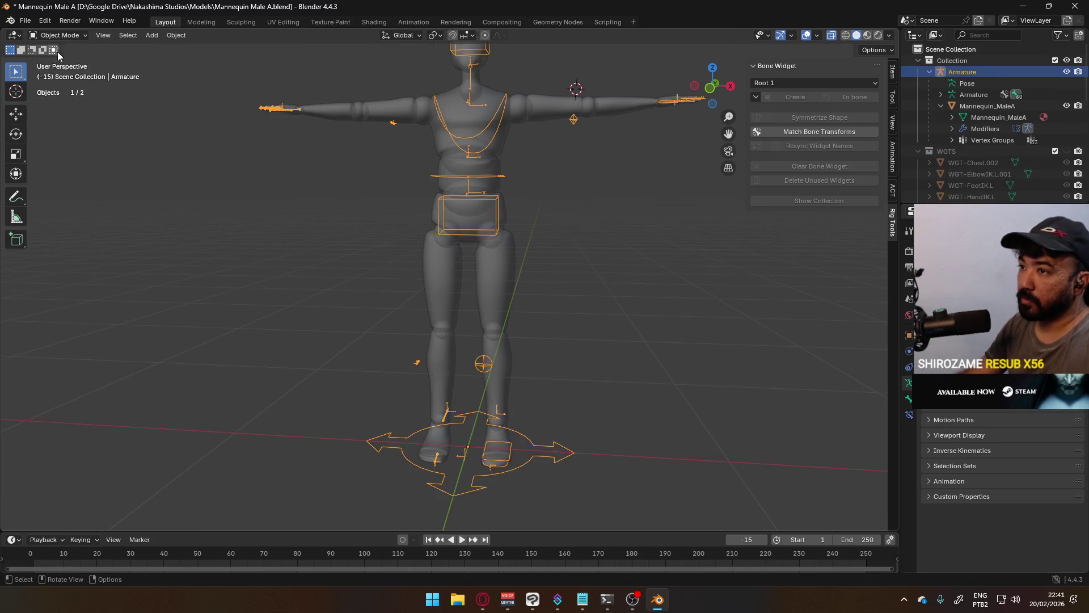
left_click(604, 311)
scroll(918, 158, "down", 3)
scroll(918, 159, "down", 3)
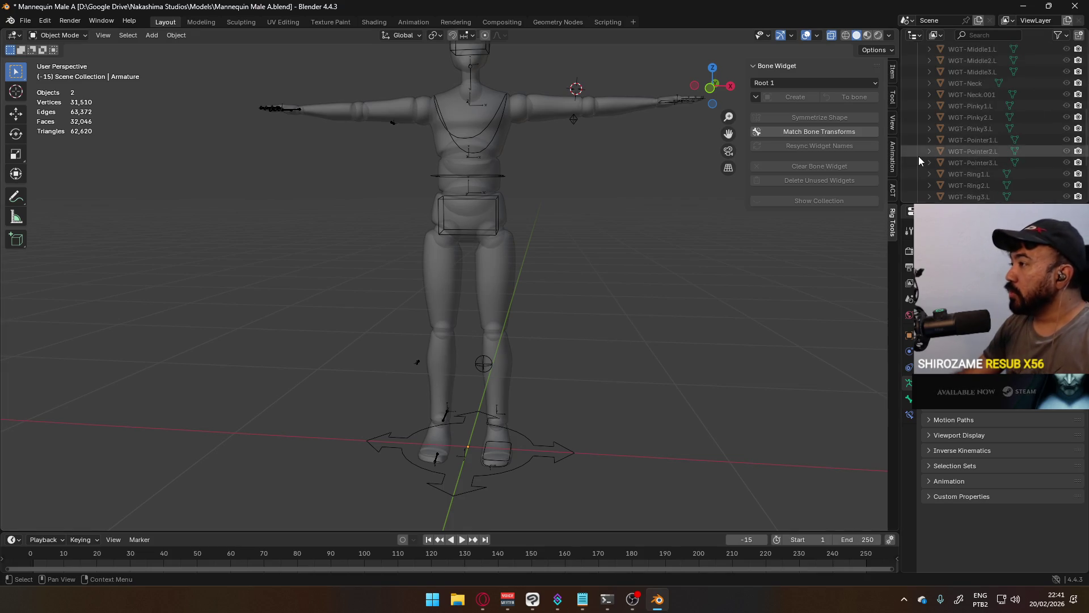
scroll(918, 156, "down", 5)
left_click(969, 191)
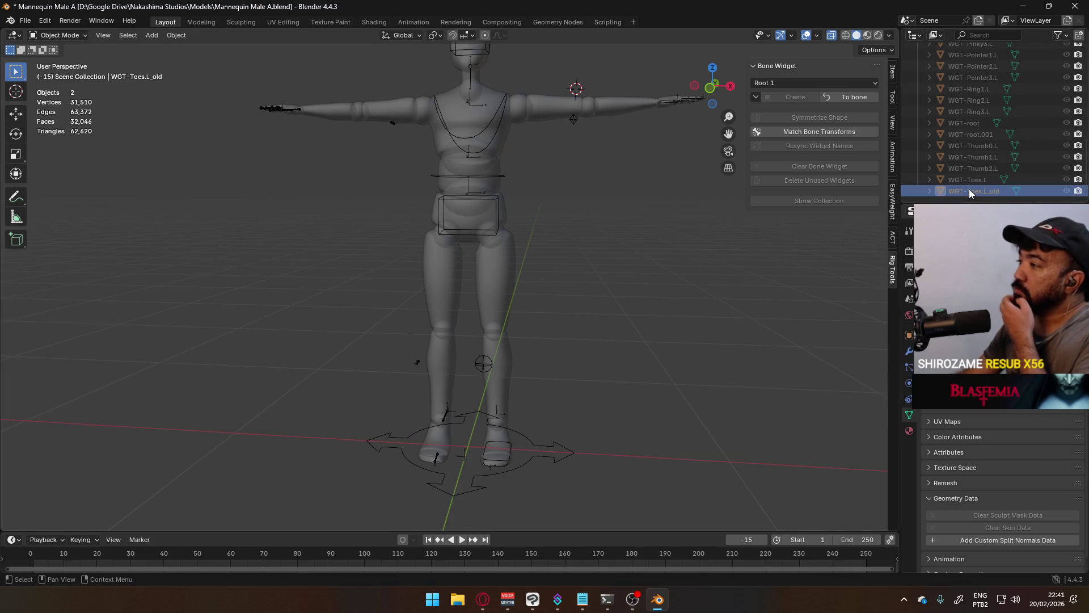
mouse_move(856, 258)
middle_mouse_down()
mouse_move(636, 355)
mouse_move(931, 187)
middle_mouse_up()
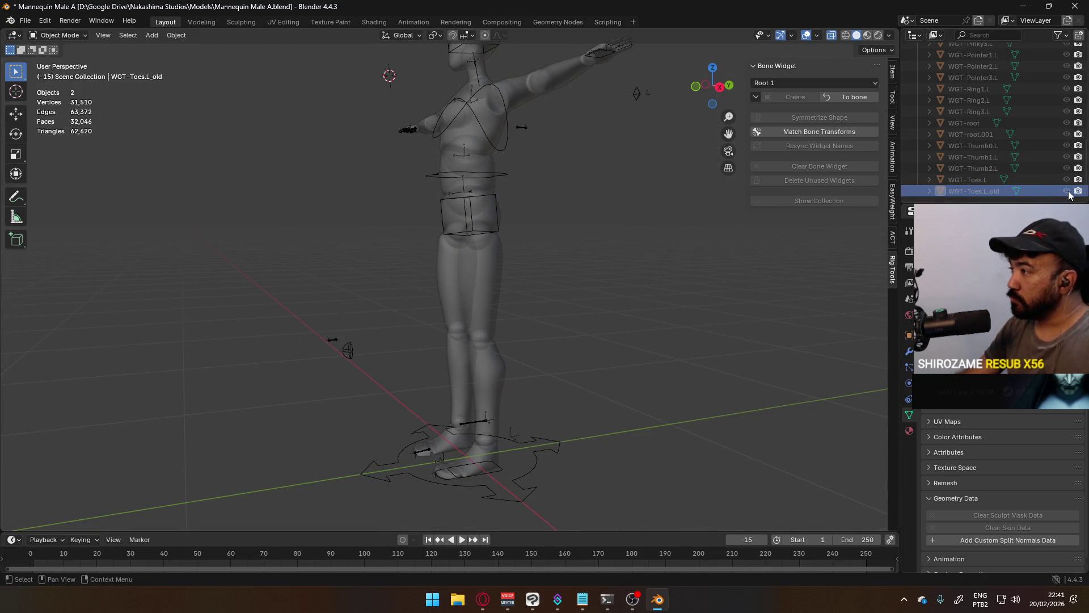
scroll(1021, 170, "up", 2)
scroll(1039, 145, "up", 2)
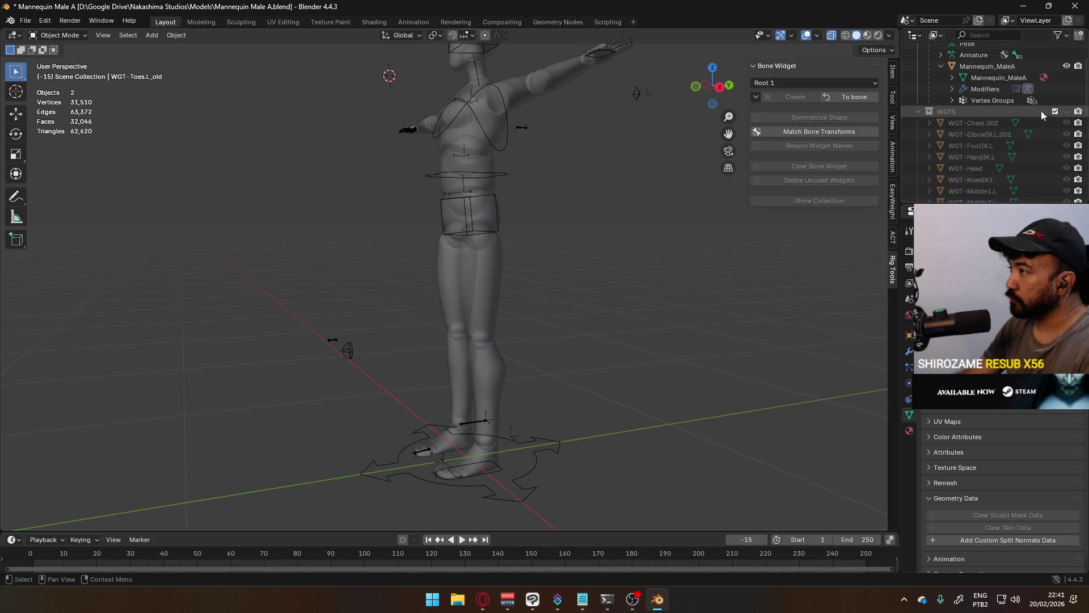
scroll(1055, 127, "up", 2)
scroll(1068, 119, "up", 1)
left_click(1066, 113)
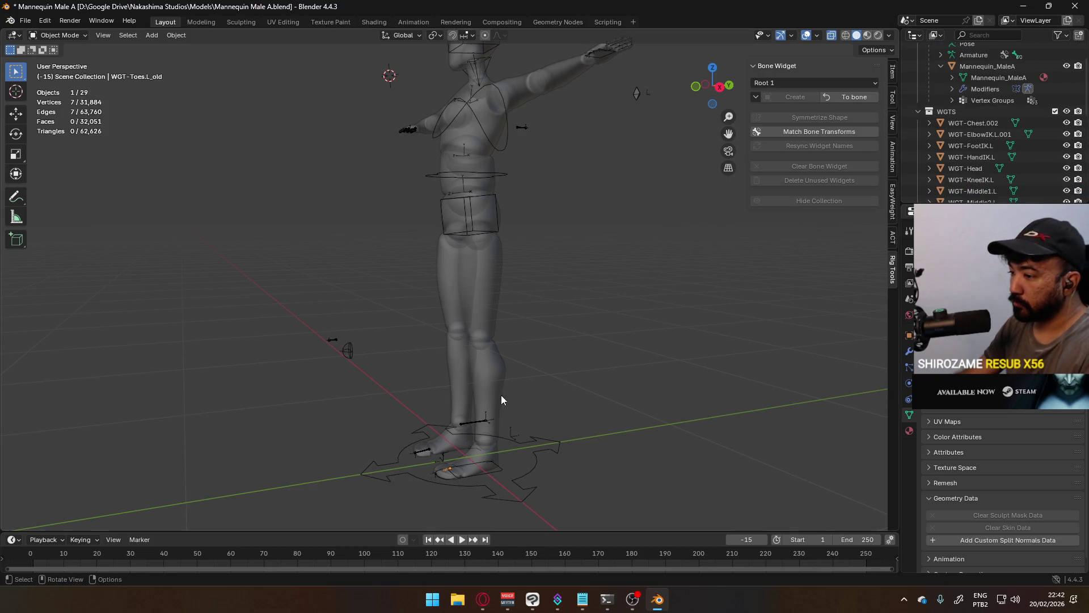
scroll(1013, 128, "down", 5)
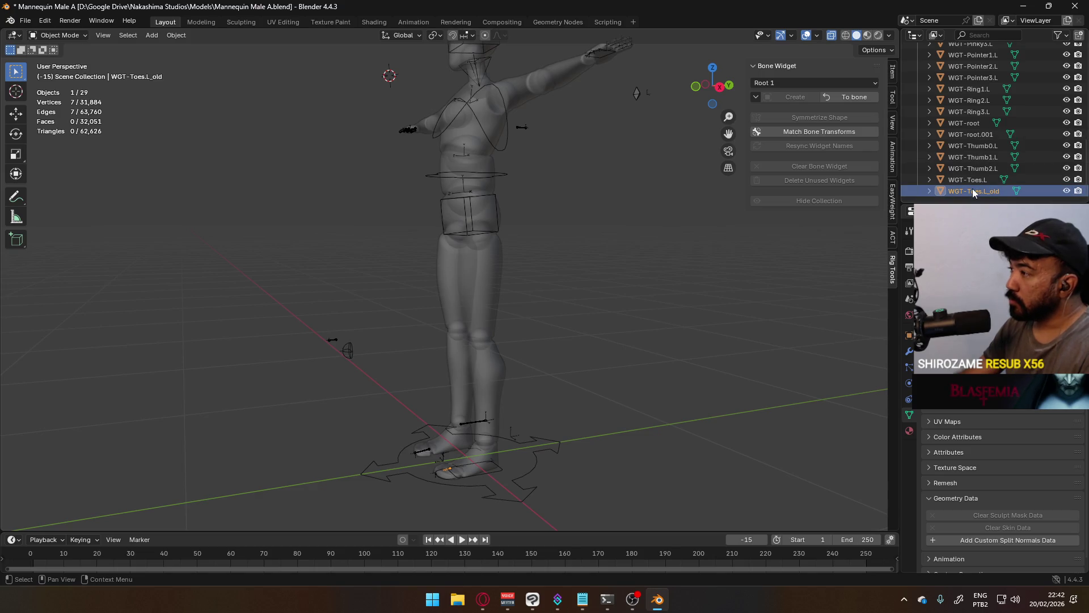
Step: Delete the leftover WGT-Toes.L_old widget object
left_click(975, 182)
left_click(975, 192)
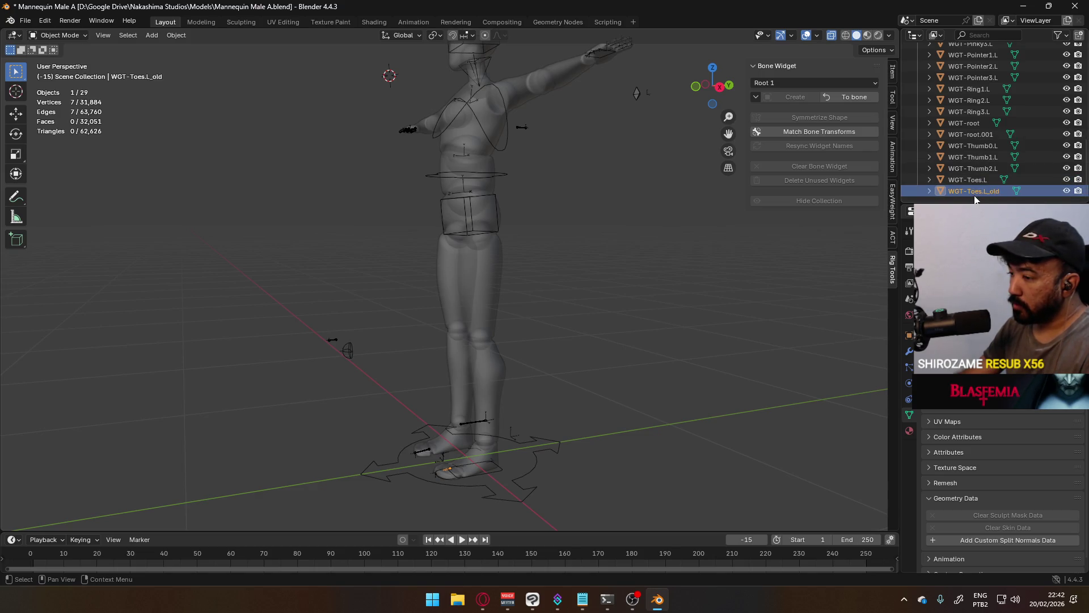
key("Delete")
Step: Delete the duplicate neck widget object, leaving 27 objects in the scene
left_click(983, 182)
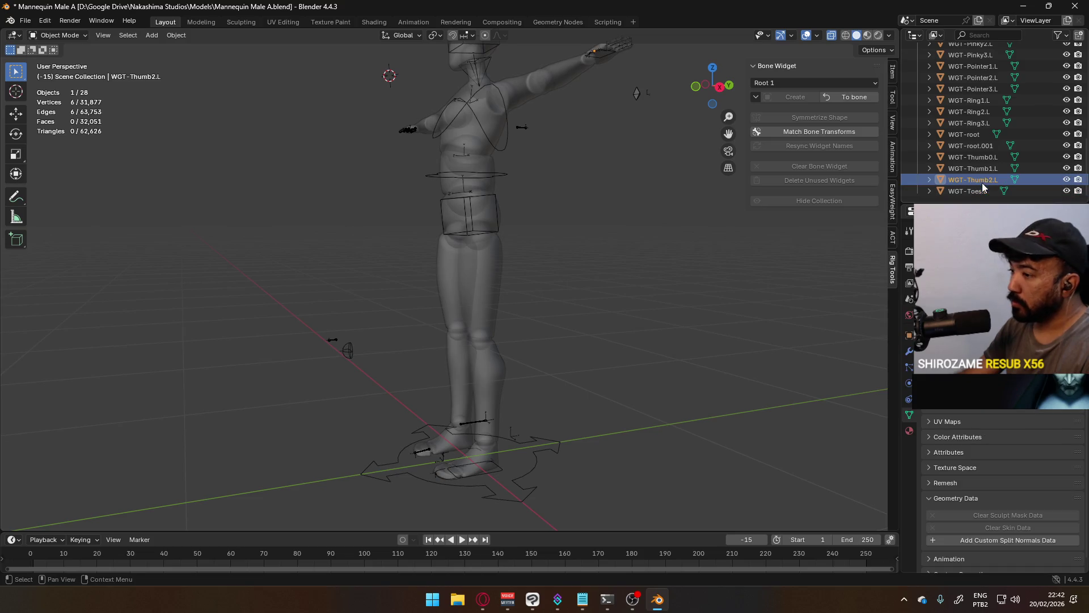
scroll(983, 170, "up", 1)
scroll(978, 158, "up", 1)
scroll(972, 137, "up", 2)
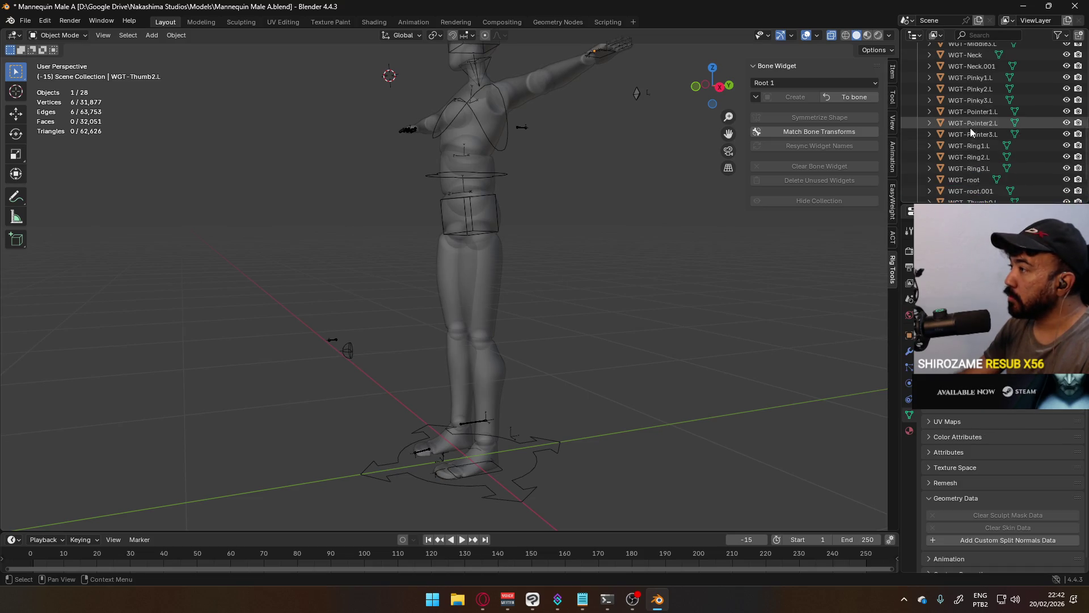
scroll(974, 132, "up", 2)
left_click(971, 112)
key("KP_Decimal")
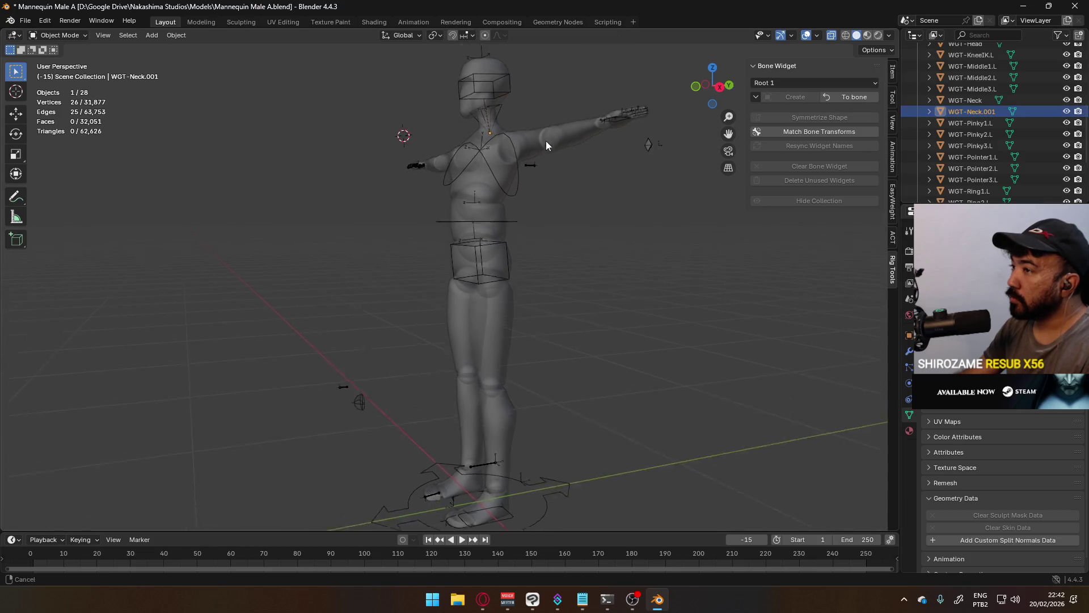
key("Delete")
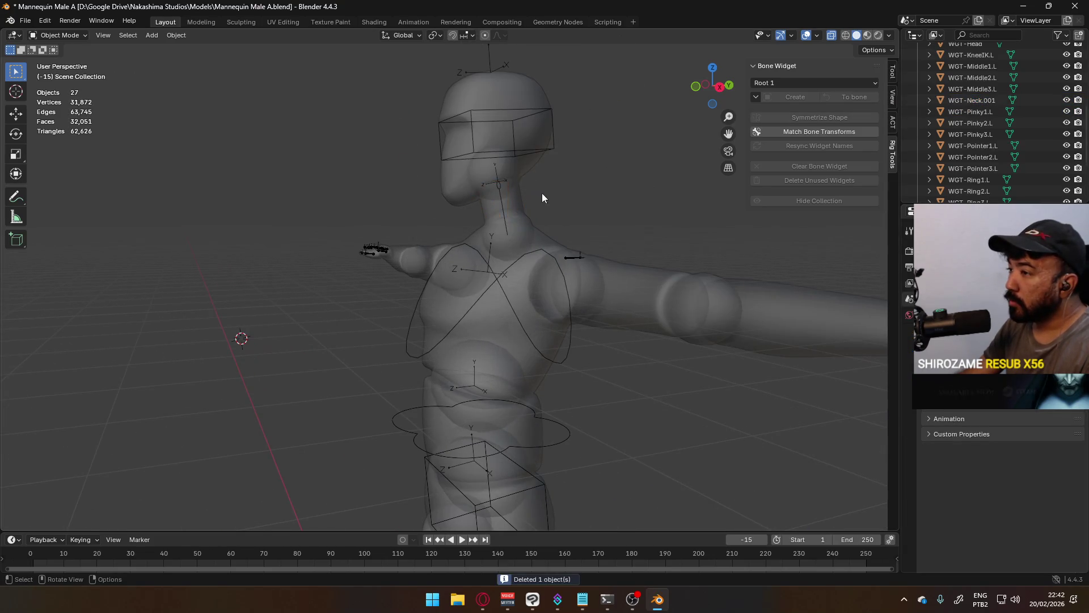
Step: Delete the leftover WGT-ElbowIK.L.001 widget object from the Outliner
mouse_move(520, 165)
middle_mouse_down()
mouse_move(601, 251)
mouse_move(583, 256)
middle_mouse_up()
mouse_move(422, 223)
middle_mouse_down("shift")
mouse_move(432, 260)
mouse_move(440, 175)
mouse_move(514, 209)
middle_mouse_up("shift")
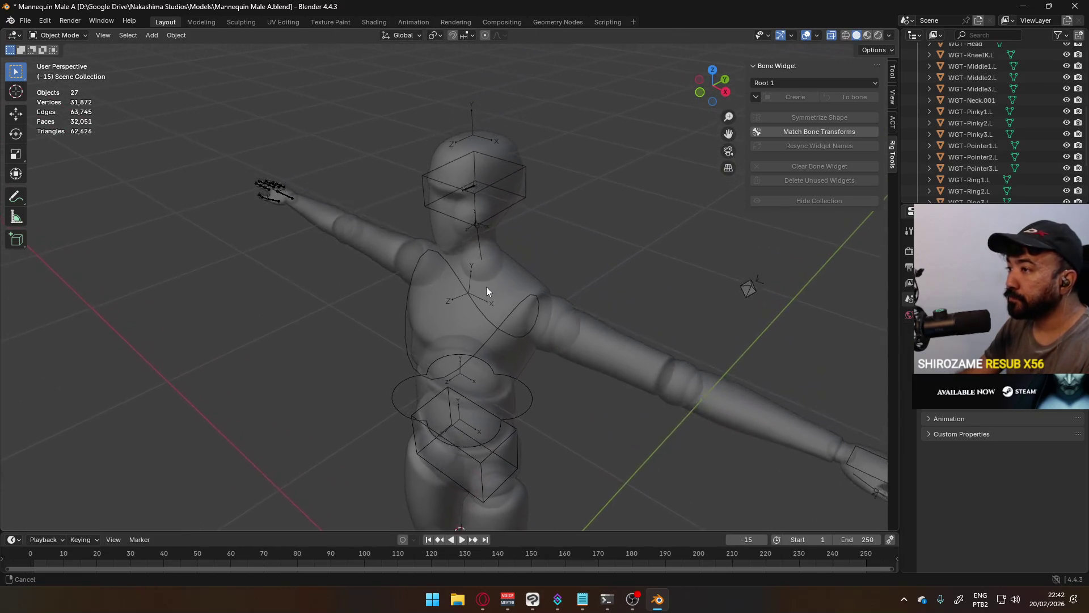
middle_click_drag(515, 209, 722, 180)
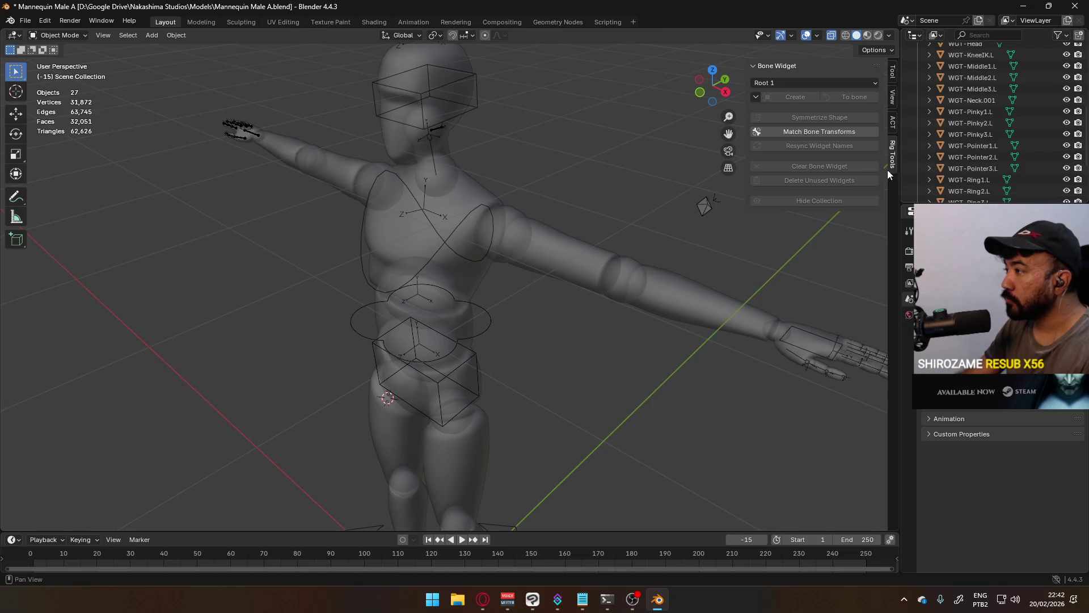
scroll(945, 154, "up", 3)
left_click(977, 78)
key("x")
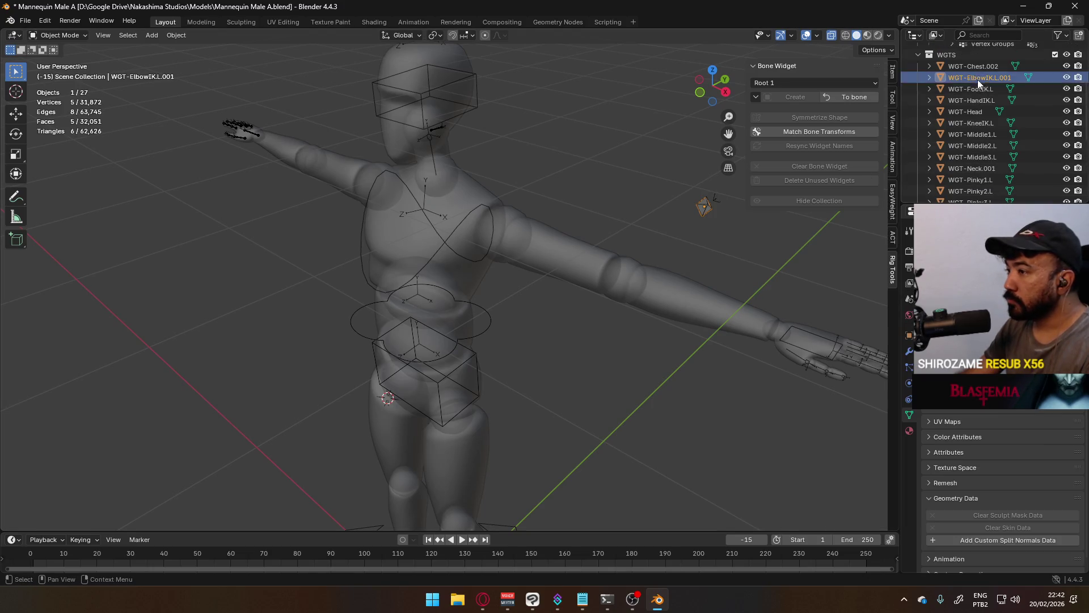
Step: Select the mannequin's armature in the viewport
mouse_move(708, 230)
middle_mouse_down()
mouse_move(562, 247)
mouse_move(556, 230)
middle_mouse_up()
left_click(544, 231)
scroll(555, 229, "down", 4)
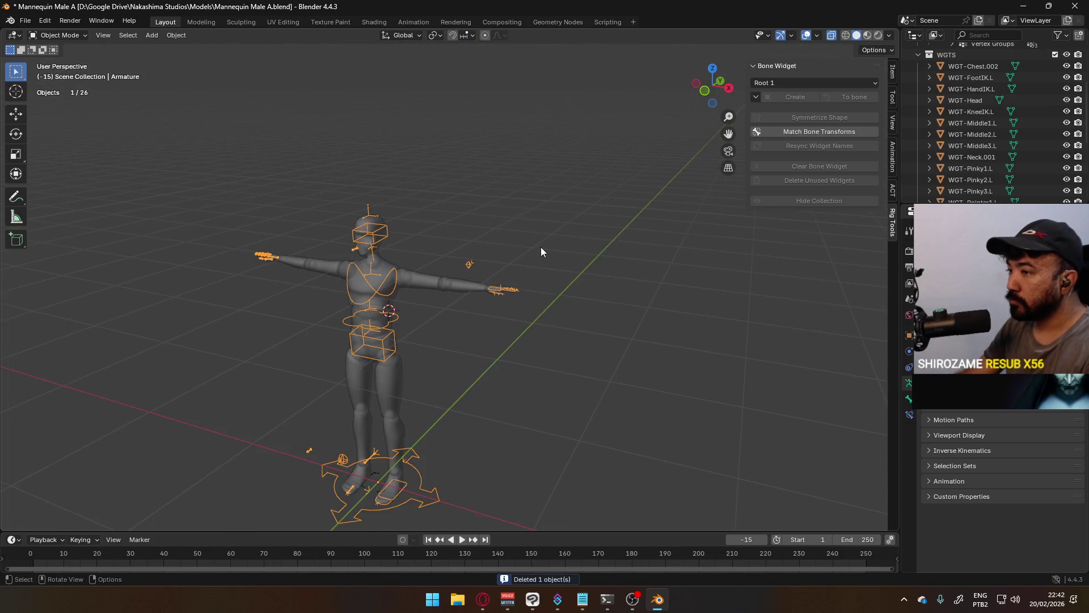
left_click(66, 38)
Step: In Pose Mode, box-select the left leg and foot bones and Symmetrize Shape to the right side
left_click(57, 74)
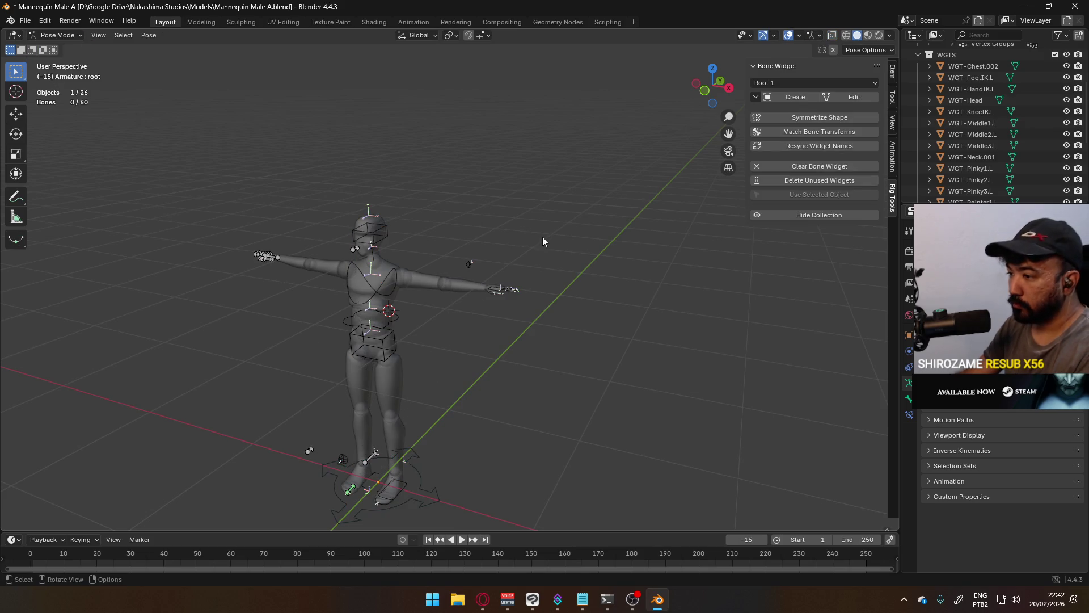
key("KP_1")
middle_click_drag(621, 344, 578, 231, "shift")
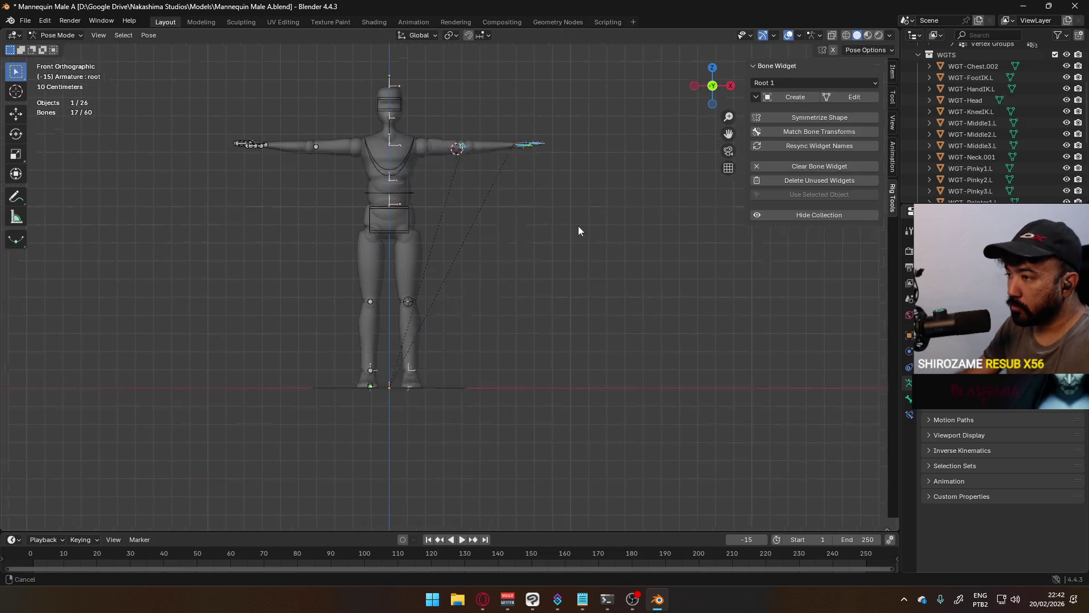
scroll(579, 231, "up", 3)
scroll(343, 252, "up", 2)
left_click_drag(336, 200, 421, 264)
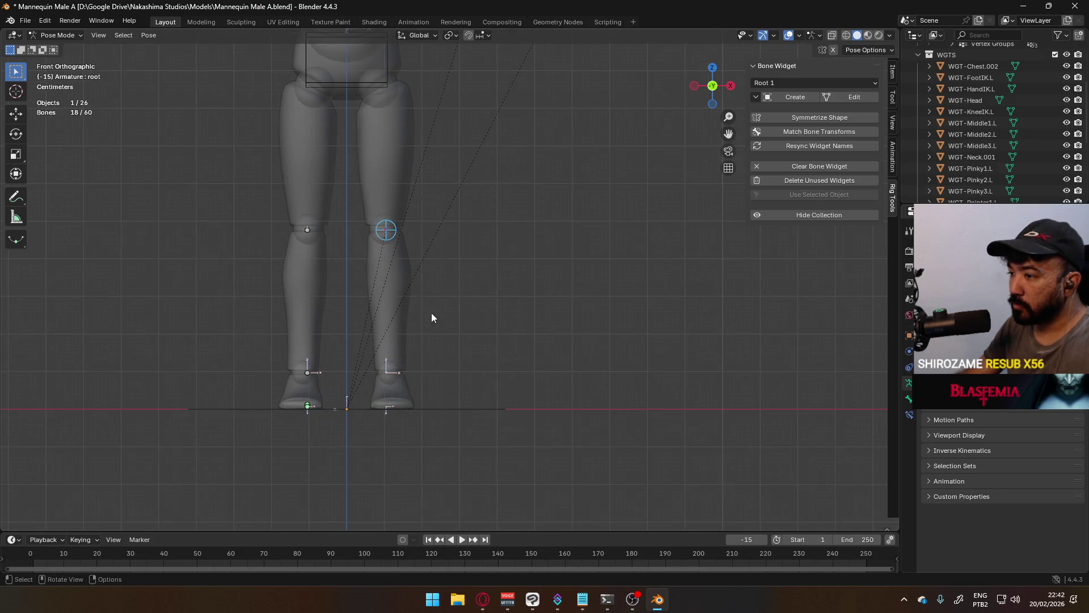
middle_click_drag(431, 313, 417, 393)
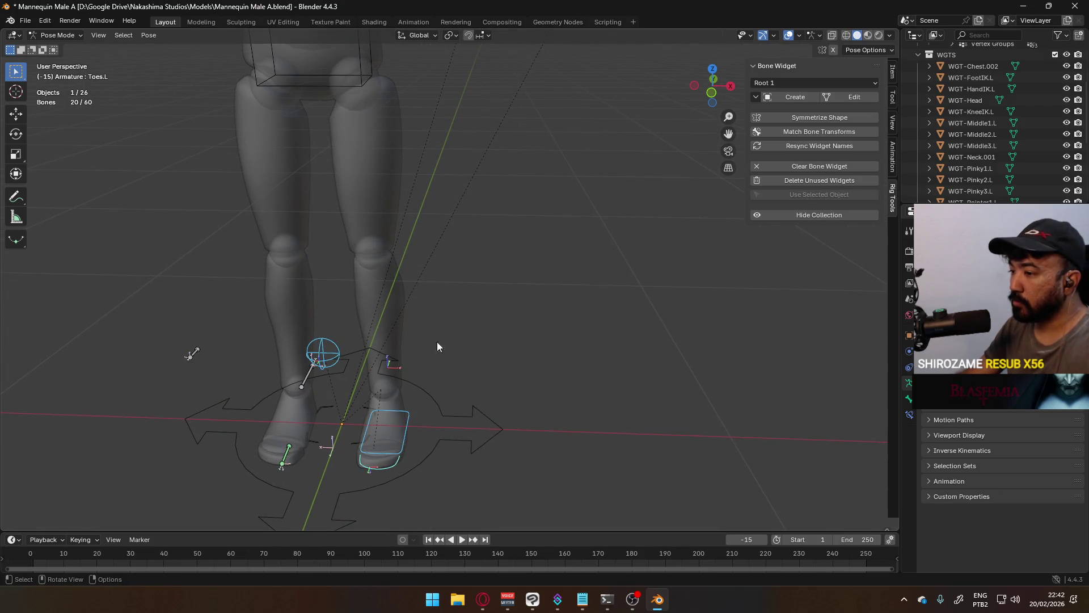
left_click(834, 117)
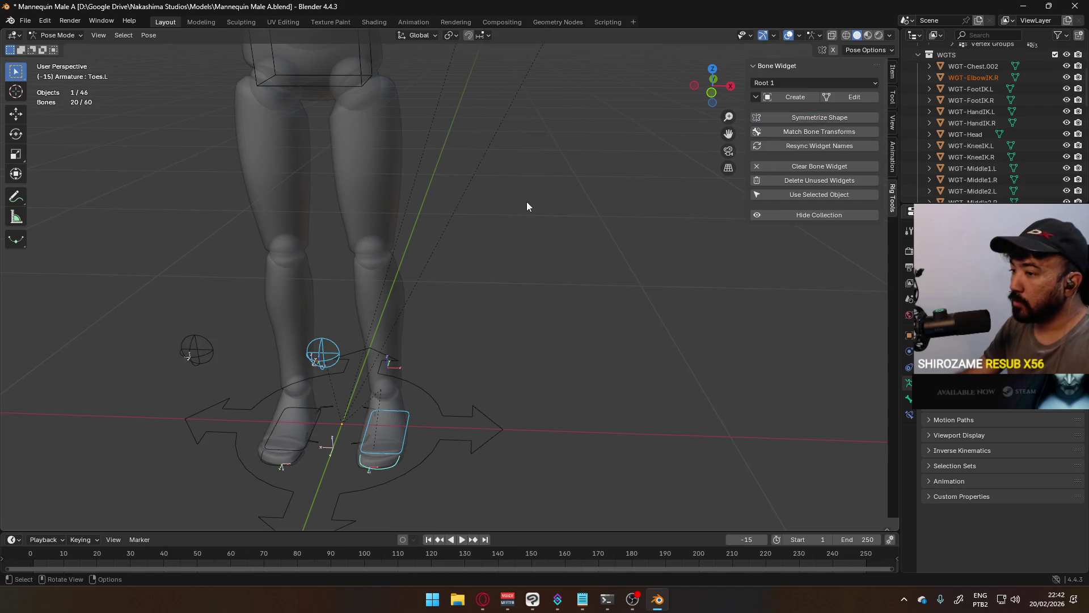
Step: Delete the stray WGT-Toes.L widget in Object Mode and hide the WGTS collection
left_click(841, 98)
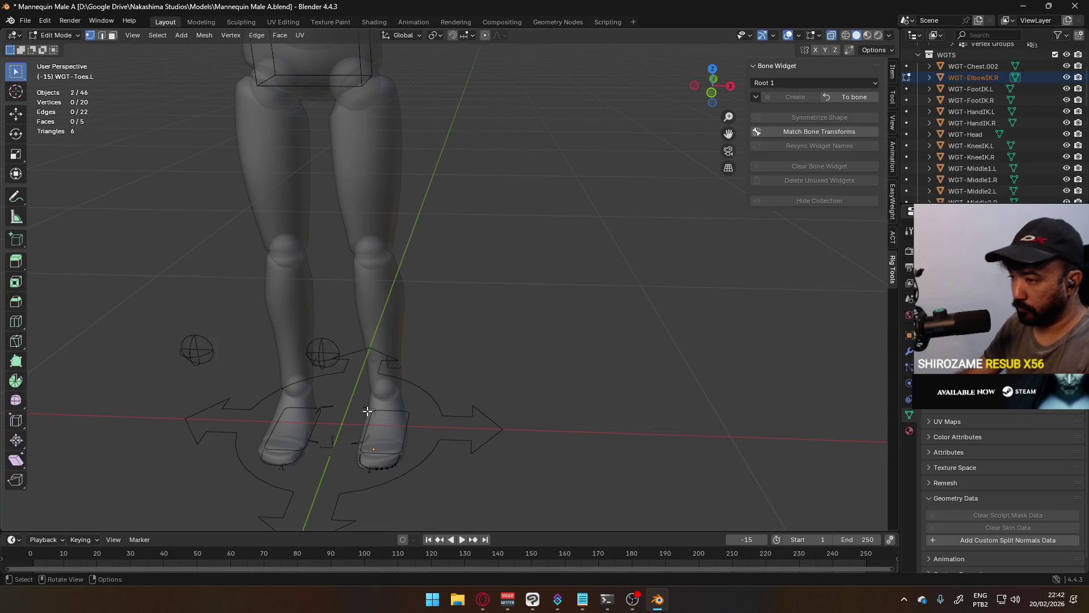
left_click(60, 35)
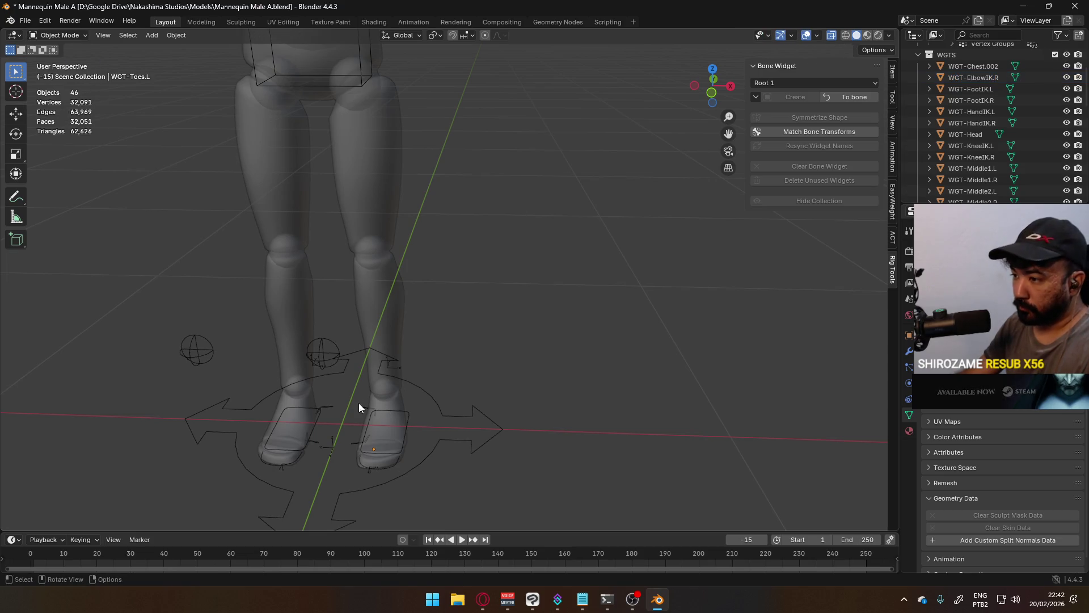
key("Delete")
scroll(1068, 146, "up", 4)
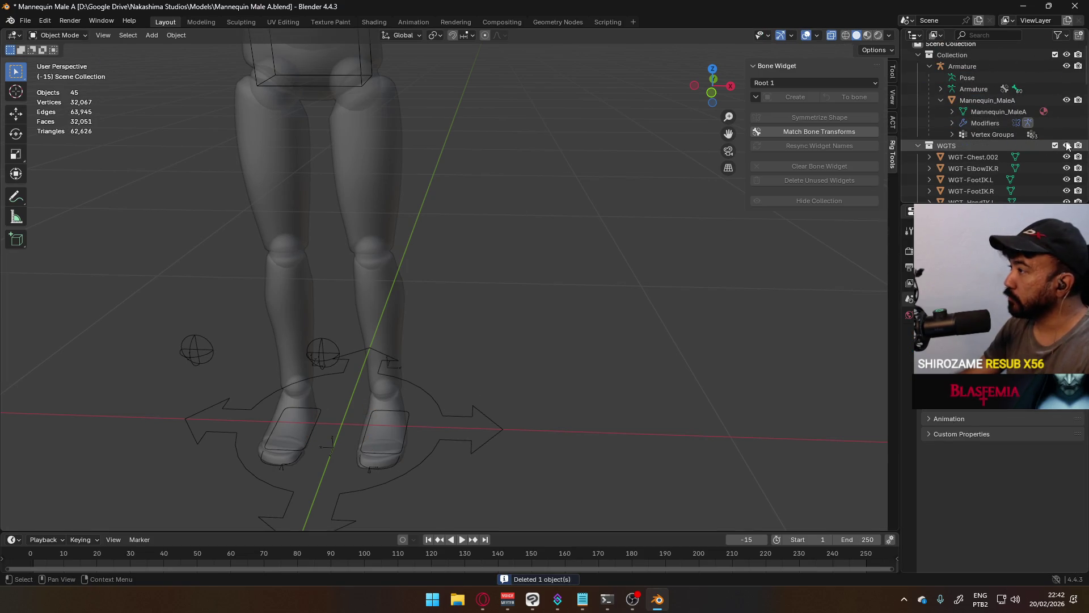
left_click(1067, 145)
scroll(527, 297, "down", 4)
Step: Add the Cursor to World Origin command to Quick Favorites via the F3 search
mouse_move(549, 235)
middle_mouse_down()
mouse_move(768, 240)
mouse_move(689, 267)
mouse_move(563, 259)
mouse_move(403, 224)
mouse_move(529, 186)
mouse_move(533, 238)
mouse_move(573, 264)
mouse_move(521, 274)
middle_mouse_up()
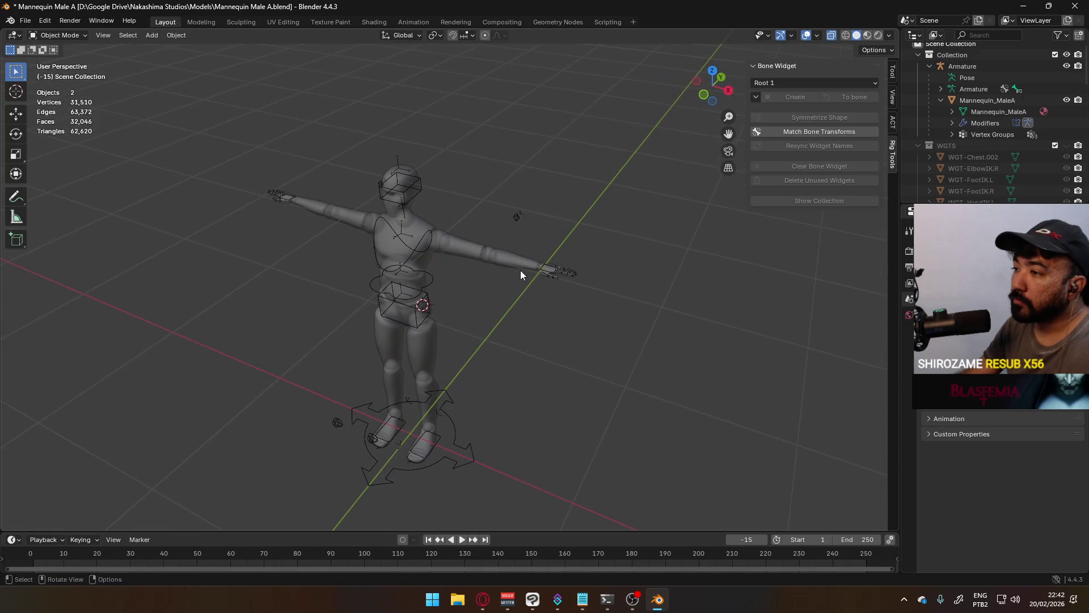
key("F3")
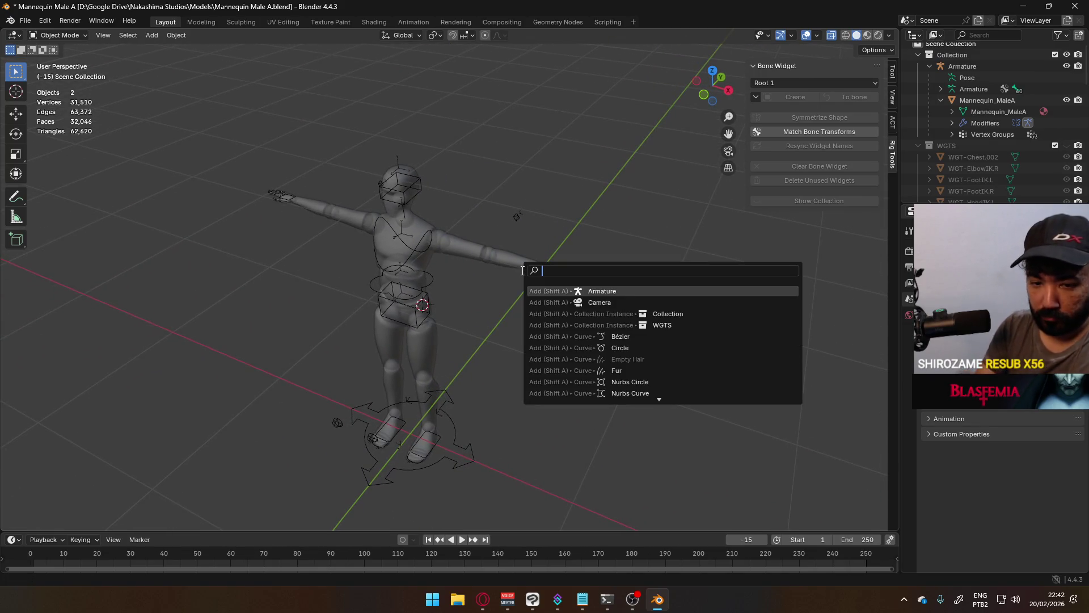
type("currsor to")
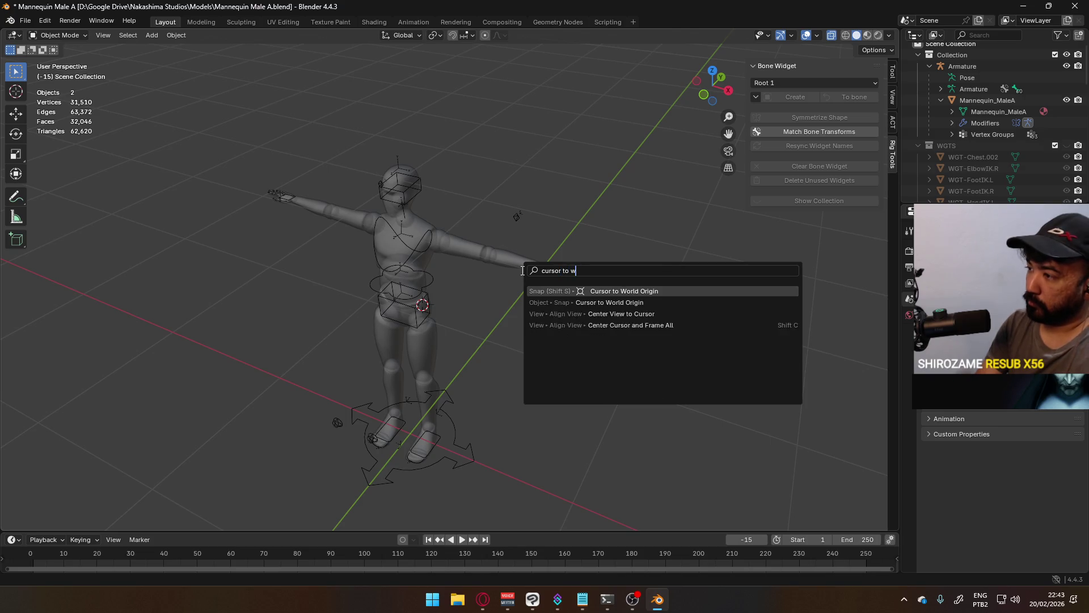
type(" worl")
right_click(606, 290)
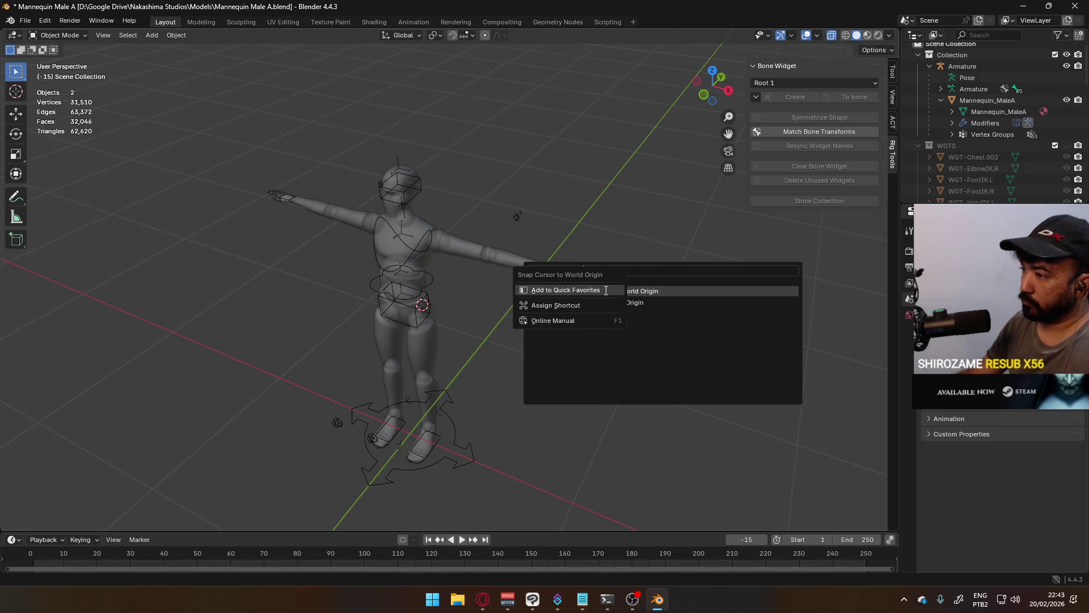
left_click(603, 291)
Step: Snap the 3D cursor to the world origin from the Quick Favorites menu
key("q")
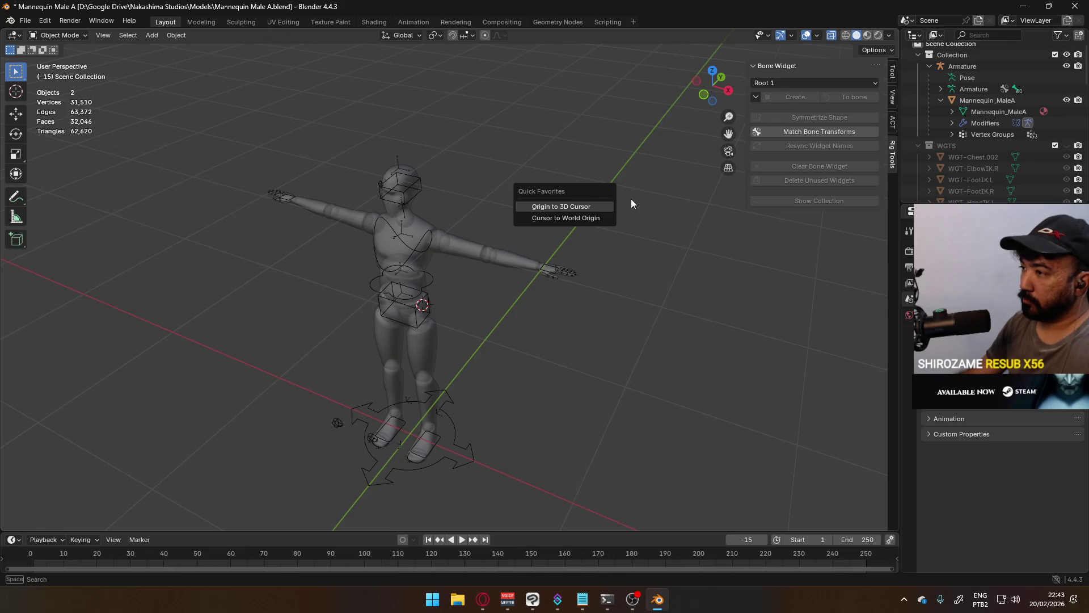
left_click(596, 209)
scroll(479, 308, "up", 1)
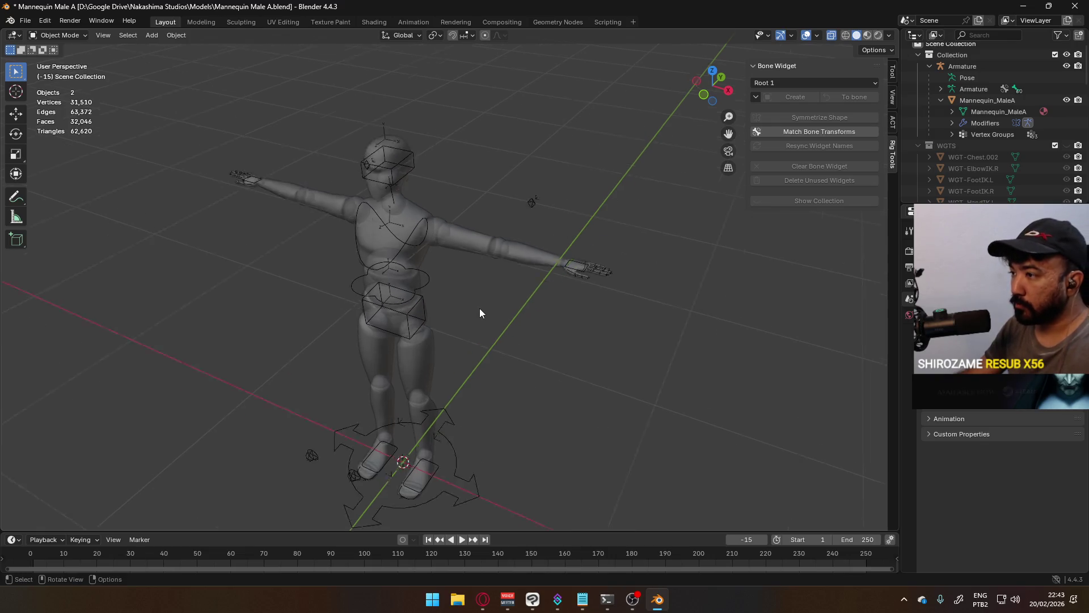
scroll(488, 251, "up", 2)
mouse_move(513, 244)
middle_mouse_down()
mouse_move(405, 301)
mouse_move(467, 261)
middle_mouse_up()
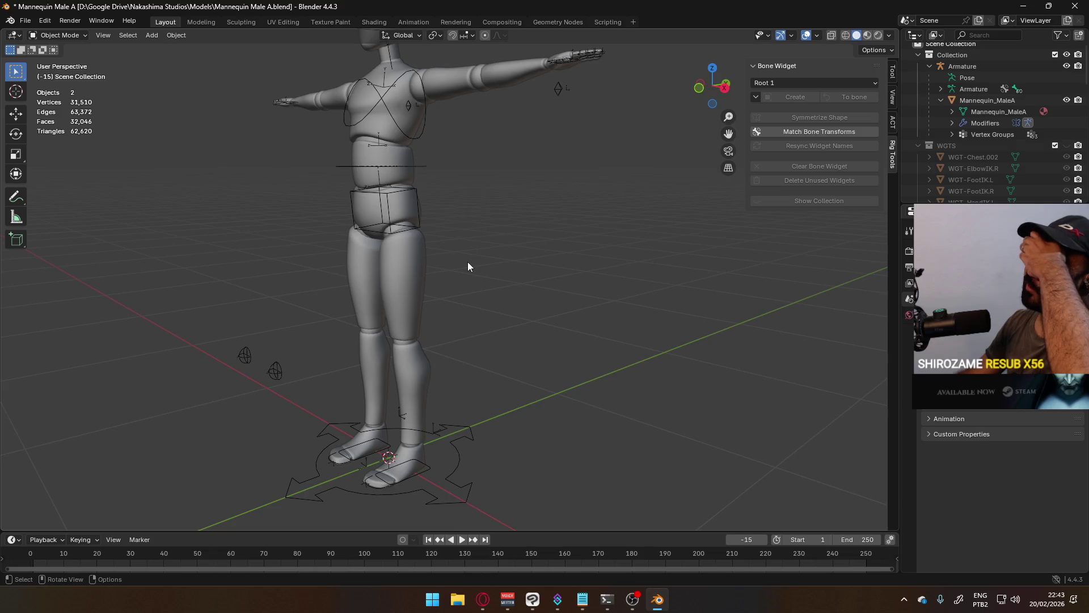
Step: Put the armature in Pose Mode with the Hips bone selected and show bone properties
left_click(408, 193)
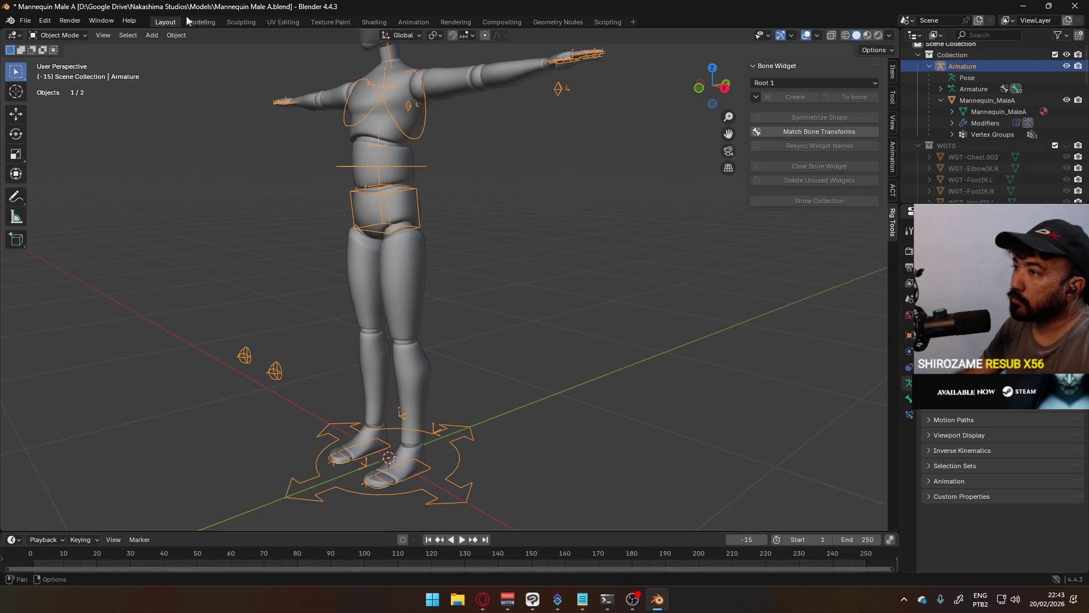
left_click(61, 38)
left_click(77, 75)
left_click(396, 197)
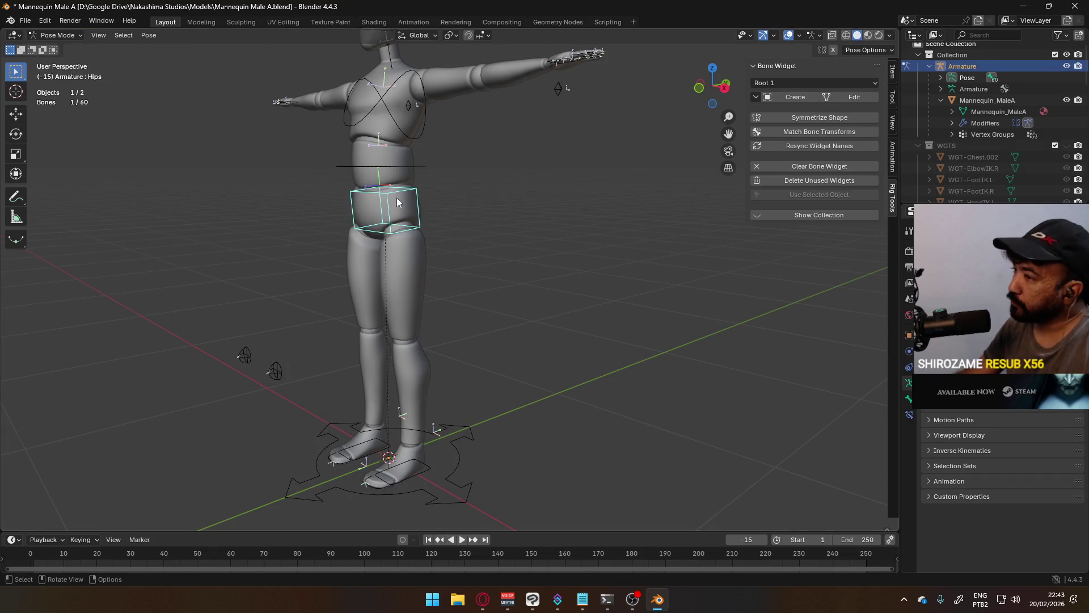
left_click(910, 398)
scroll(976, 416, "down", 3)
scroll(975, 416, "down", 5)
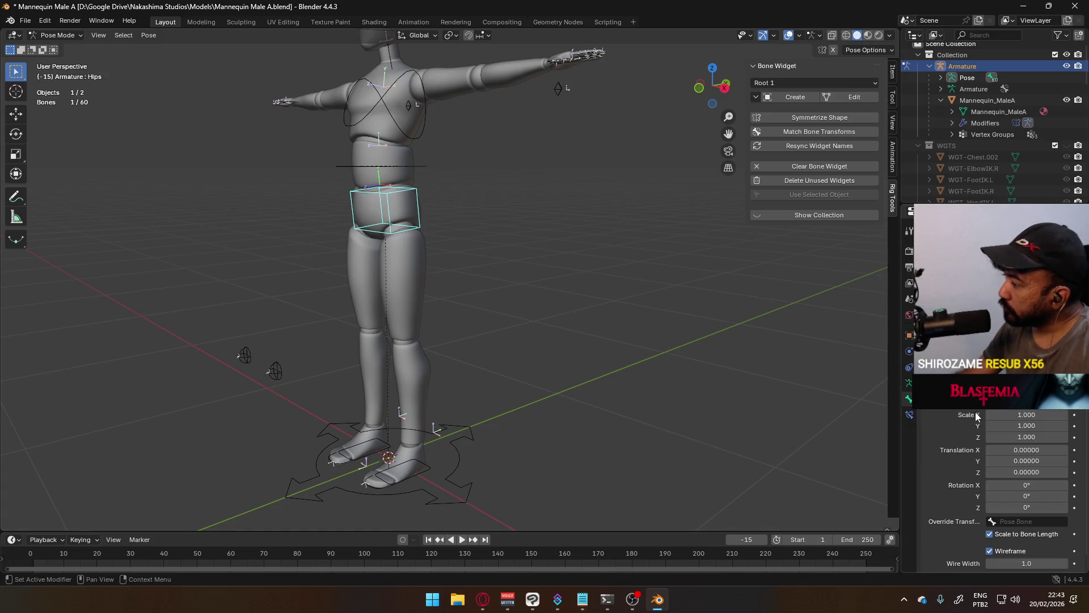
scroll(1004, 477, "up", 2)
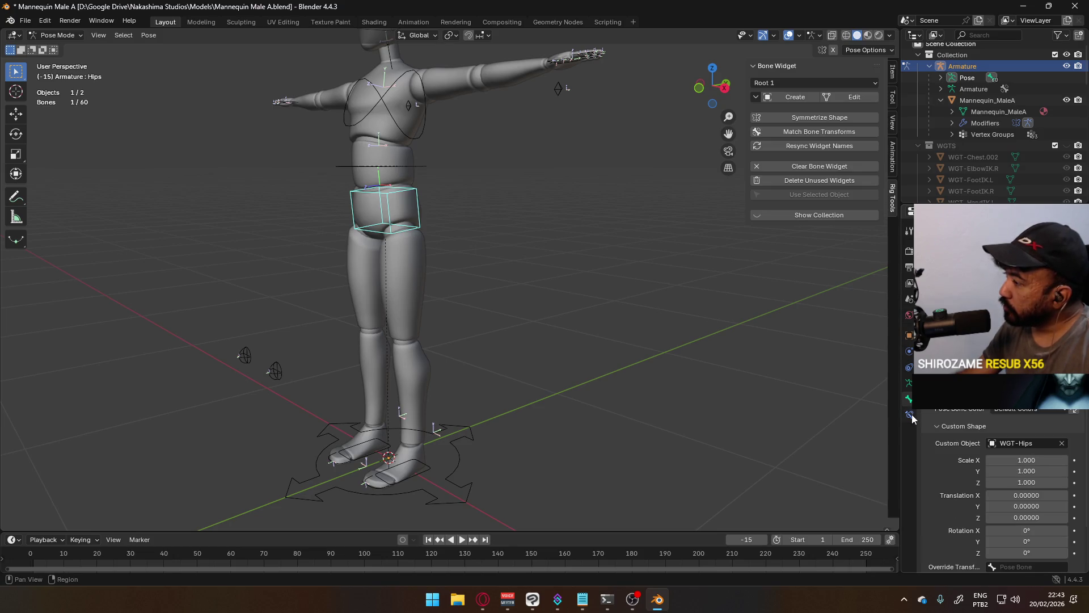
scroll(1005, 477, "up", 3)
scroll(1004, 477, "up", 3)
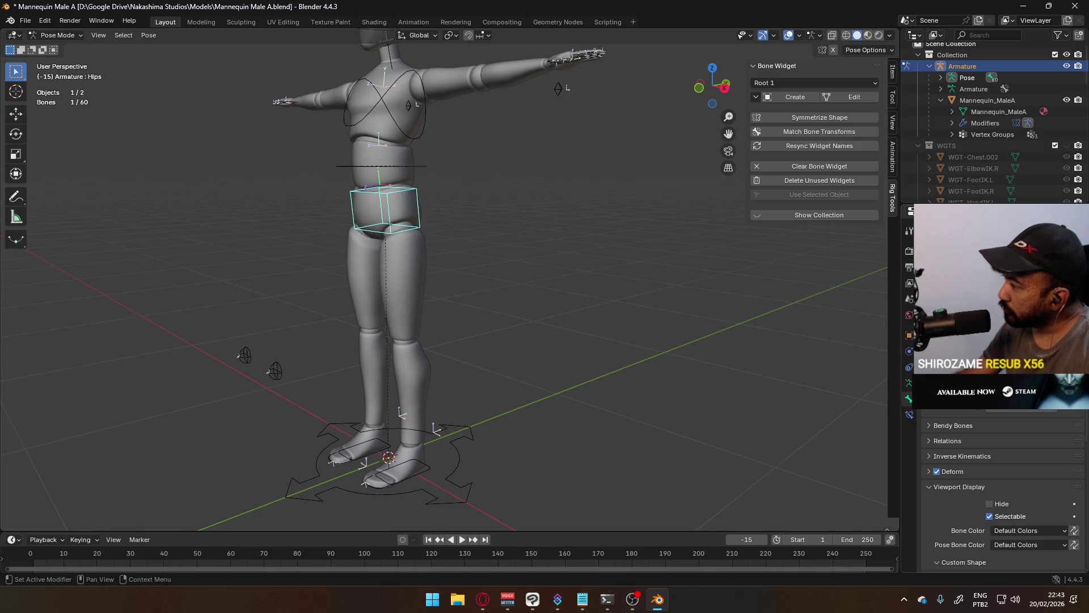
Step: In the Armature Data properties, expand Selection Sets and add a new SelectionSet
left_click(909, 382)
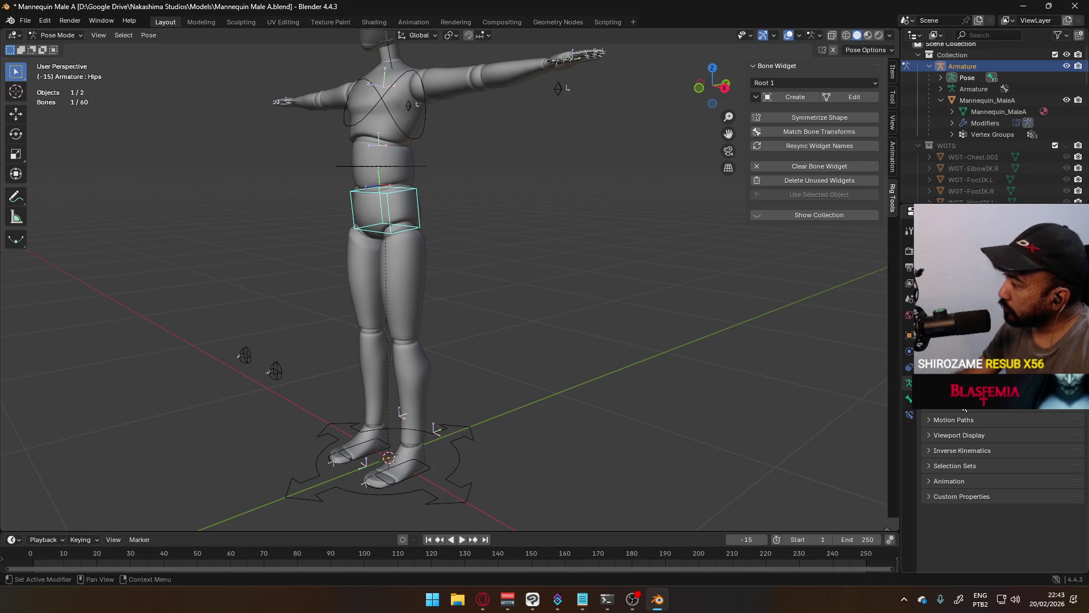
left_click(961, 435)
scroll(973, 428, "down", 2)
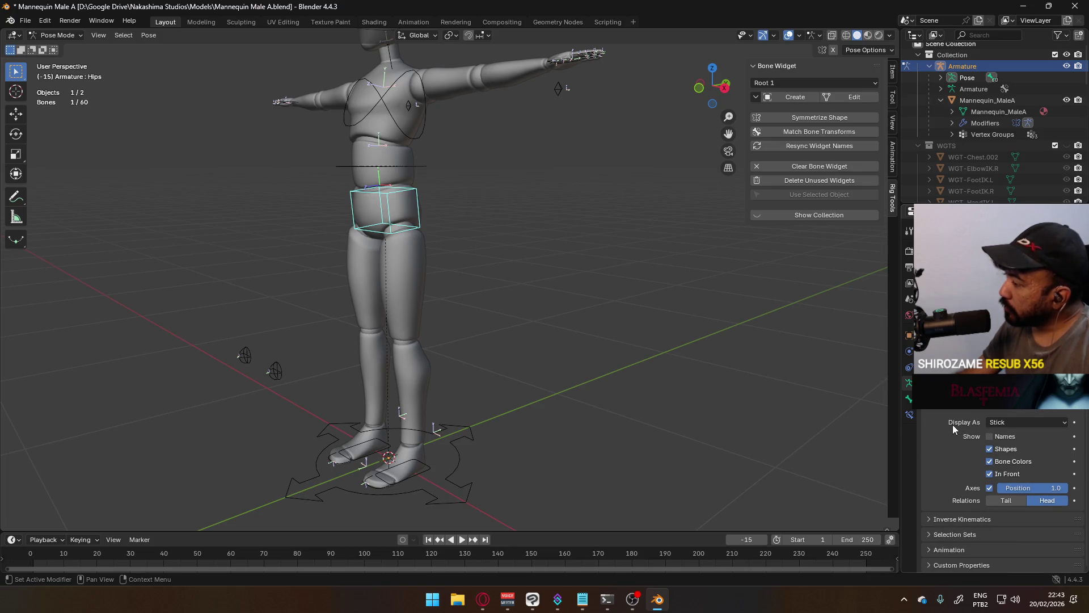
left_click(954, 411)
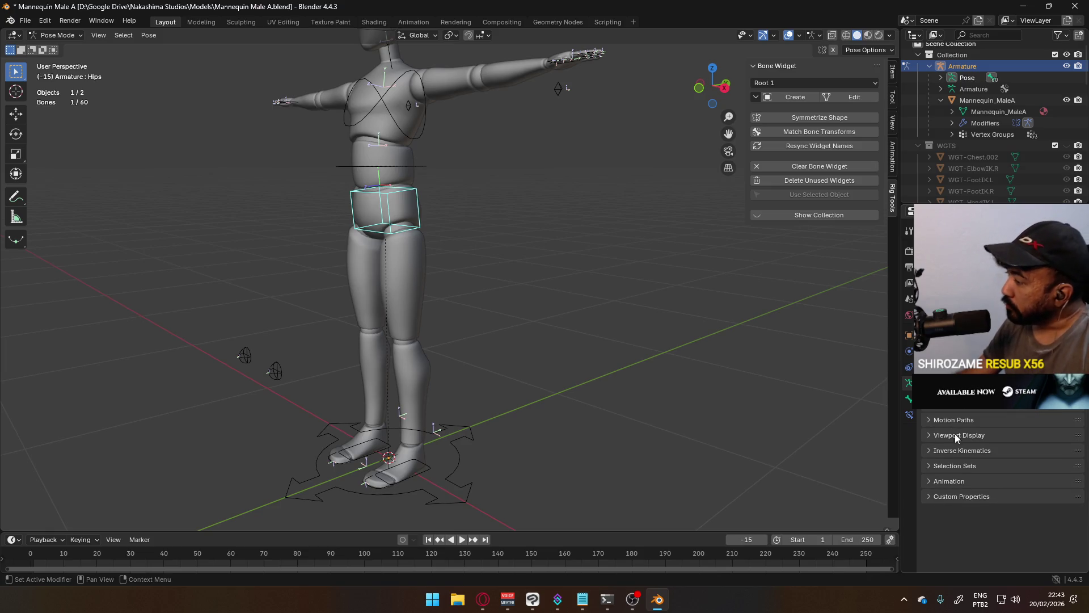
left_click(965, 464)
left_click(965, 467)
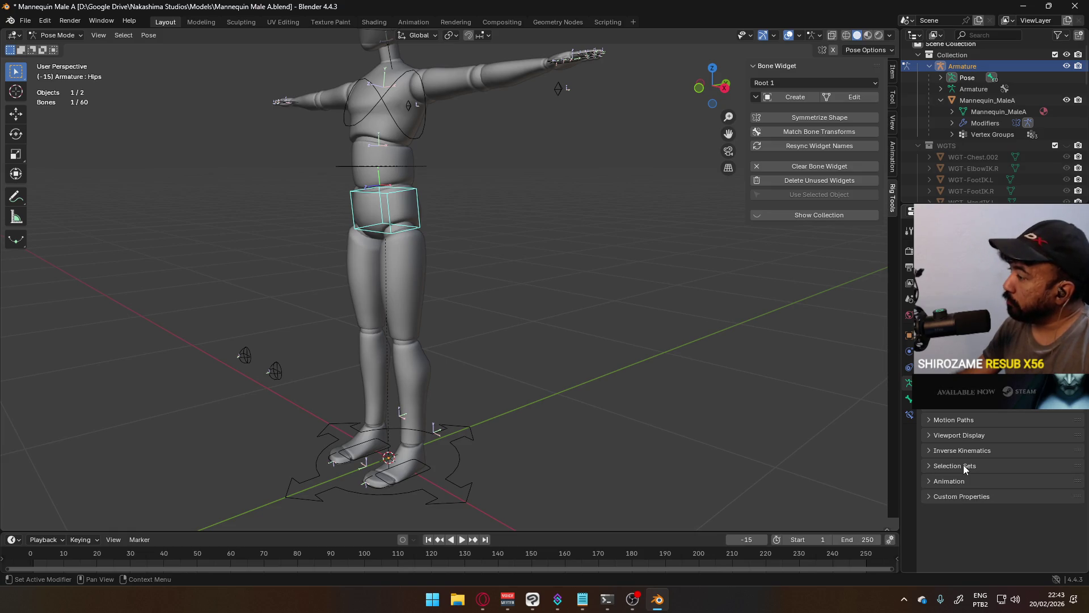
left_click(965, 467)
left_click(1074, 483)
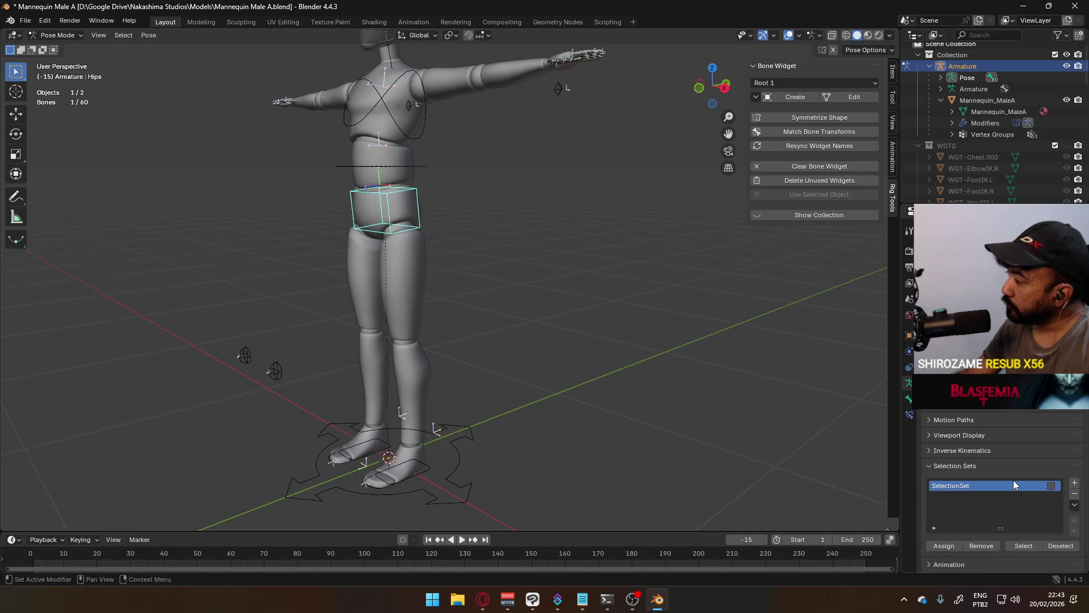
left_click(1075, 493)
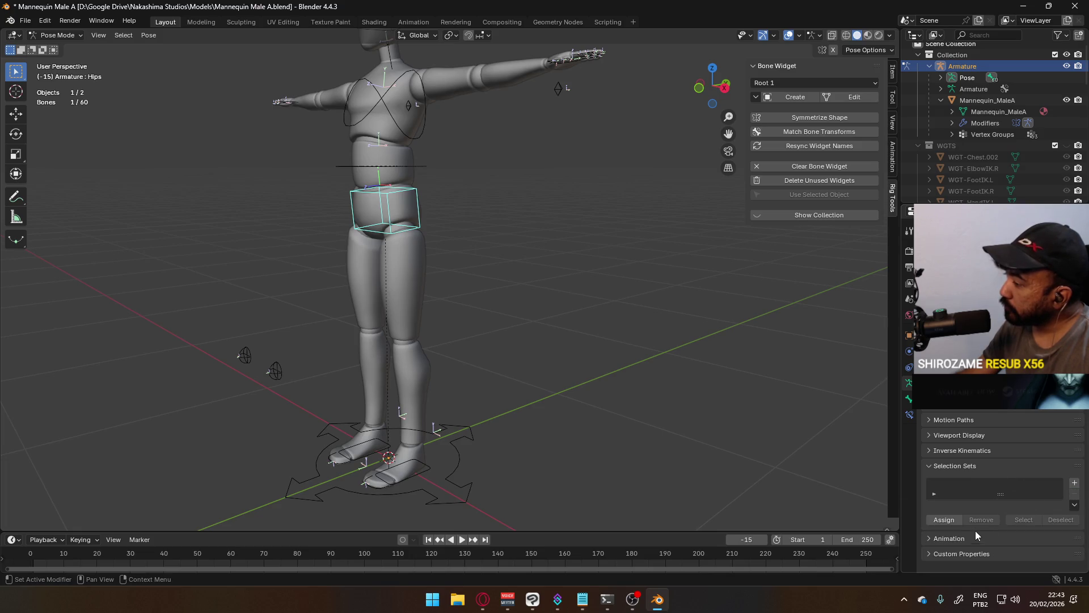
scroll(945, 408, "up", 1)
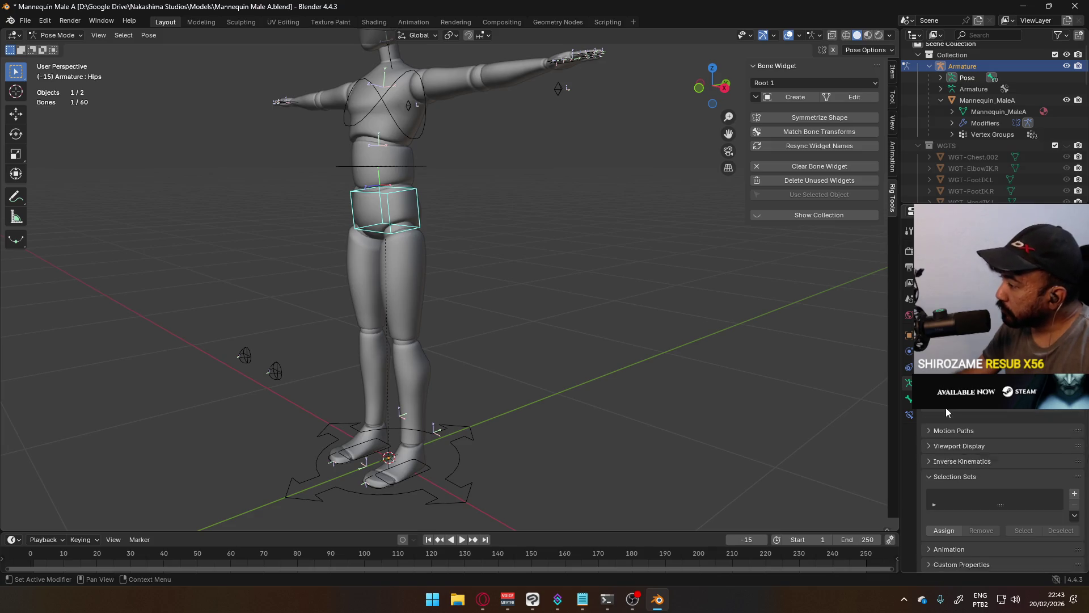
scroll(945, 408, "down", 1)
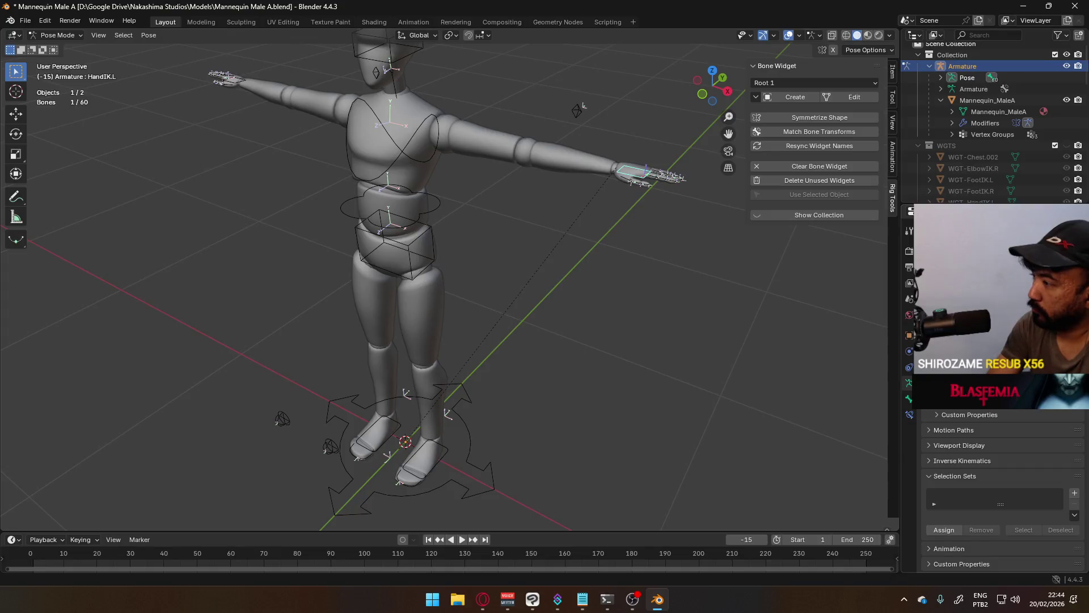
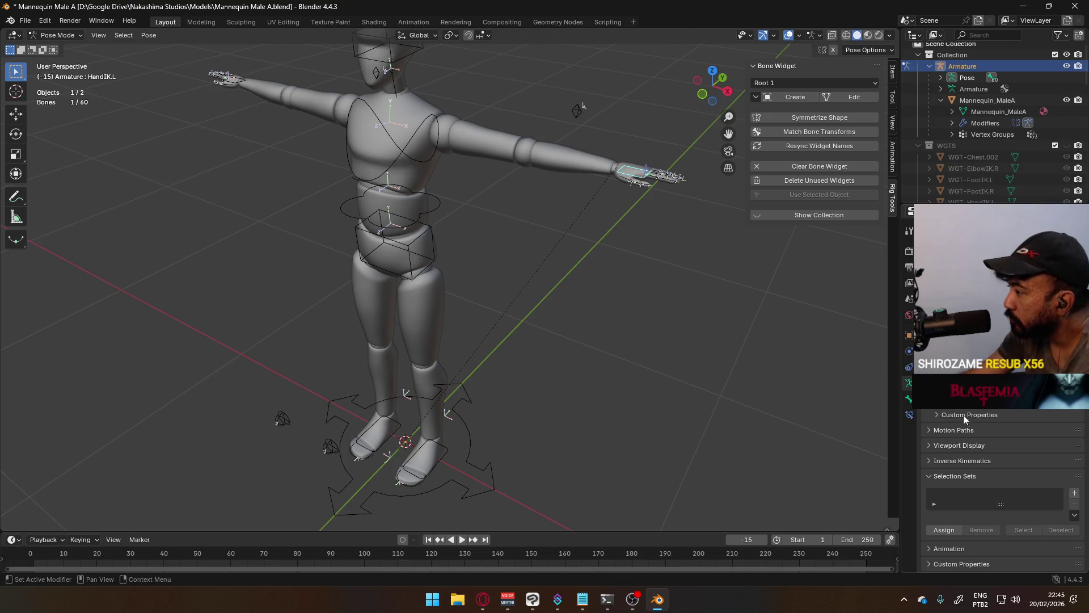
Step: Show HandIK.L's Bone settings with its WGT-HandIK.L custom shape and pose bone colour options
left_click(974, 449)
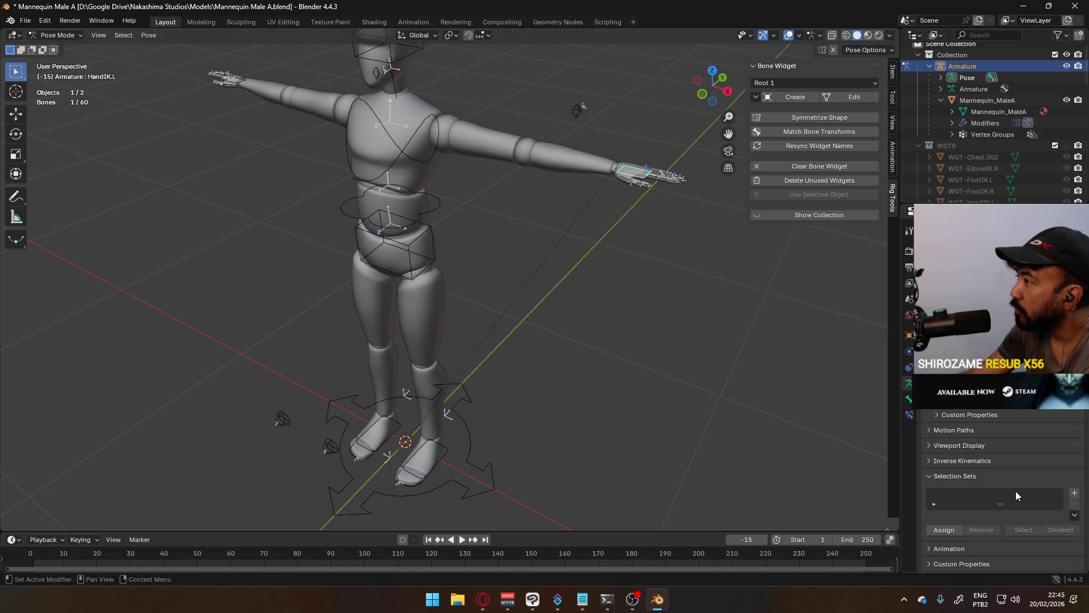
left_click(908, 414)
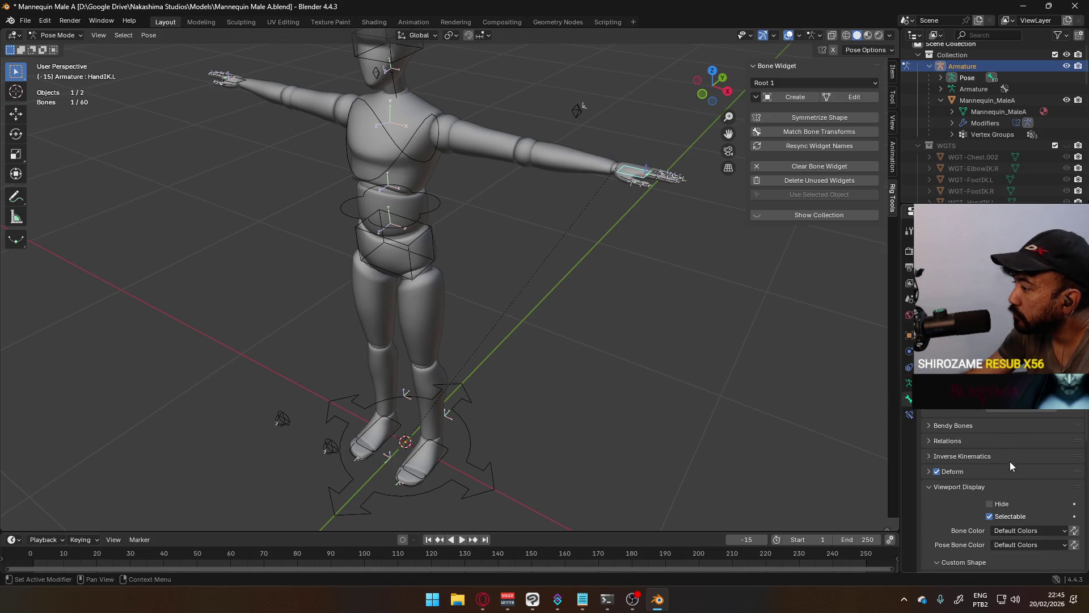
scroll(973, 437, "down", 3)
scroll(983, 448, "down", 2)
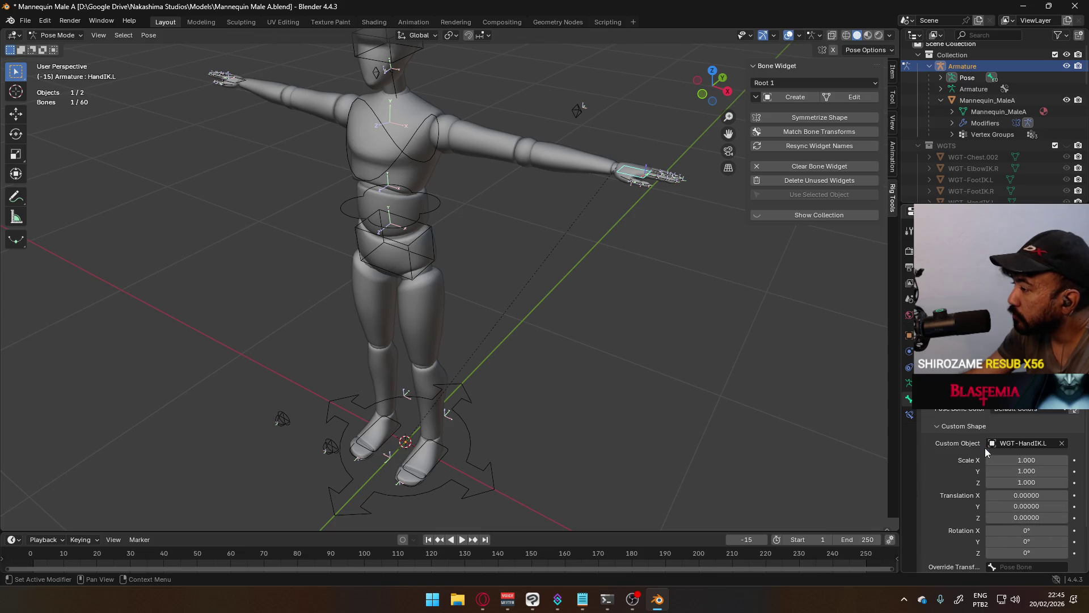
left_click(1017, 412)
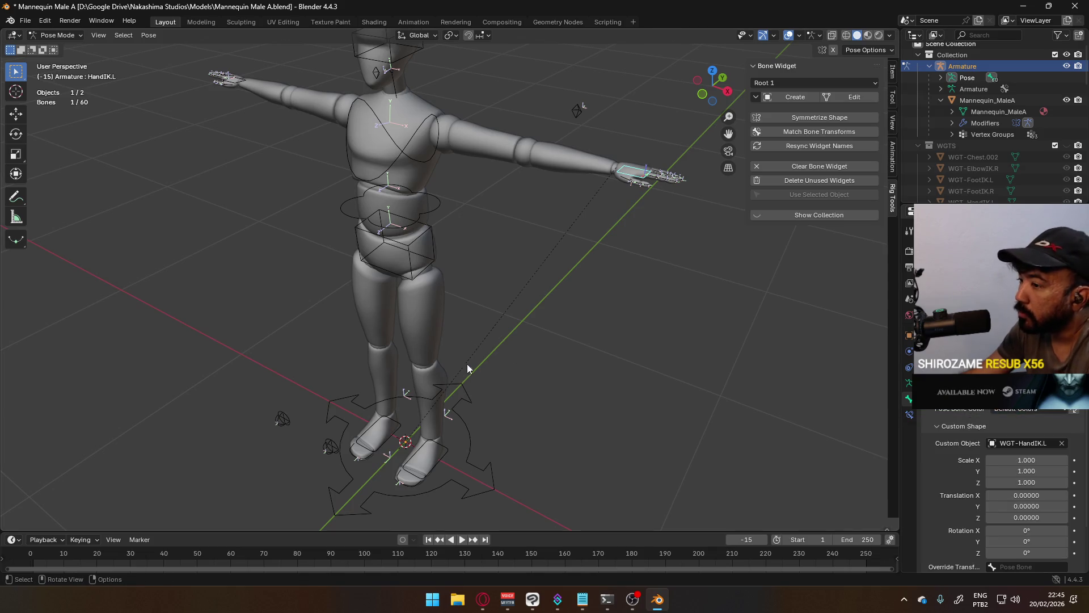
Step: Colour the Spine and Chest controls green with theme colour set 03
left_click(414, 207, "shift")
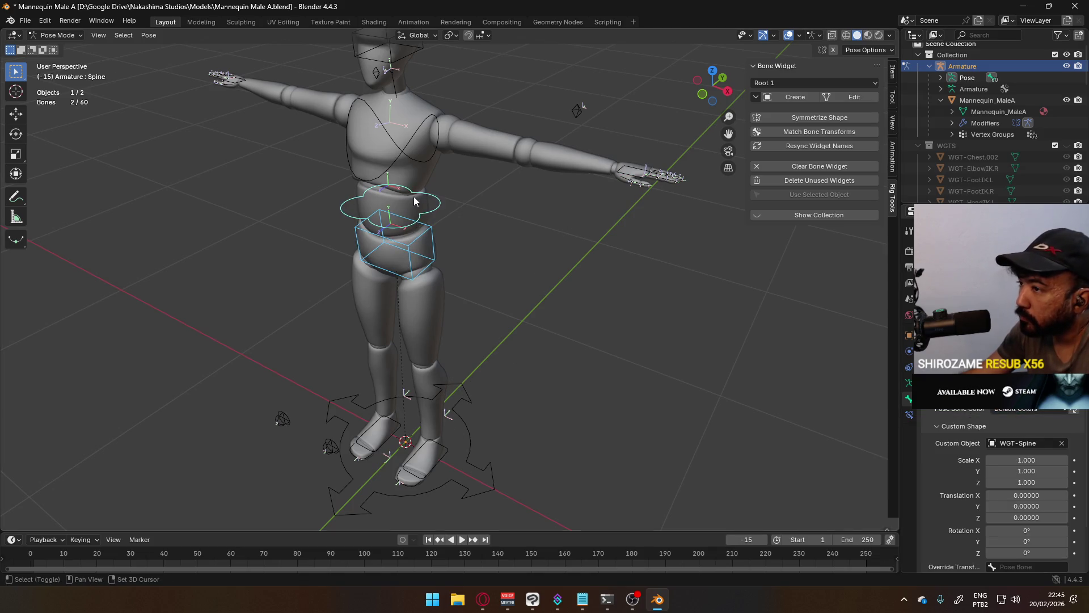
left_click(414, 150, "shift")
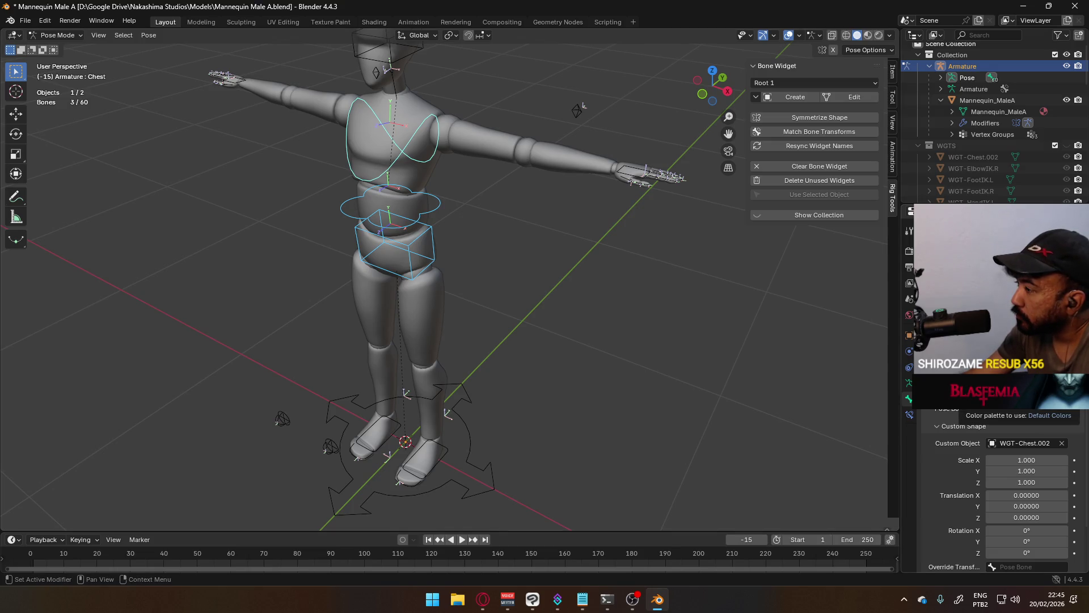
left_click(1019, 411)
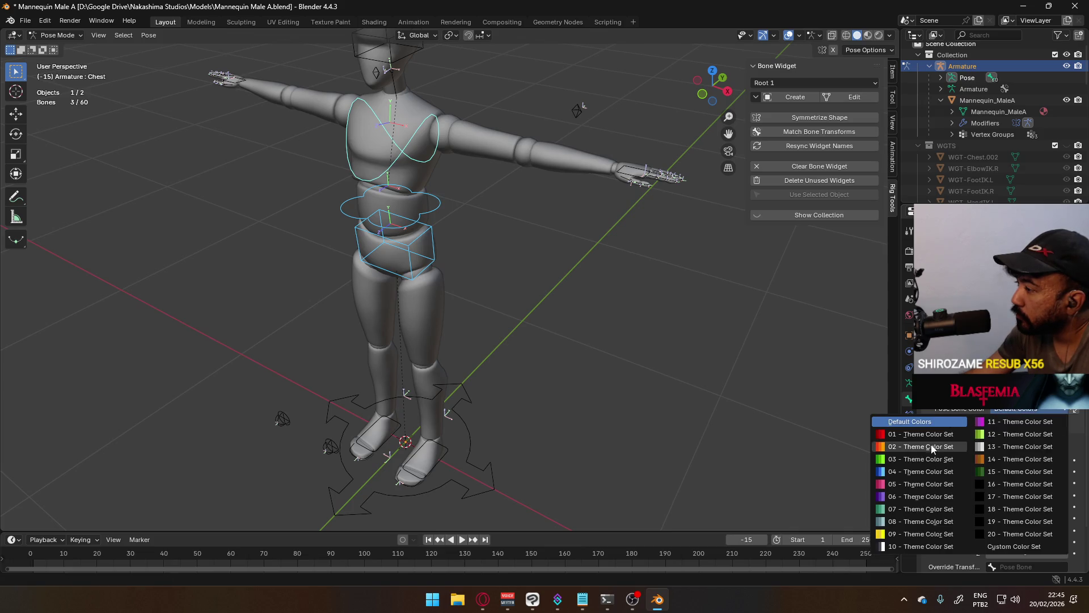
left_click(921, 459)
left_click(582, 308)
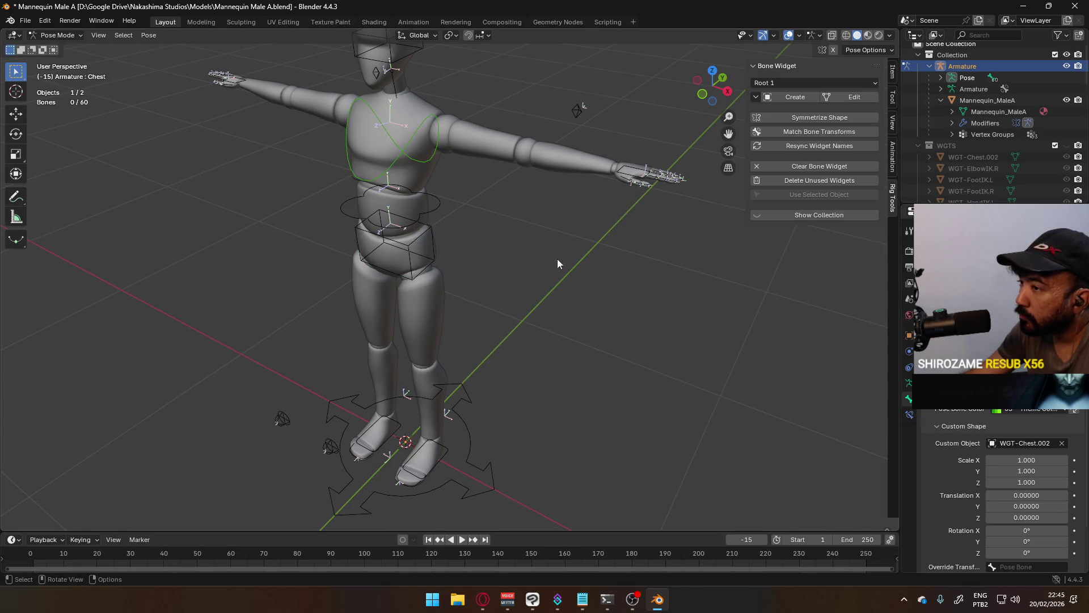
Step: Apply theme colour set 03 to the Spine and Hips controls individually, then pick the left elbow pole
left_click(433, 196)
left_click(1018, 410)
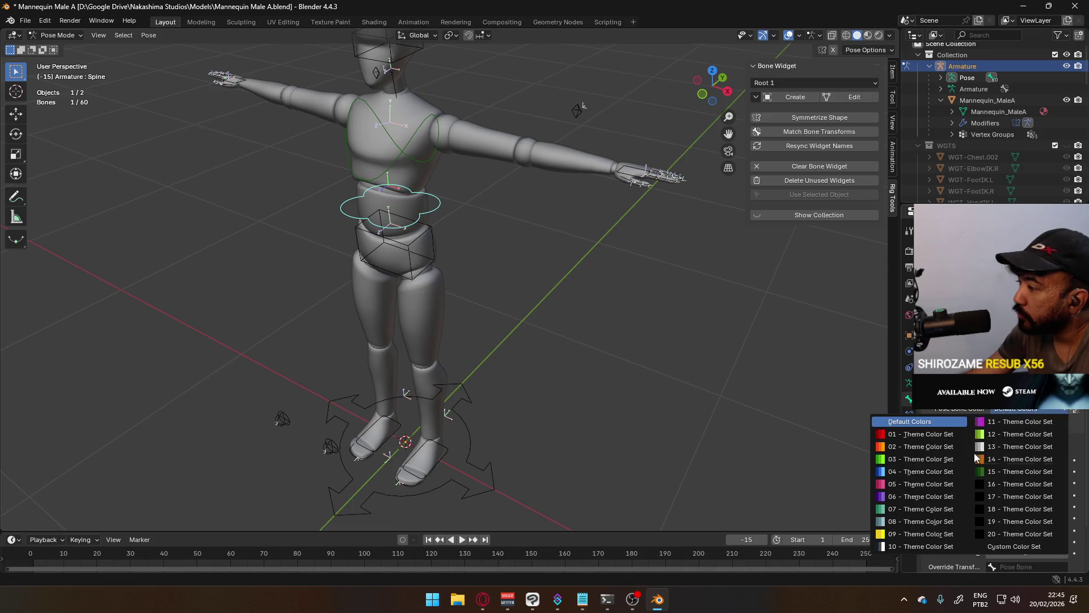
left_click(953, 457)
left_click(430, 236)
left_click(1001, 412)
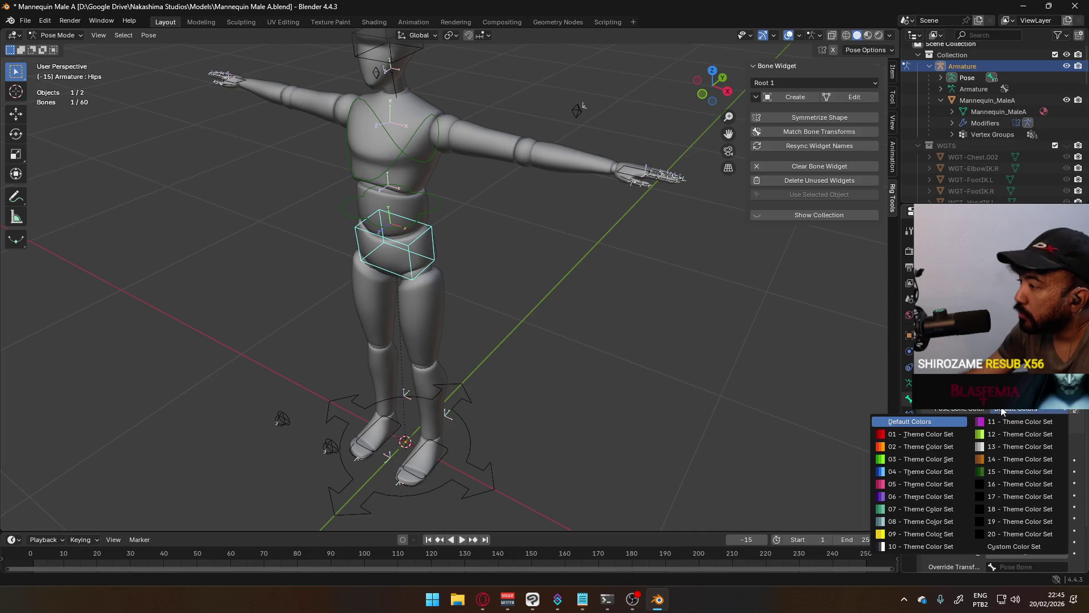
left_click(955, 460)
left_click(545, 196)
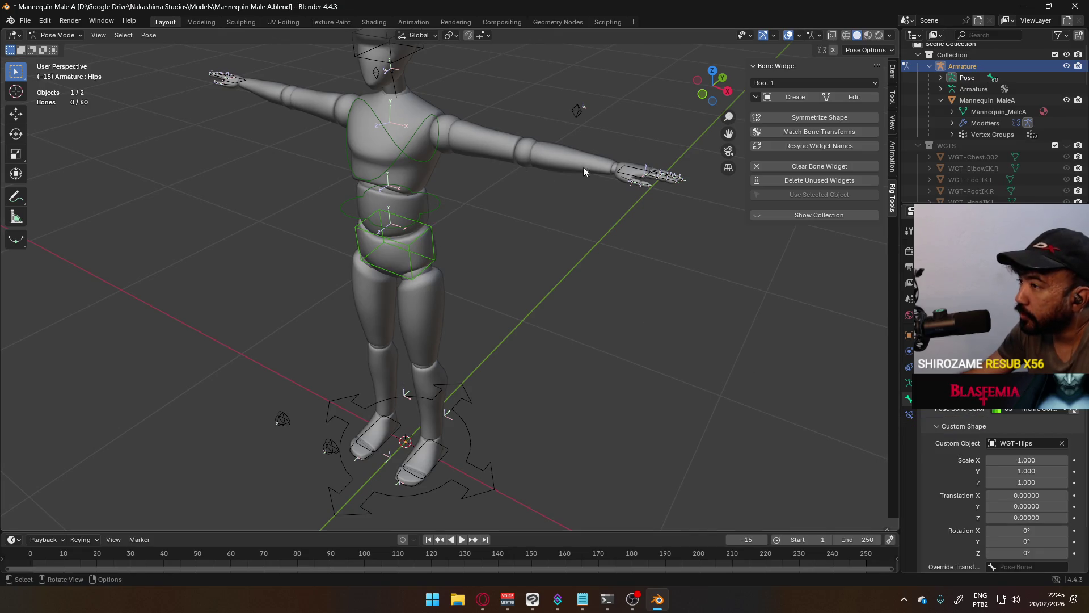
left_click(575, 110)
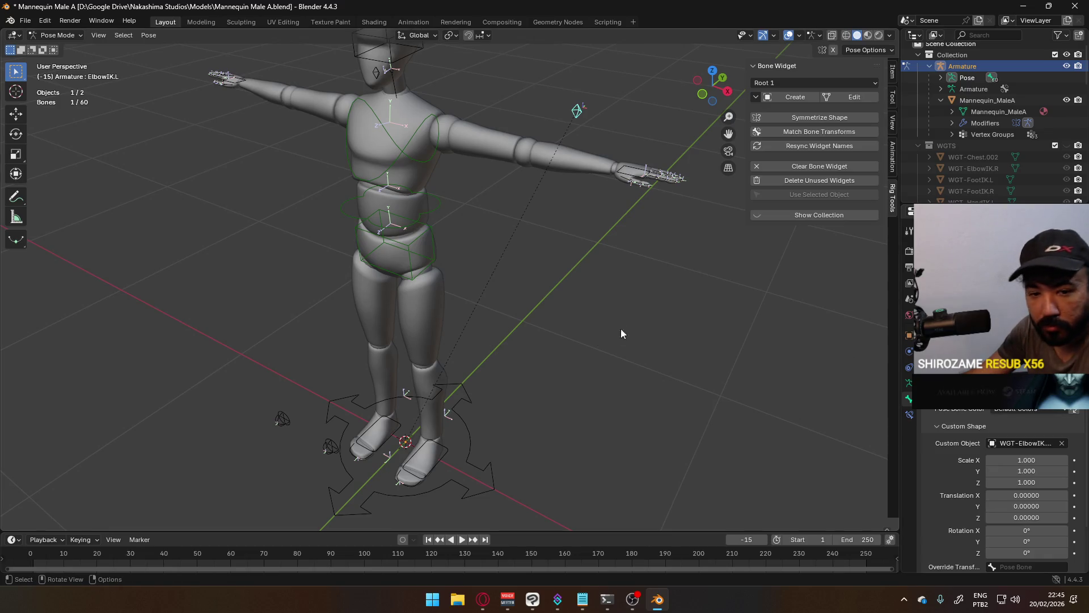
Step: Colour the left hand finger bones, foot IK and toe controls red with theme colour set 01
key("ctrl+l")
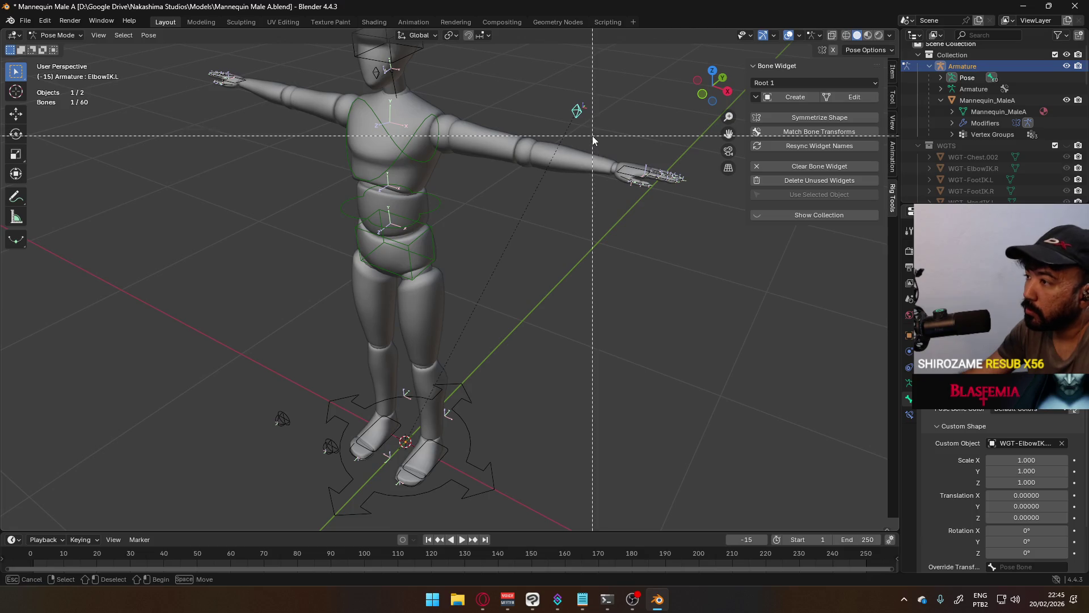
middle_click_drag(558, 366, 639, 301, "shift")
scroll(552, 366, "up", 1)
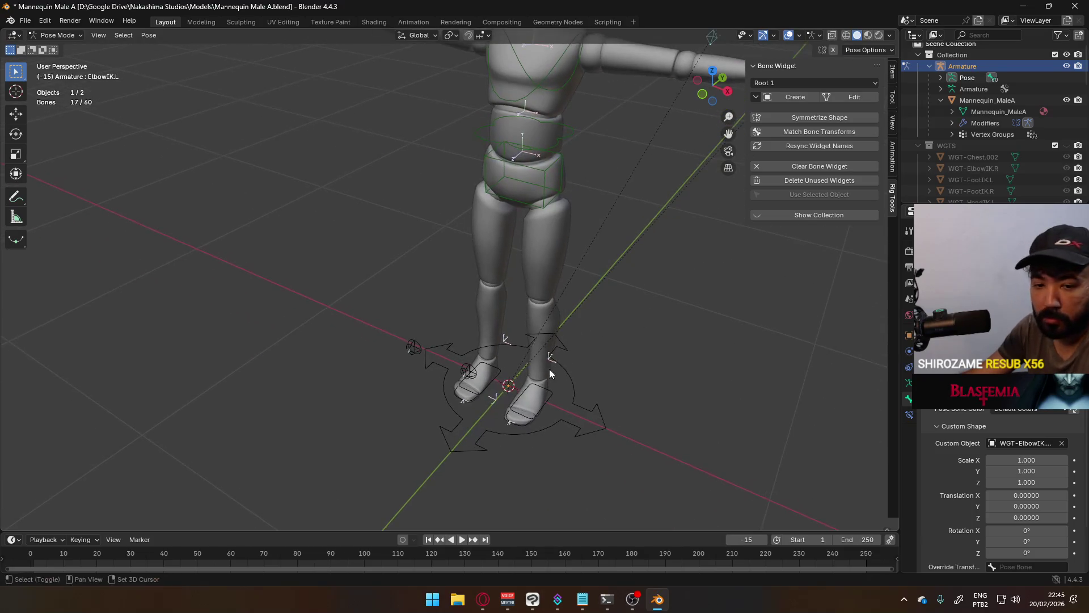
left_click(539, 415, "shift")
left_click(531, 423, "shift")
scroll(530, 422, "down", 3)
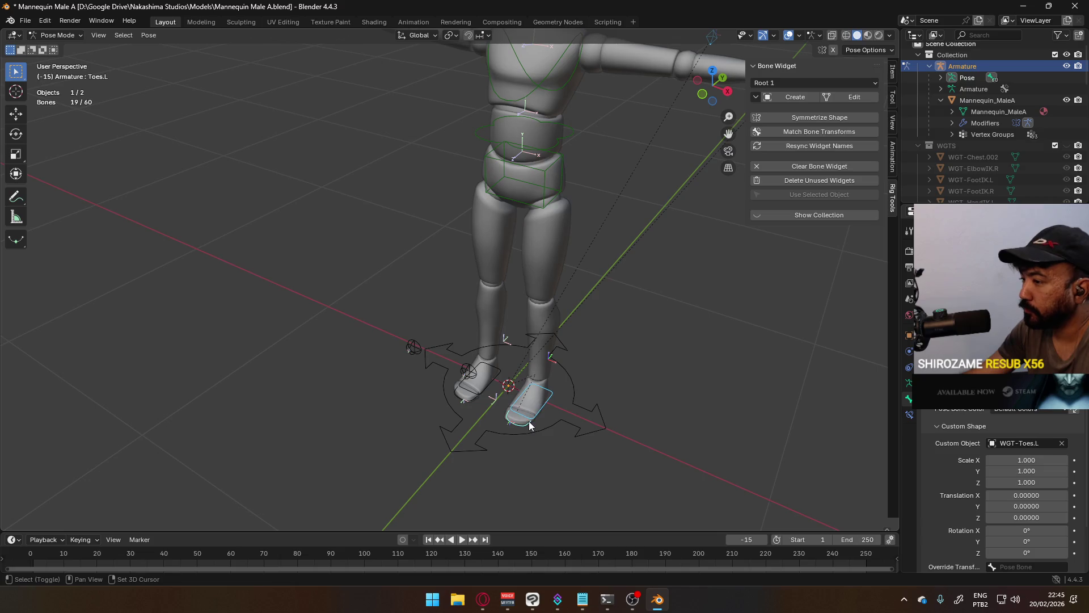
middle_click_drag(631, 251, 530, 306)
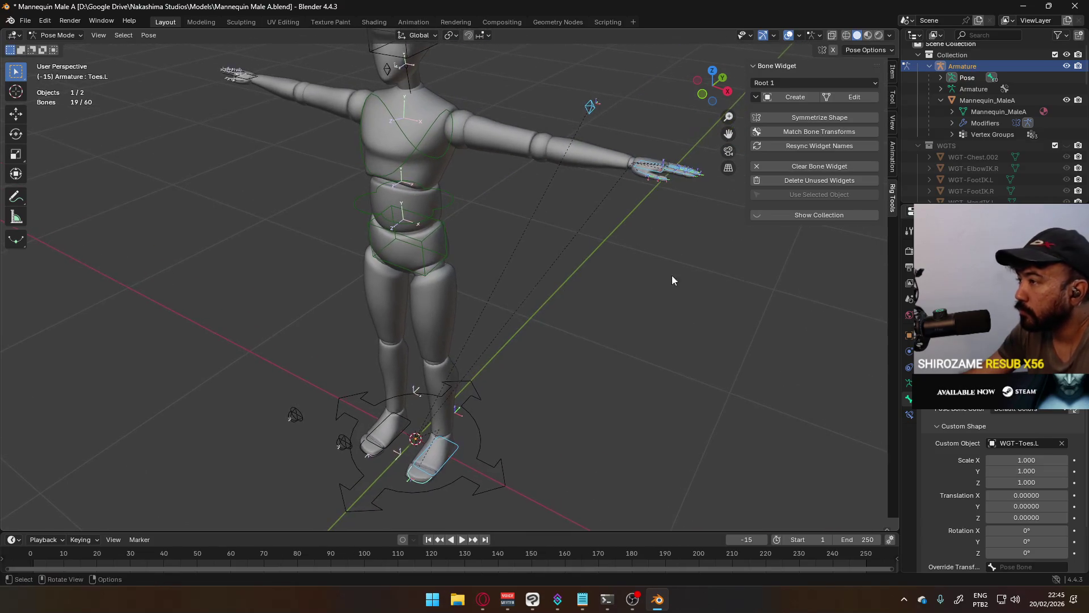
left_click(1034, 408)
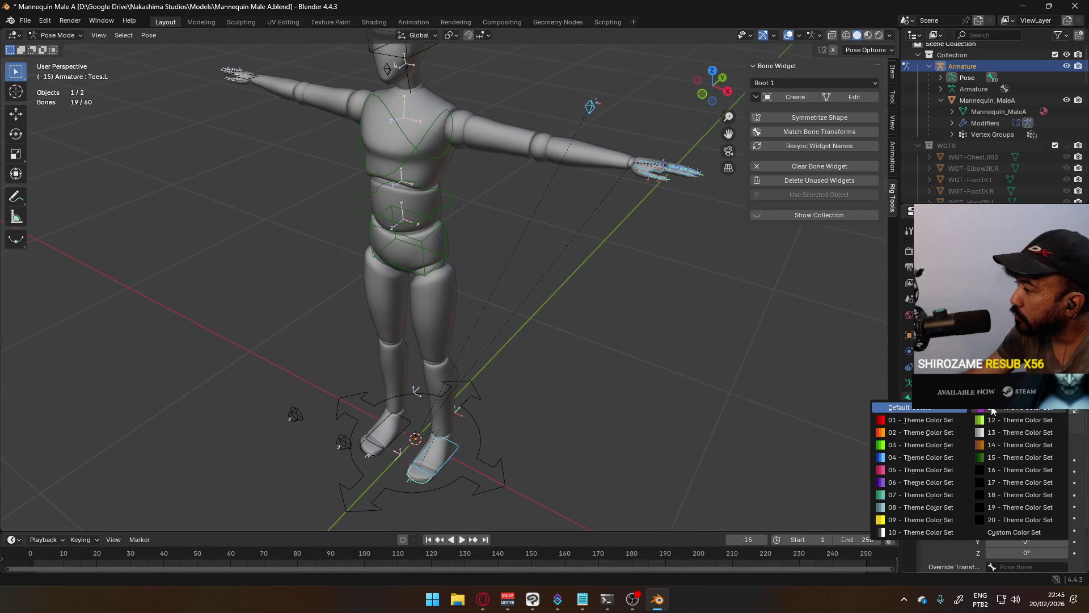
left_click(950, 418)
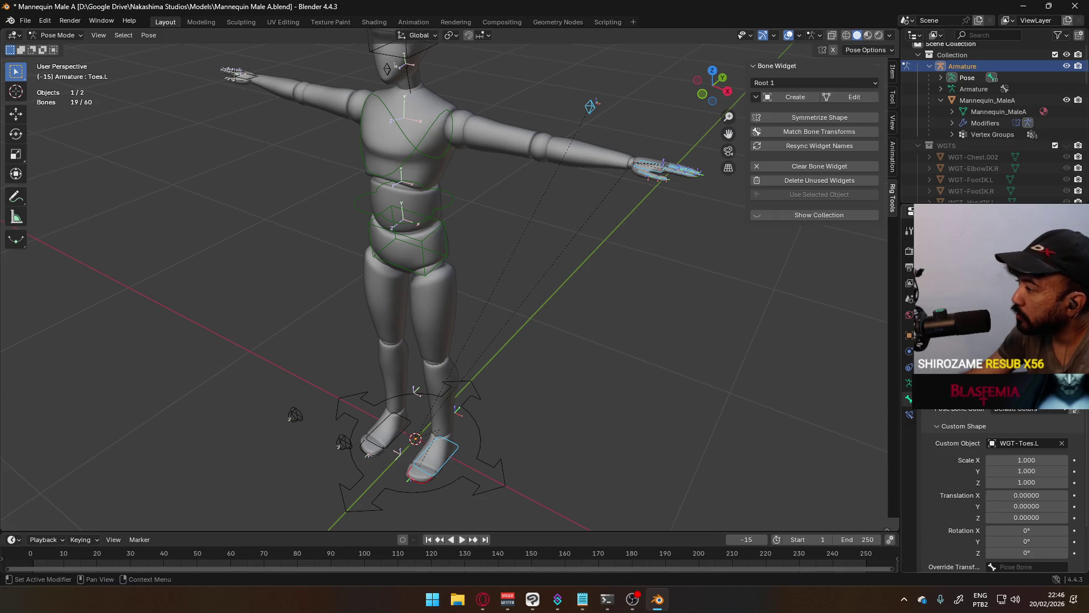
left_click(726, 309)
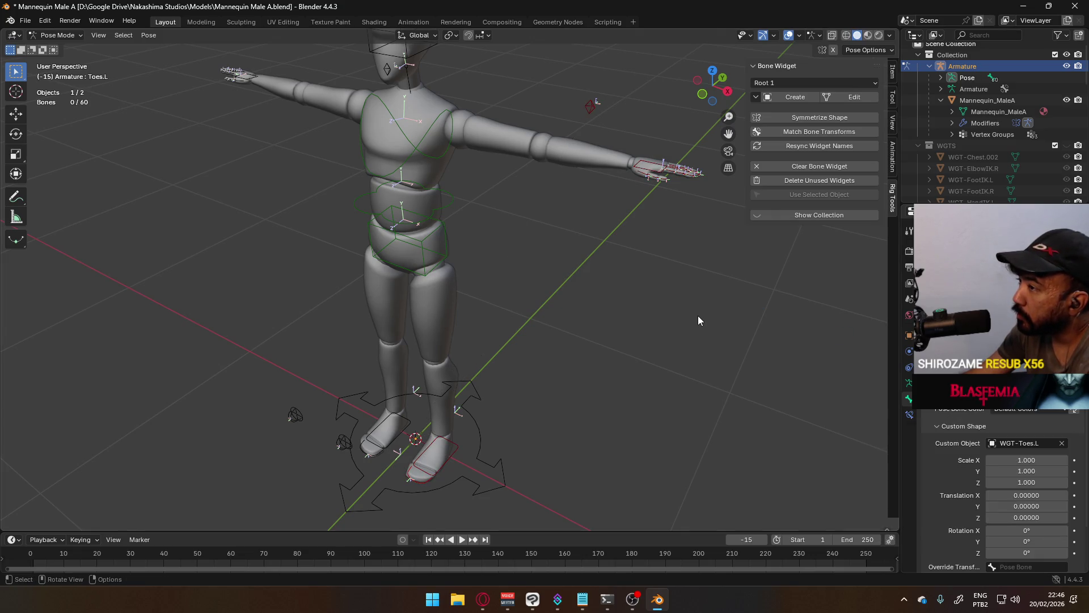
Step: Colour the left knee IK control red with theme colour set 01
left_click(395, 444)
left_click(345, 442)
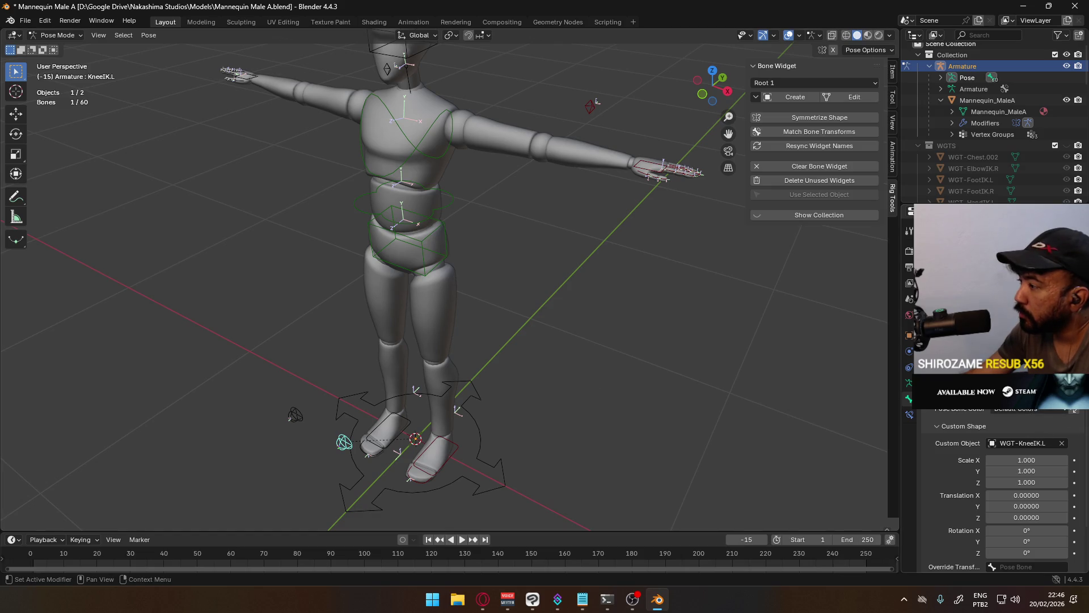
left_click(1021, 408)
left_click(1021, 409)
left_click(948, 435)
Step: Reselect the left elbow pole, foot, toe, fingers and knee controls and reapply theme colour set 01
left_click(588, 104)
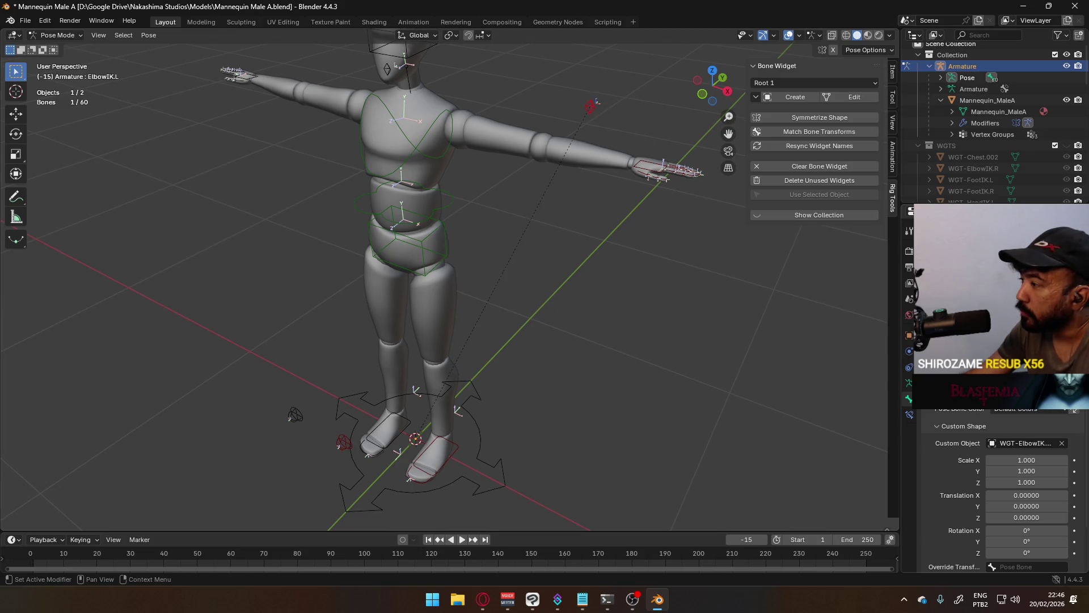
left_click(425, 486, "shift")
left_click(430, 477, "shift")
left_click_drag(621, 141, 761, 243, "shift")
left_click(343, 443, "shift")
left_click(1034, 411)
left_click(919, 421)
left_click(1063, 412)
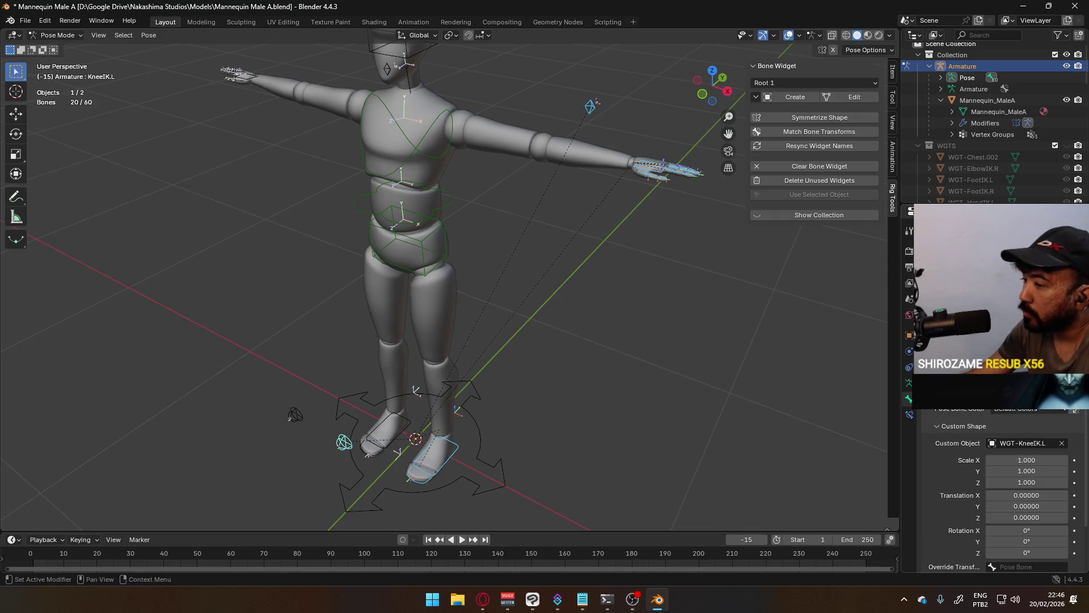
left_click(1021, 409)
left_click(923, 434)
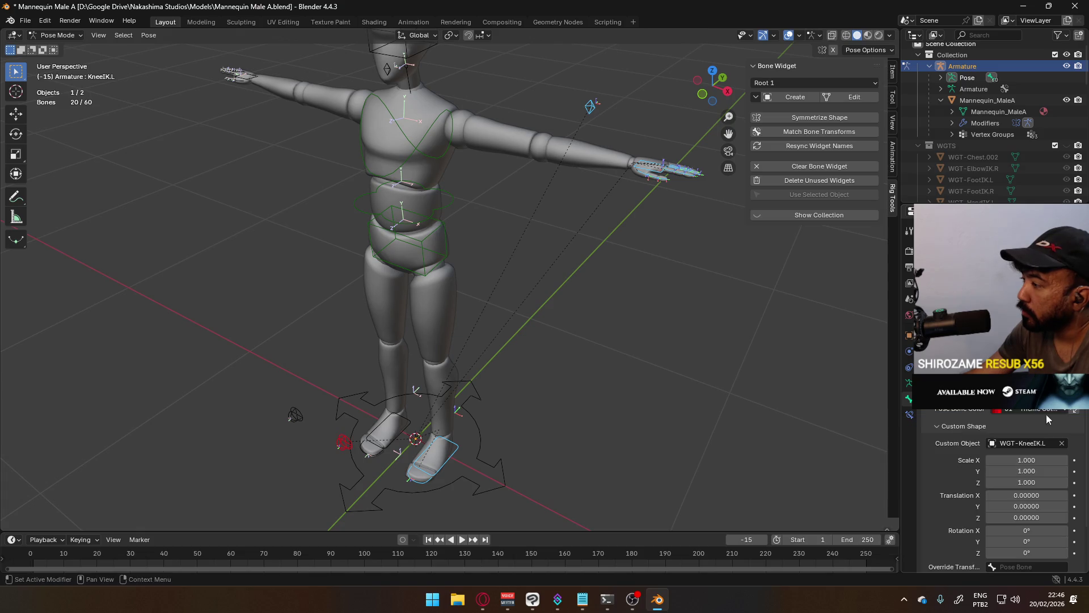
key("alt+a")
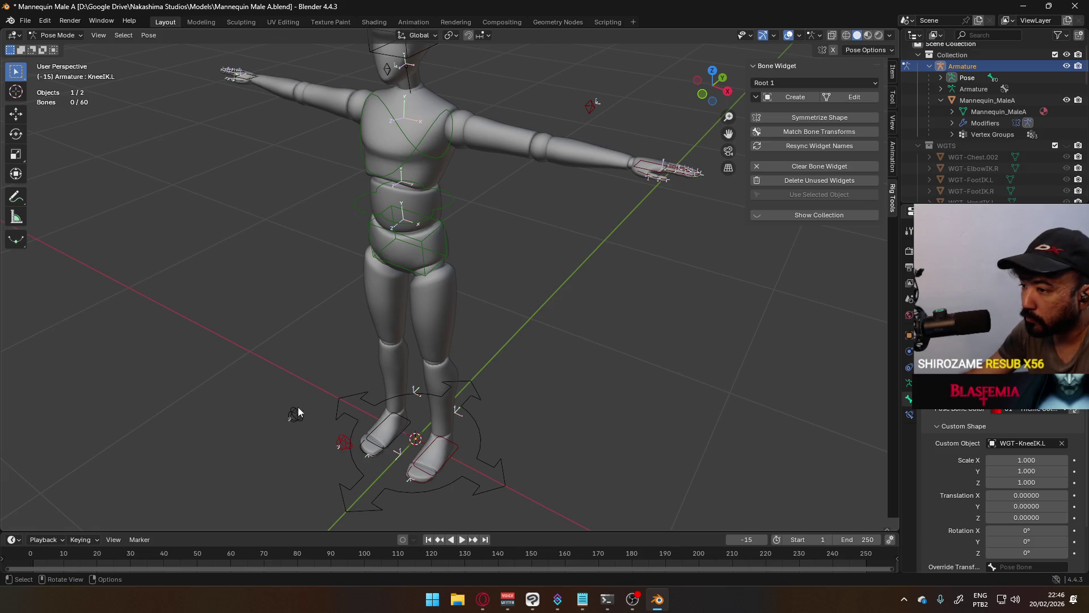
Step: Box-select the hand finger bones and the right knee control for the next colouring
left_click_drag(274, 92, 223, 68)
mouse_move(350, 338)
middle_mouse_down()
mouse_move(396, 311)
mouse_move(432, 364)
mouse_move(451, 343)
middle_mouse_up()
key("b")
left_click_drag(444, 154, 469, 247)
middle_click_drag(469, 247, 442, 204)
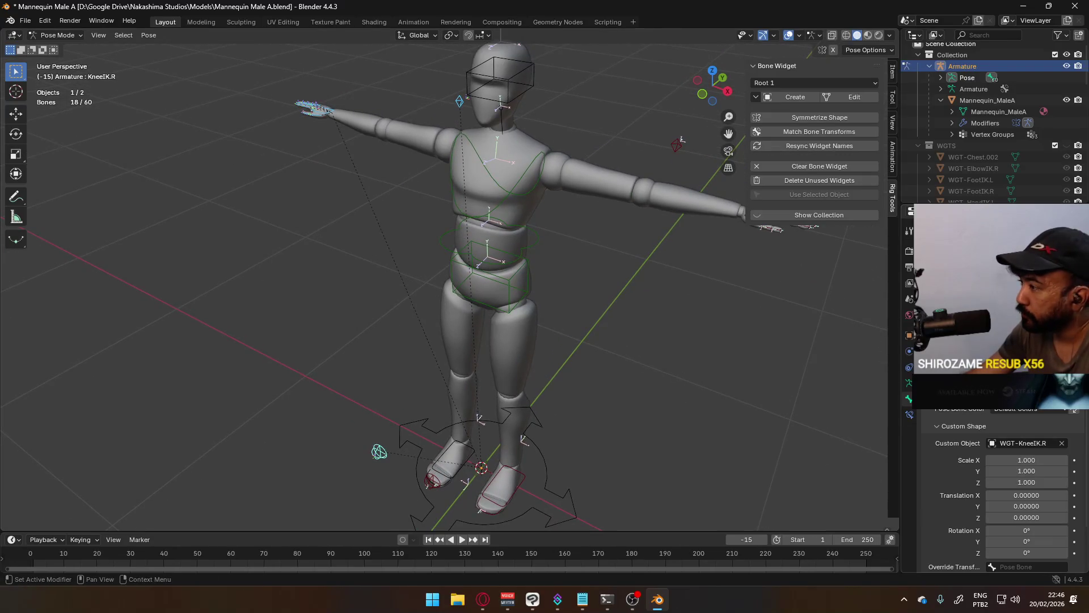
Step: Apply theme colour set 04 to the selection and then to the Toes.R control
left_click(1026, 409)
left_click(919, 464)
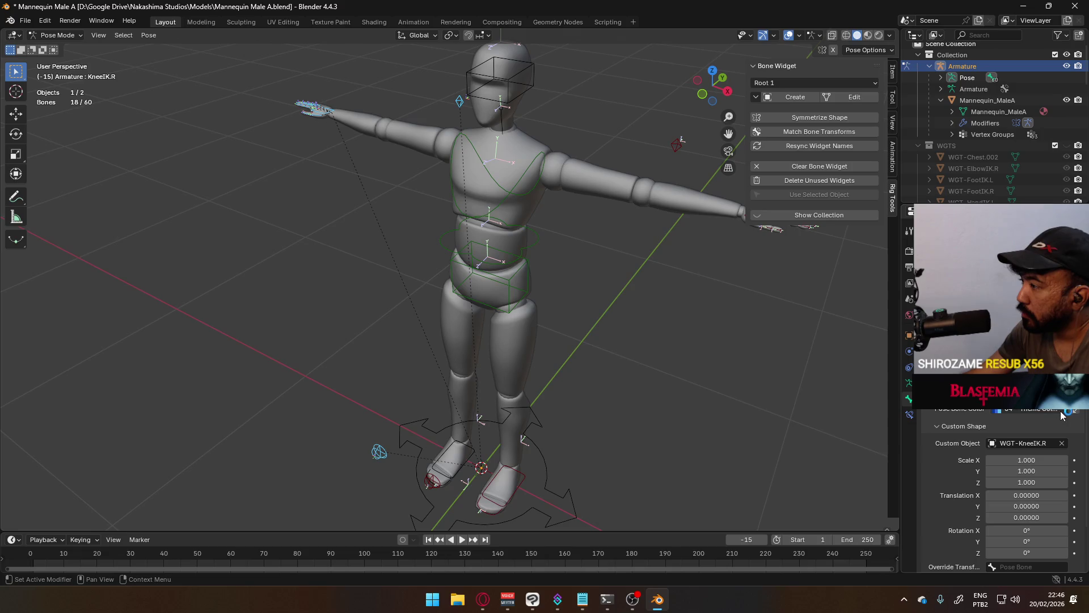
left_click(786, 349)
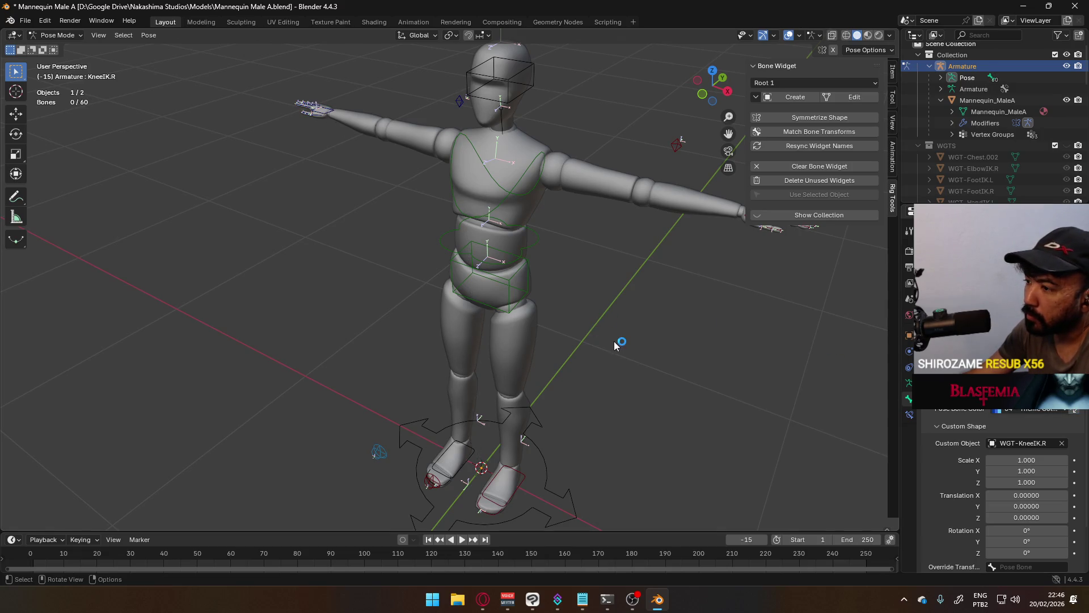
left_click(452, 472)
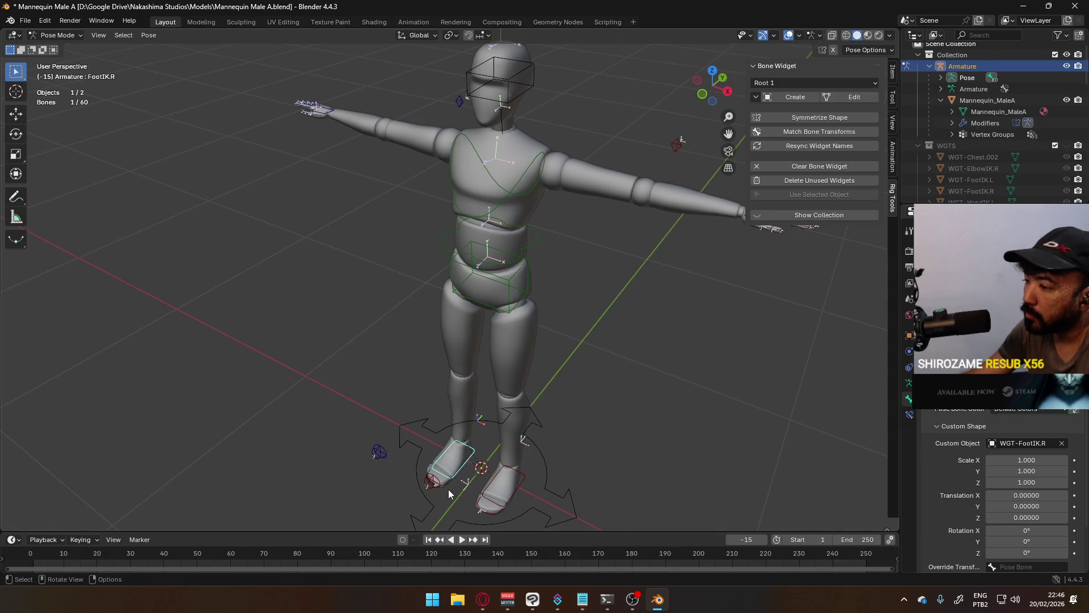
left_click(1012, 411)
left_click(917, 467)
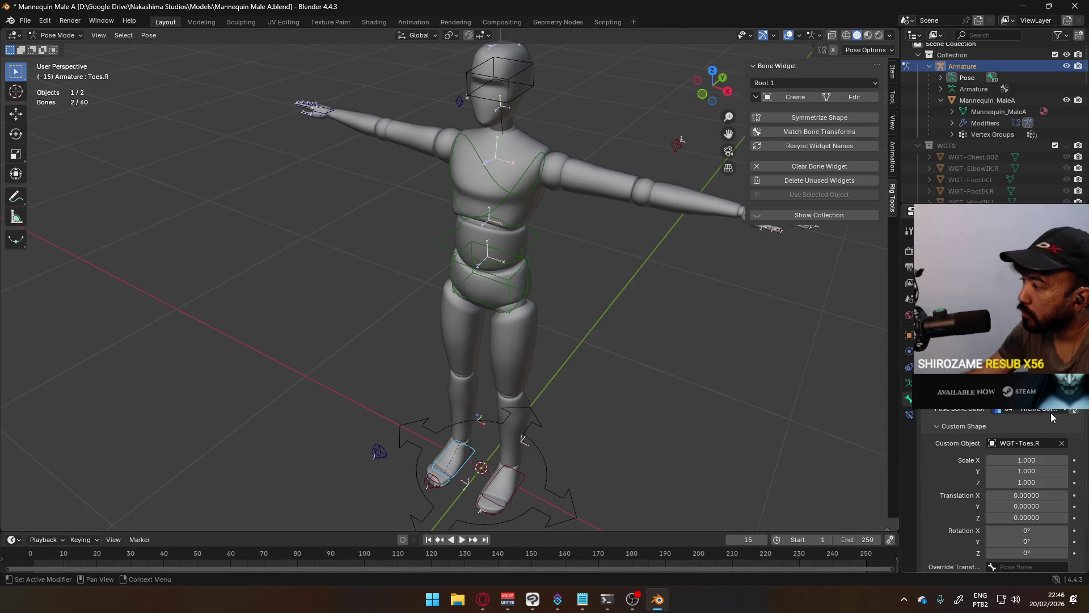
mouse_move(565, 346)
middle_mouse_down()
mouse_move(768, 287)
mouse_move(725, 342)
mouse_move(544, 351)
mouse_move(484, 341)
mouse_move(524, 158)
middle_mouse_up()
Step: Give the Head bone theme colour set 03, then pick the root bone
left_click(479, 103)
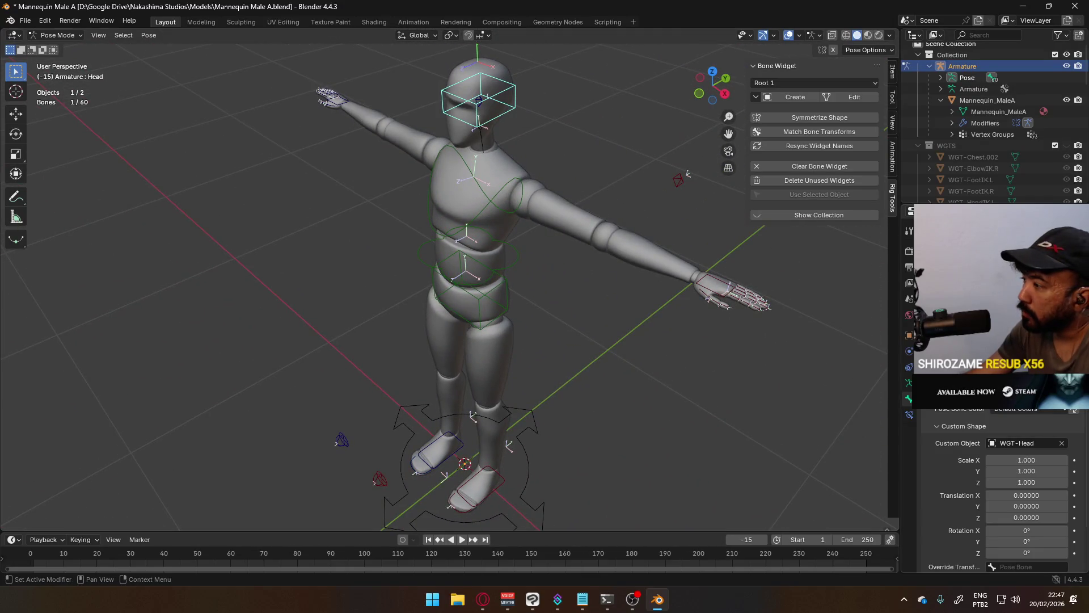
left_click(1017, 410)
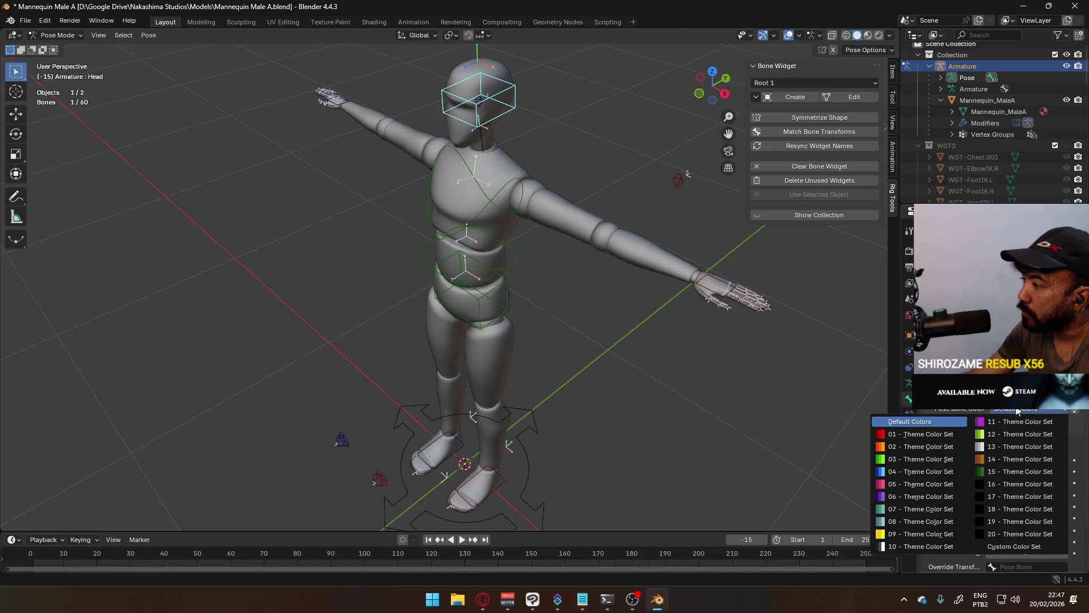
left_click(941, 459)
left_click(601, 339)
mouse_move(601, 339)
middle_mouse_down()
mouse_move(533, 347)
mouse_move(636, 299)
mouse_move(684, 311)
mouse_move(550, 398)
middle_mouse_up()
left_click(550, 398)
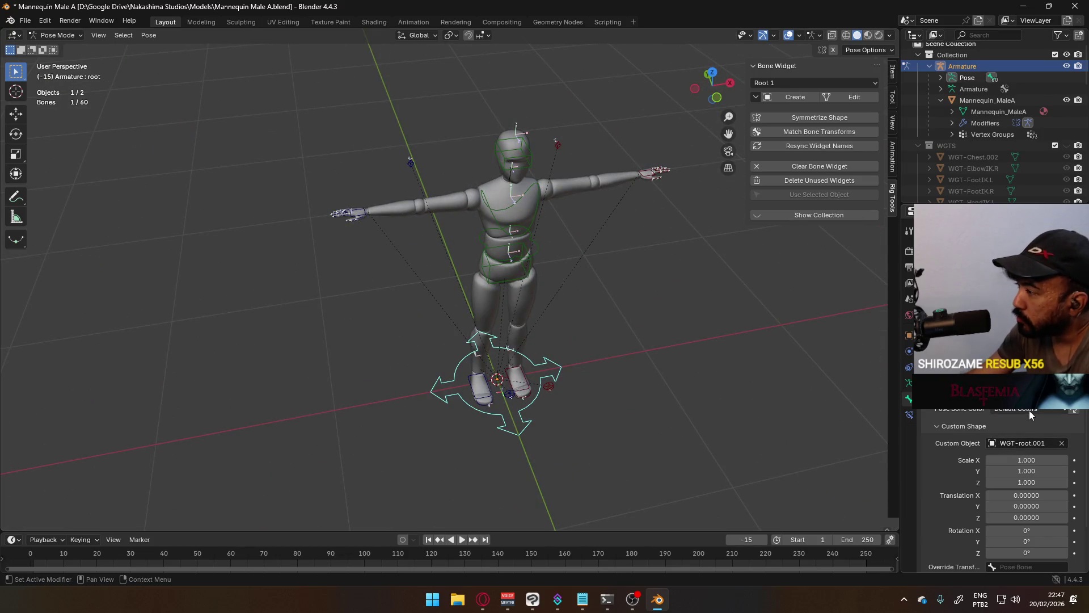
Step: Check the root bone's custom shape name and give it theme colour set 11
left_click(1025, 443)
left_click(1030, 443)
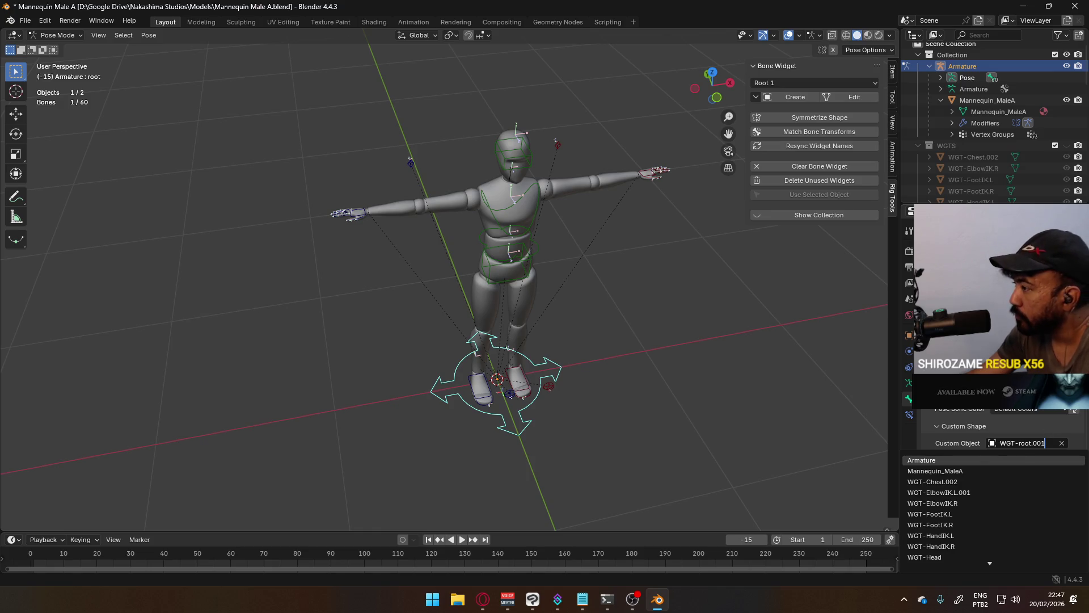
key("Return")
left_click(1019, 409)
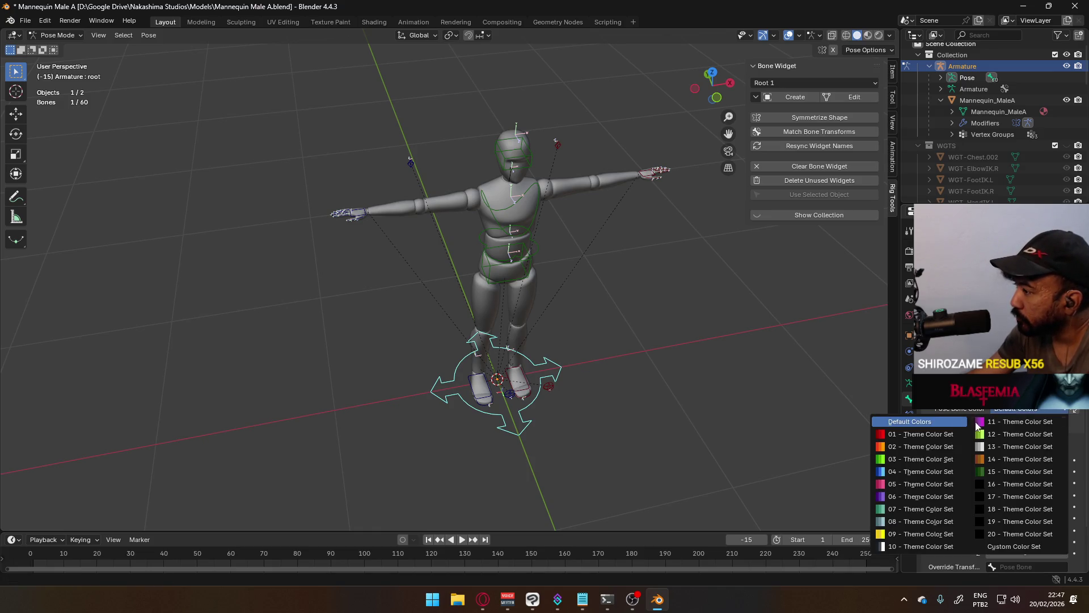
left_click(979, 421)
left_click(738, 371)
middle_click_drag(738, 371, 632, 319)
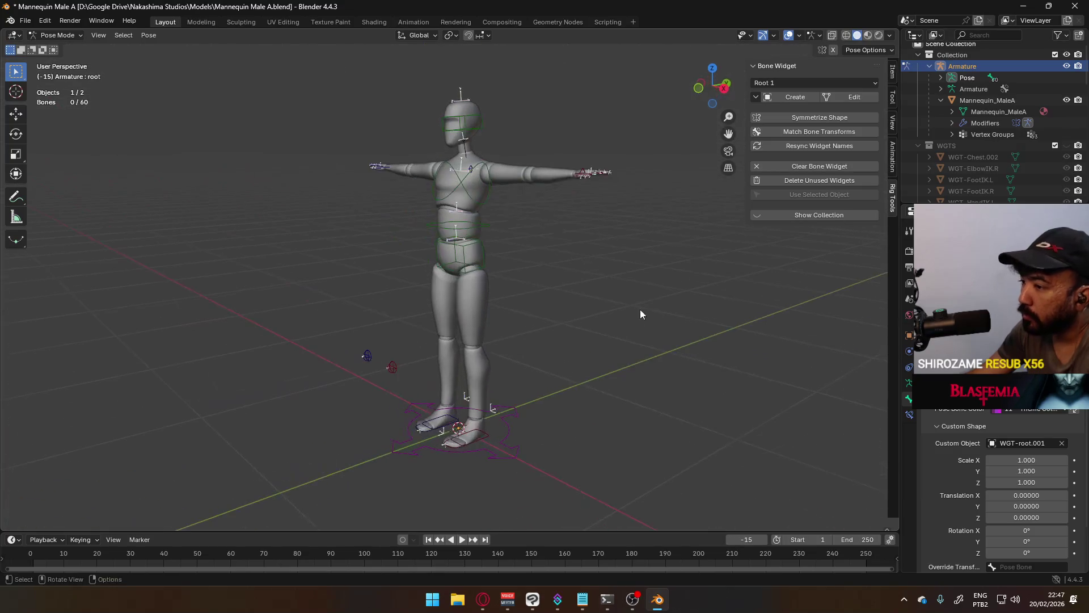
Step: Switch the root bone's widget to theme colour set 06 instead
left_click(1032, 411)
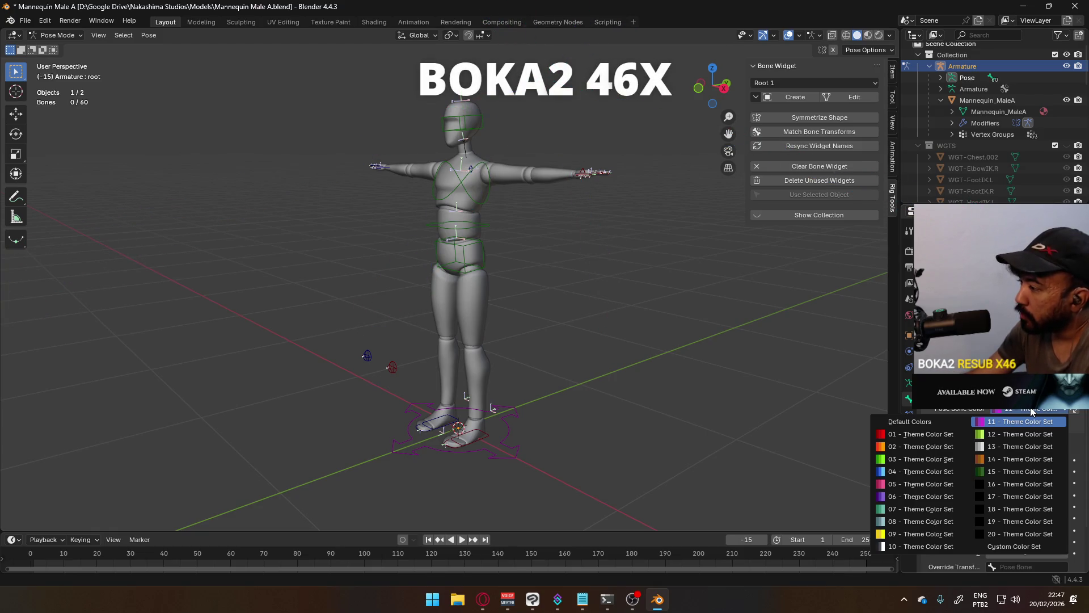
left_click(919, 497)
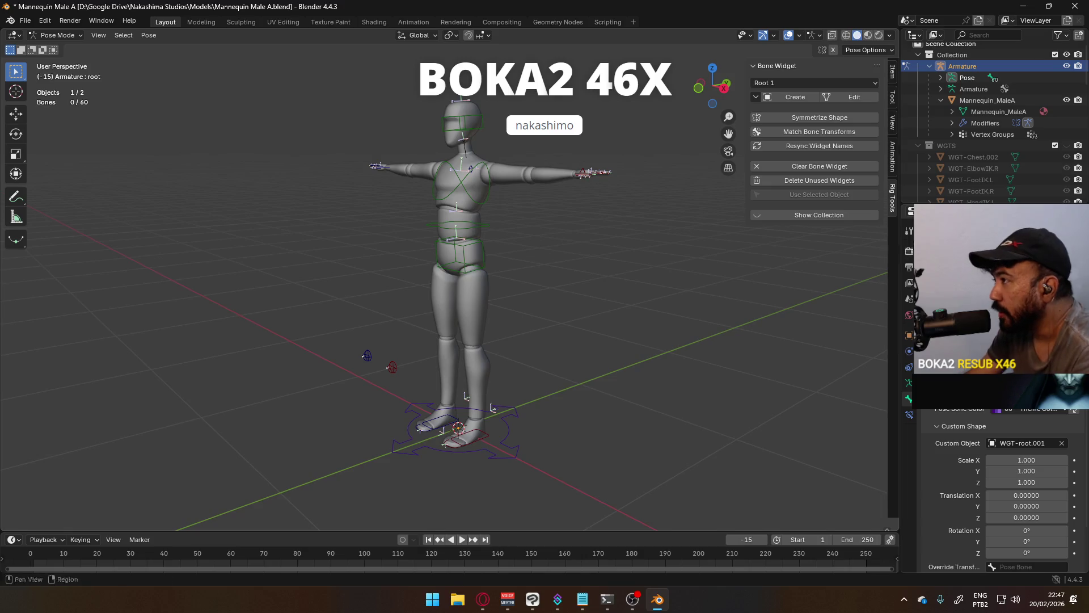
scroll(989, 155, "down", 3)
scroll(990, 150, "down", 3)
scroll(994, 157, "down", 3)
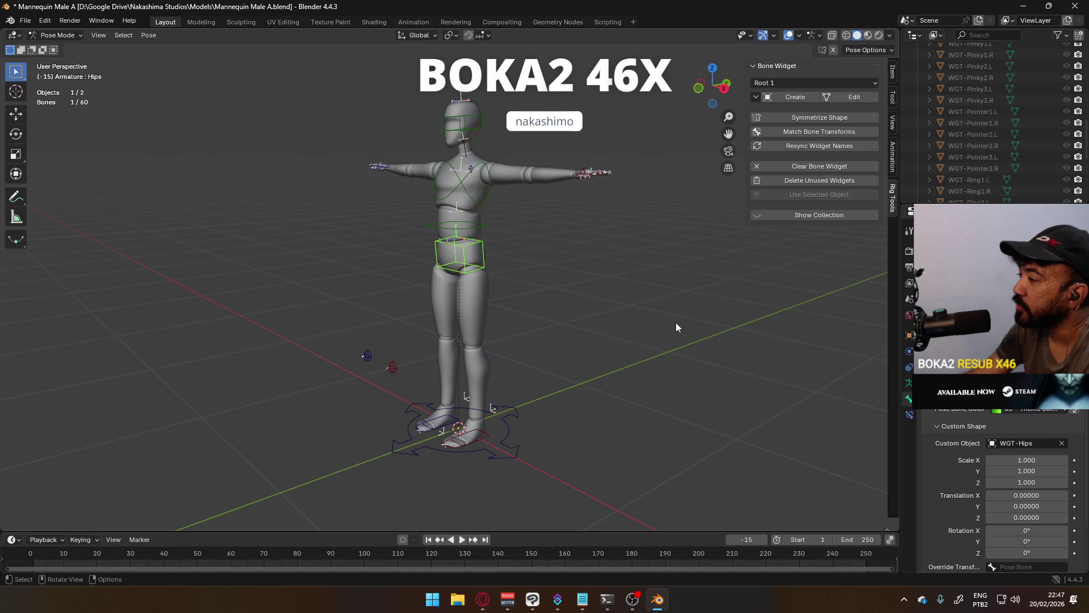
left_click(509, 428)
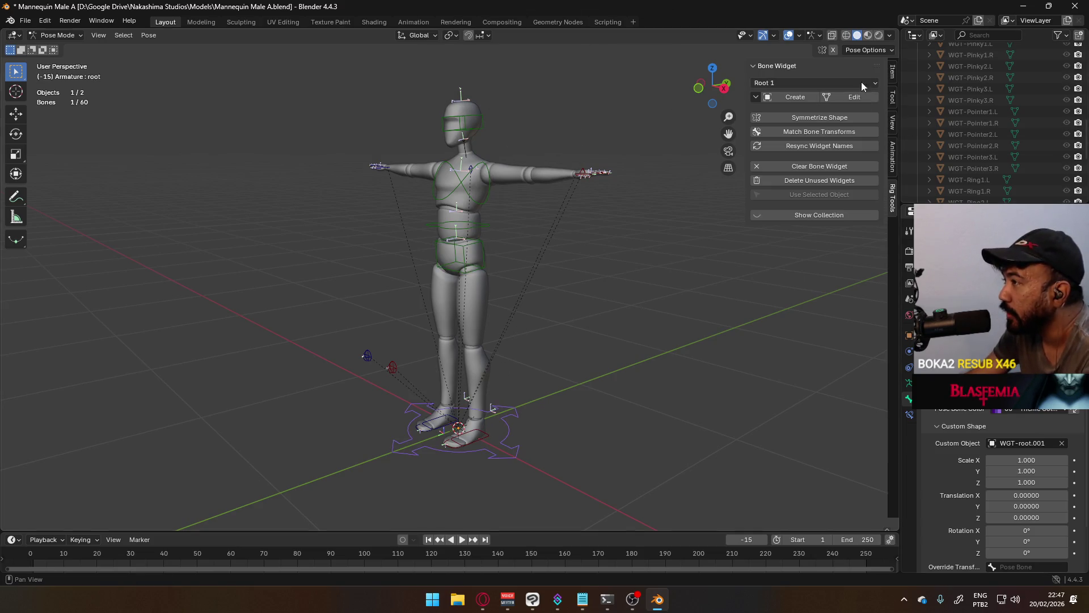
scroll(991, 117, "down", 5)
scroll(989, 112, "up", 2)
scroll(990, 118, "up", 4)
scroll(998, 141, "up", 2)
scroll(997, 137, "up", 2)
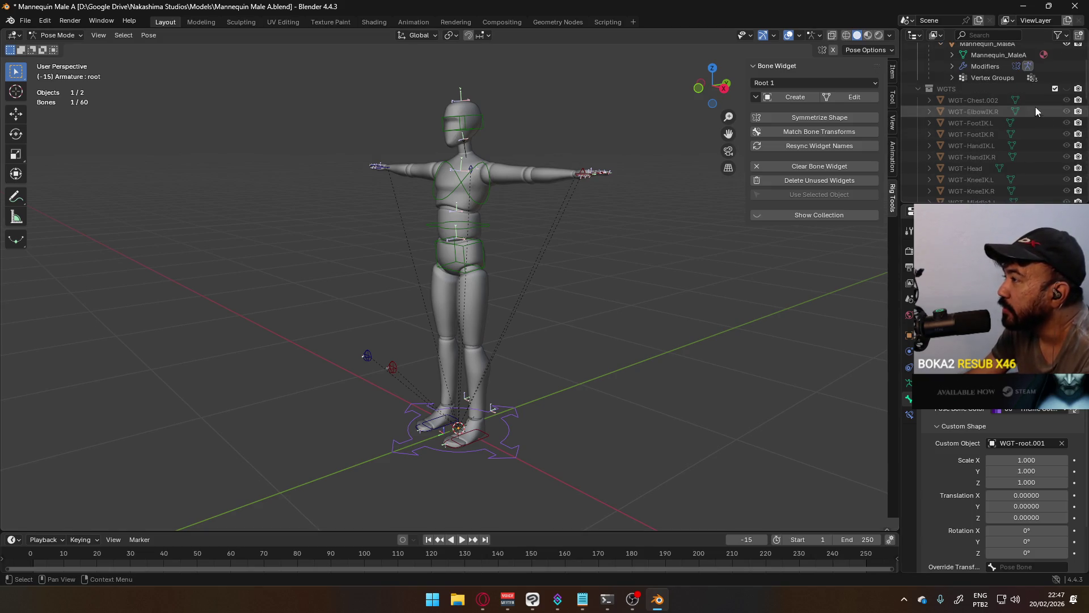
Step: Show the WGTS collection and rename WGT-Chest.002 to WGT-Chest, undoing an accidental delete
left_click(993, 103)
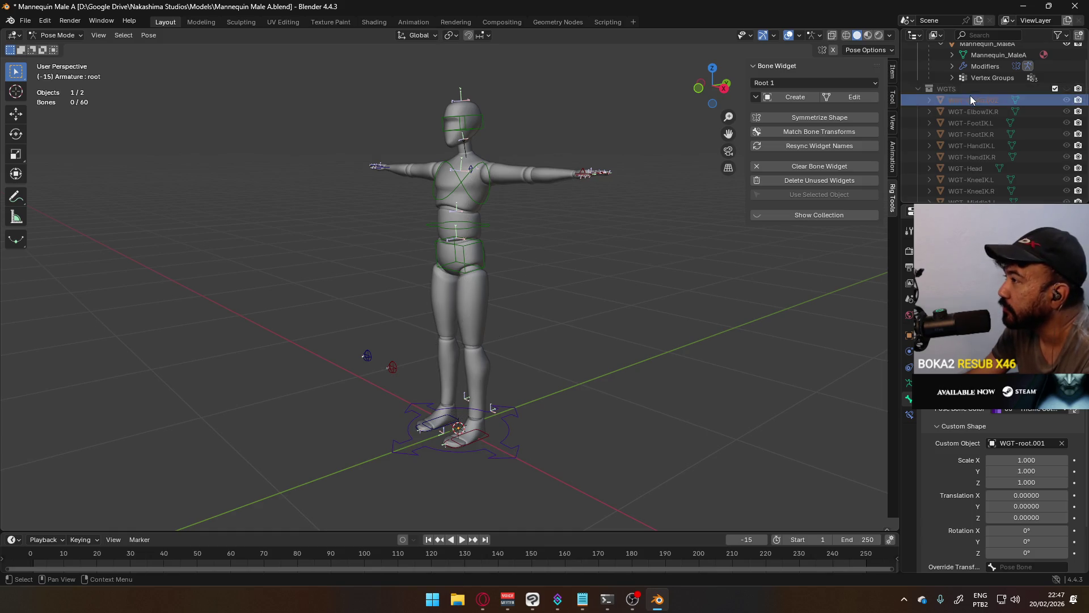
left_click(1066, 88)
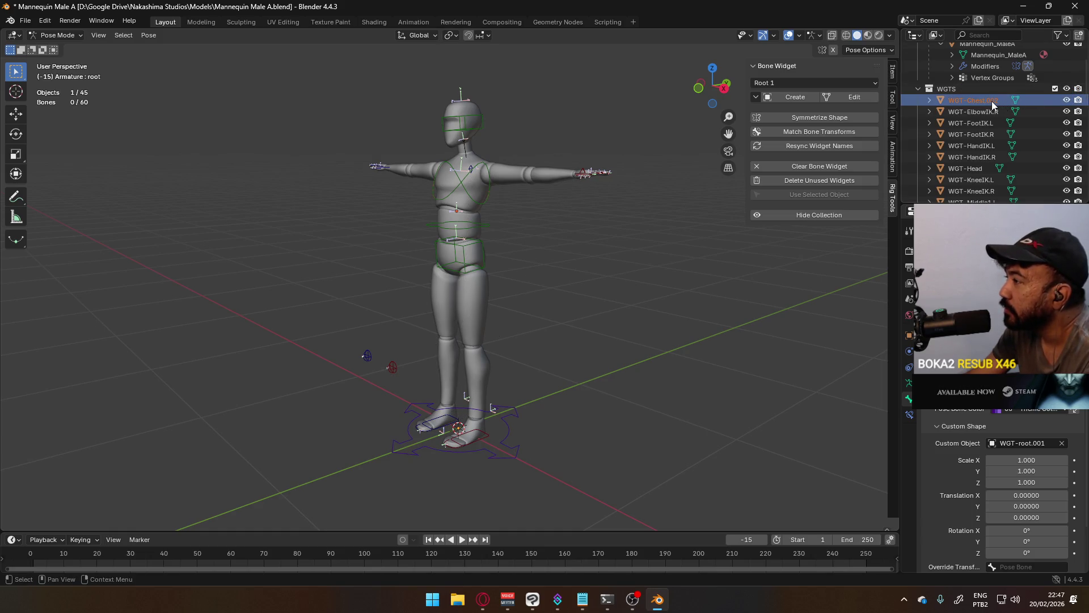
left_click(1066, 99)
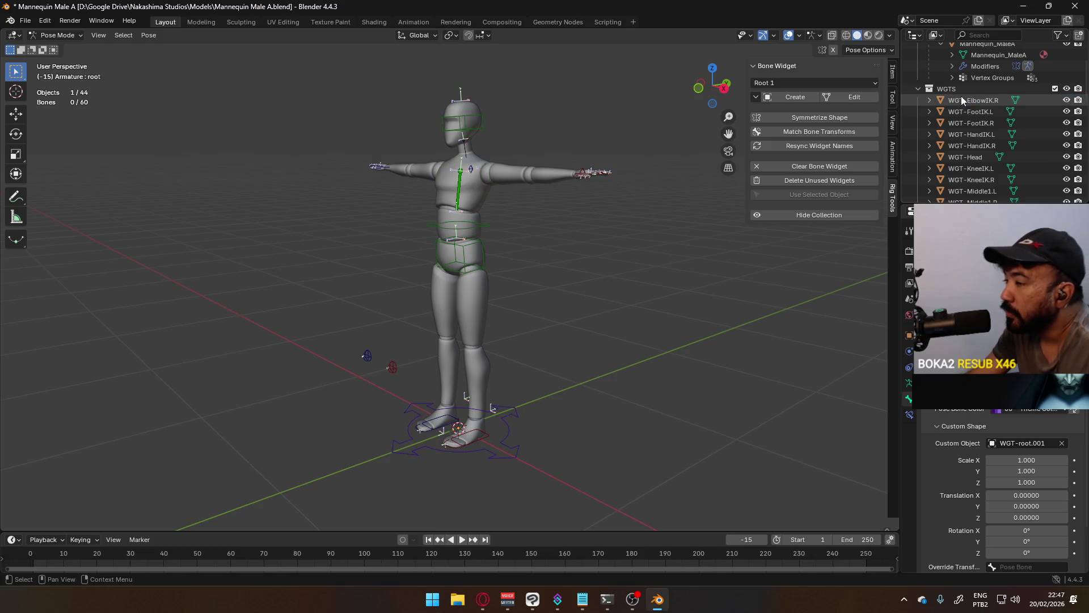
key("x")
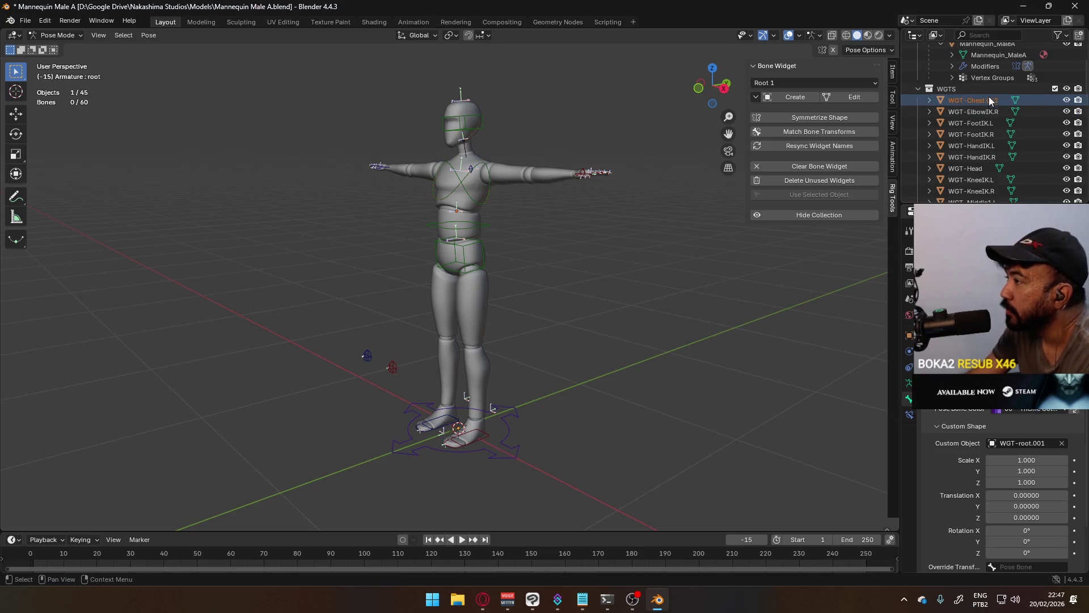
key("ctrl+z")
key("F2")
left_click(1009, 117)
key("Return")
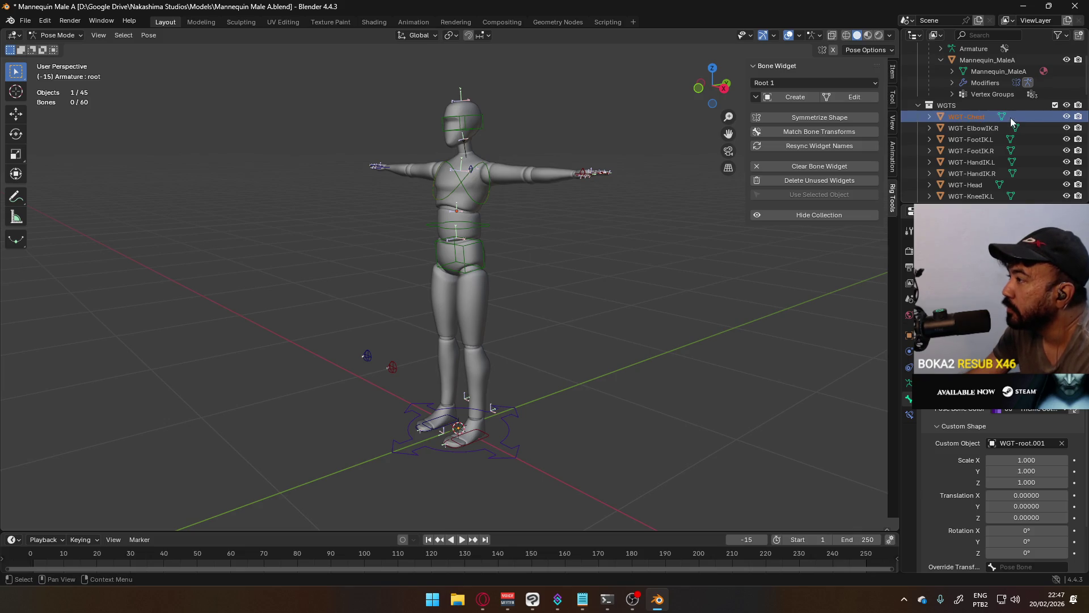
scroll(1012, 128, "down", 5)
scroll(1011, 128, "down", 2)
scroll(1007, 129, "down", 2)
scroll(1004, 130, "down", 2)
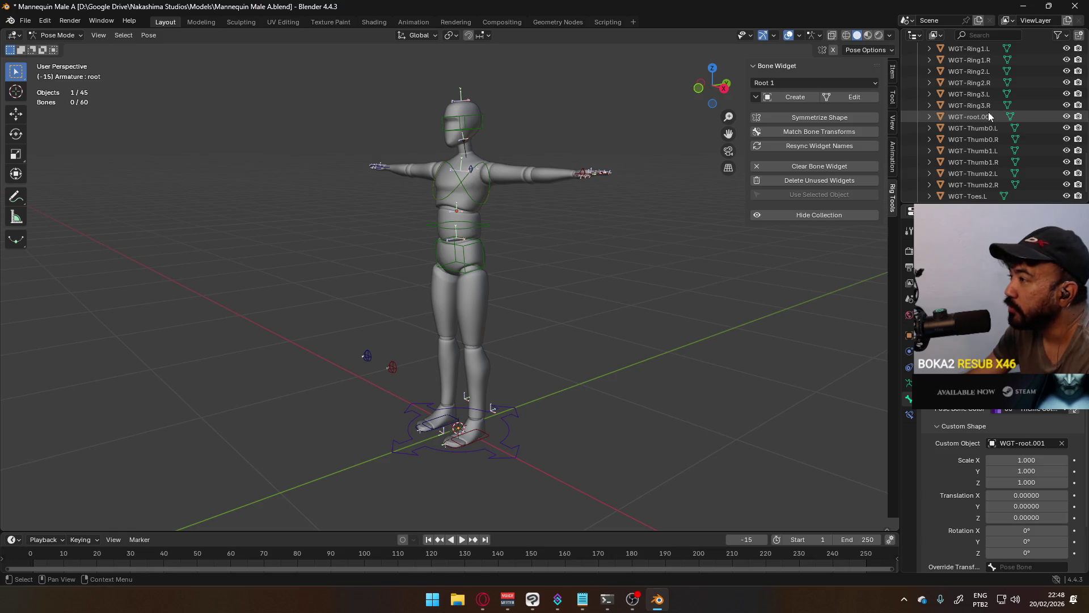
Step: Rename WGT-root.001 to WGT-root and exclude the WGTS collection from the scene
double_click(988, 111)
left_click(1004, 116)
key("BackSpace")
key("Return")
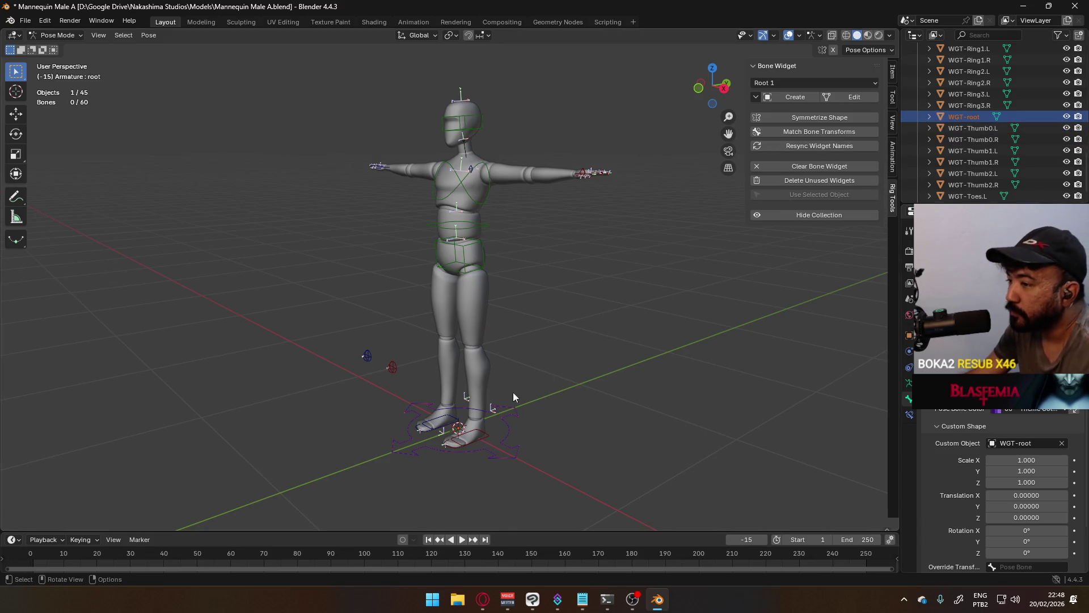
scroll(534, 419, "up", 3)
scroll(1021, 119, "up", 5)
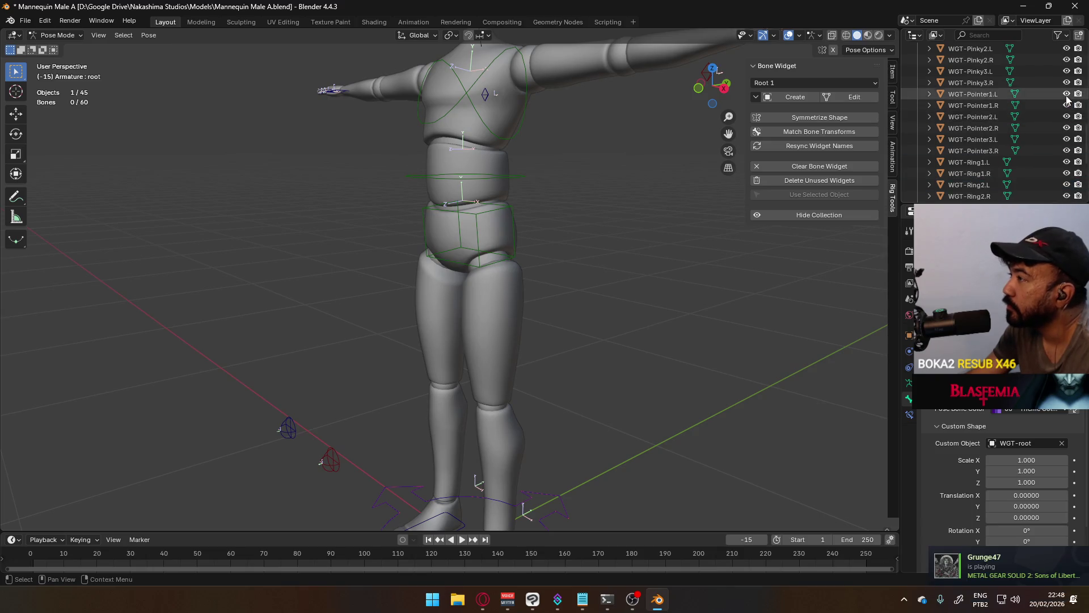
scroll(1063, 91, "up", 4)
scroll(1064, 91, "up", 4)
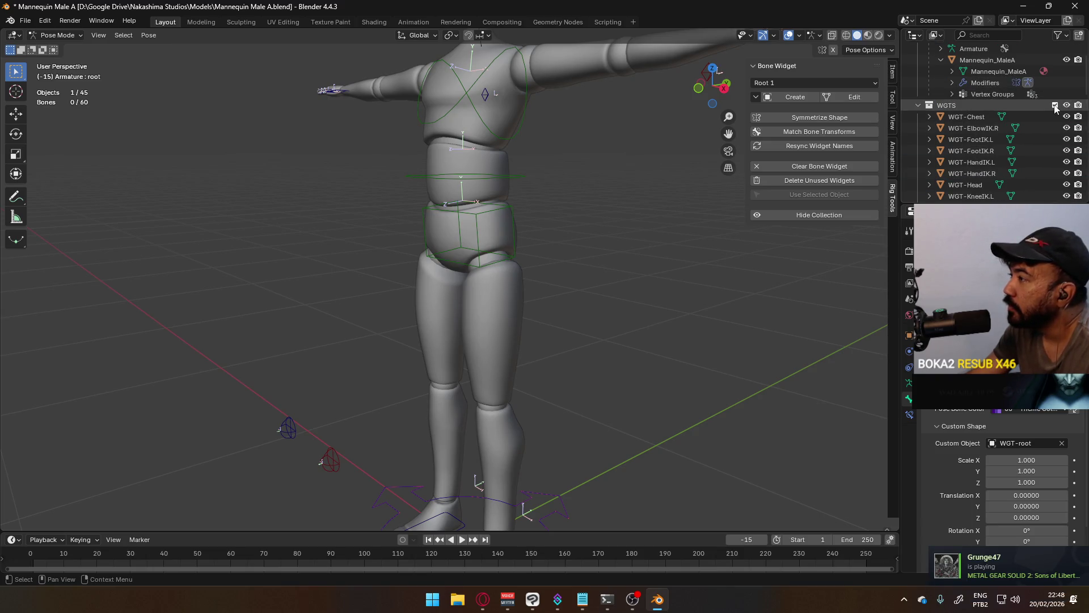
left_click(1055, 105)
scroll(562, 340, "down", 6)
scroll(578, 359, "down", 2)
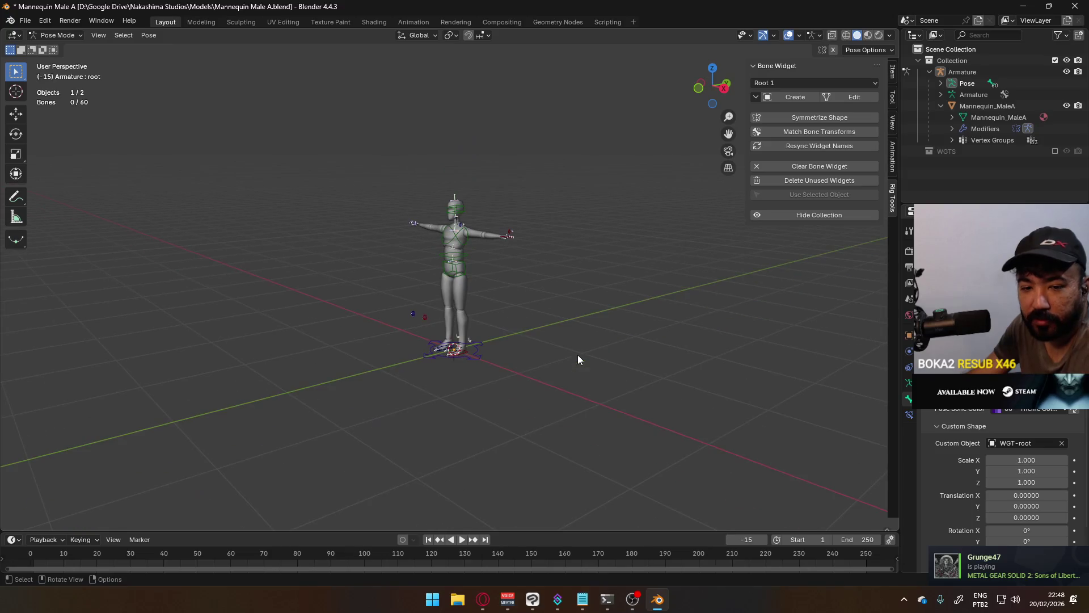
mouse_move(562, 383)
middle_mouse_down()
mouse_move(565, 347)
mouse_move(722, 329)
mouse_move(648, 329)
middle_mouse_up()
scroll(565, 348, "up", 4)
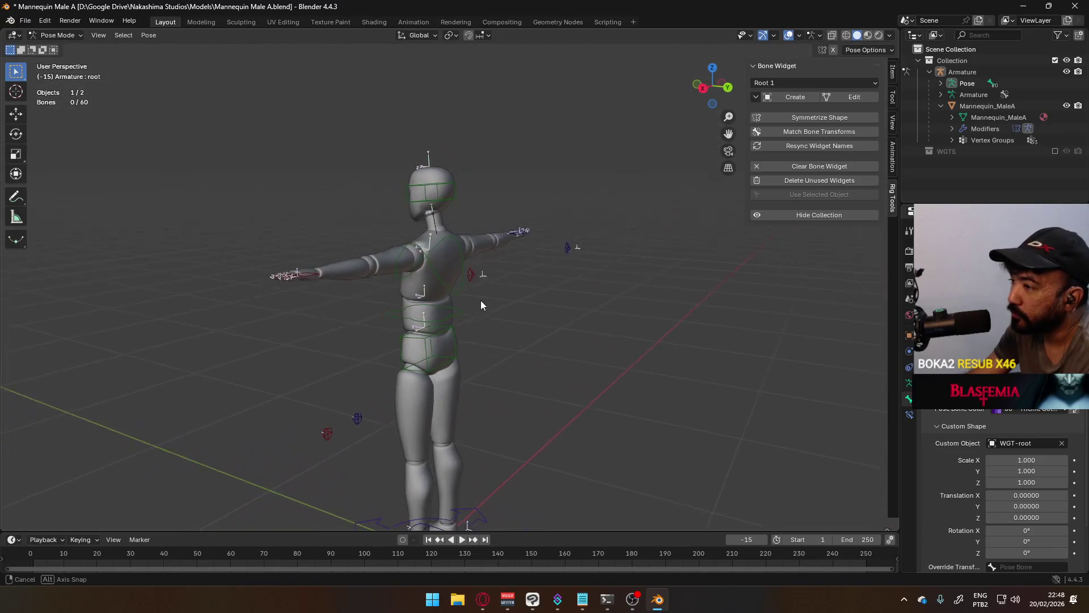
mouse_move(546, 280)
middle_mouse_down()
mouse_move(502, 298)
mouse_move(609, 272)
mouse_move(457, 245)
mouse_move(466, 225)
mouse_move(651, 219)
middle_mouse_up()
left_click(430, 195)
key("r")
key("Escape")
key("r")
key("x")
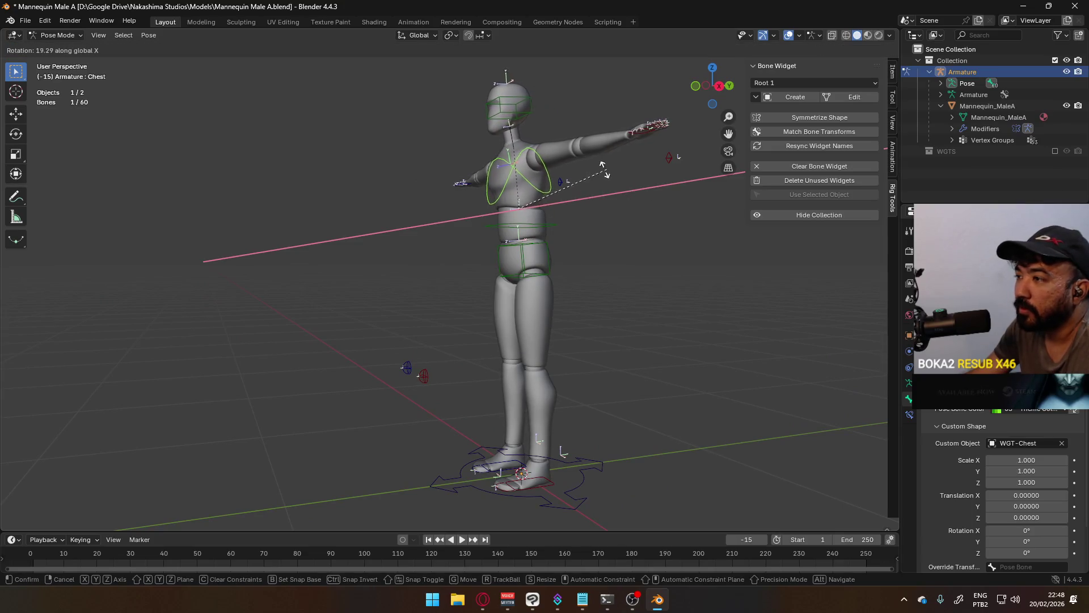
key("Escape")
left_click(541, 213)
middle_click_drag(608, 223, 606, 220)
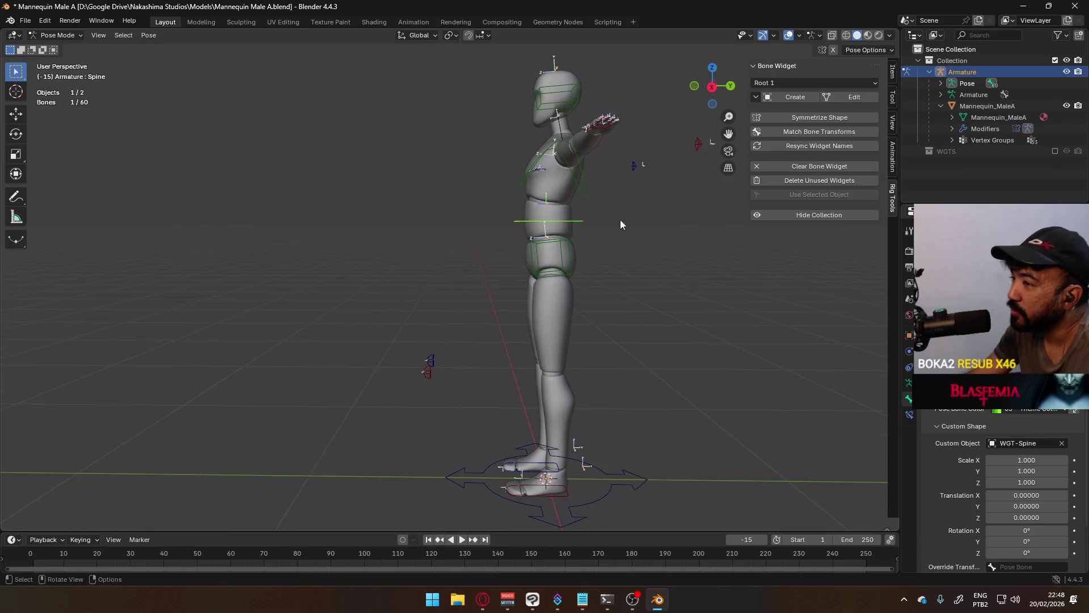
key("r")
key("x")
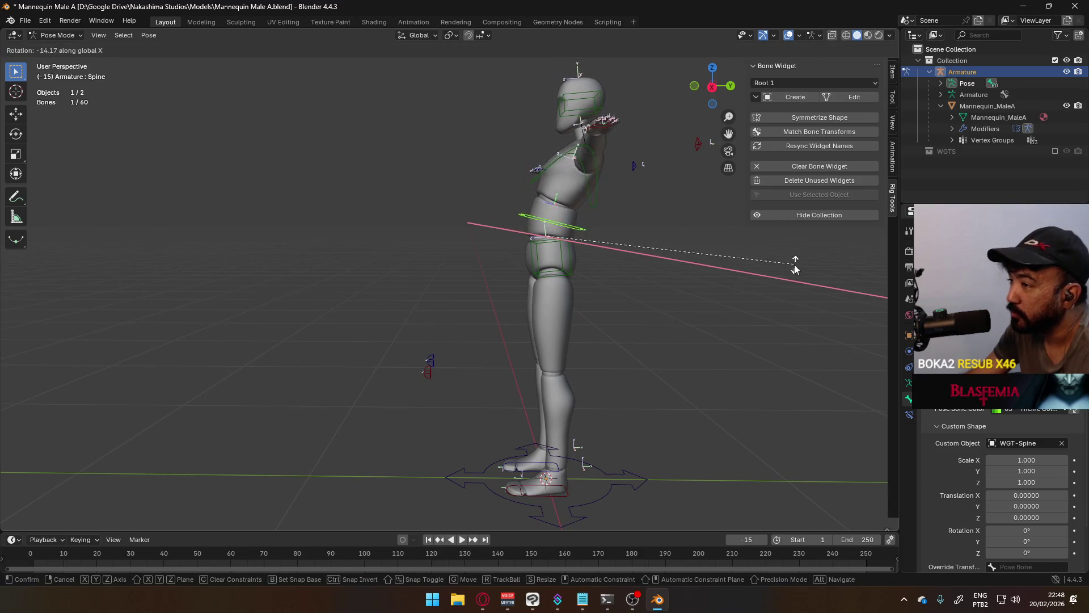
key("Escape")
middle_click_drag(726, 198, 522, 177)
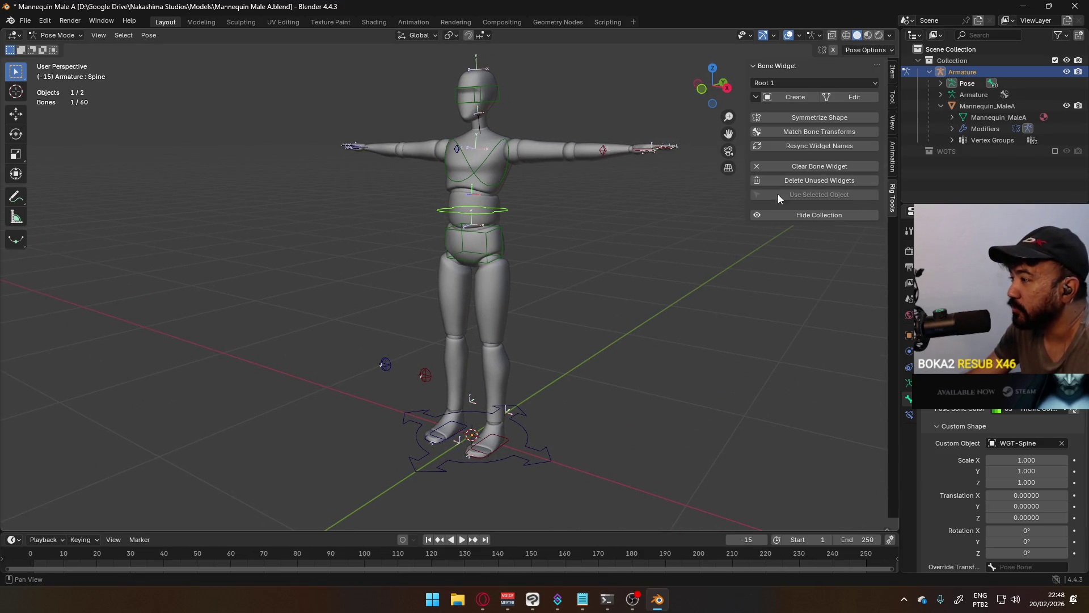
left_click(52, 35)
Step: Paste the copied material onto Mannequin_MaleA so Roughness is 1.000 and Normal uses Normal/Map, then enter Edit Mode
left_click(57, 35)
left_click(482, 137)
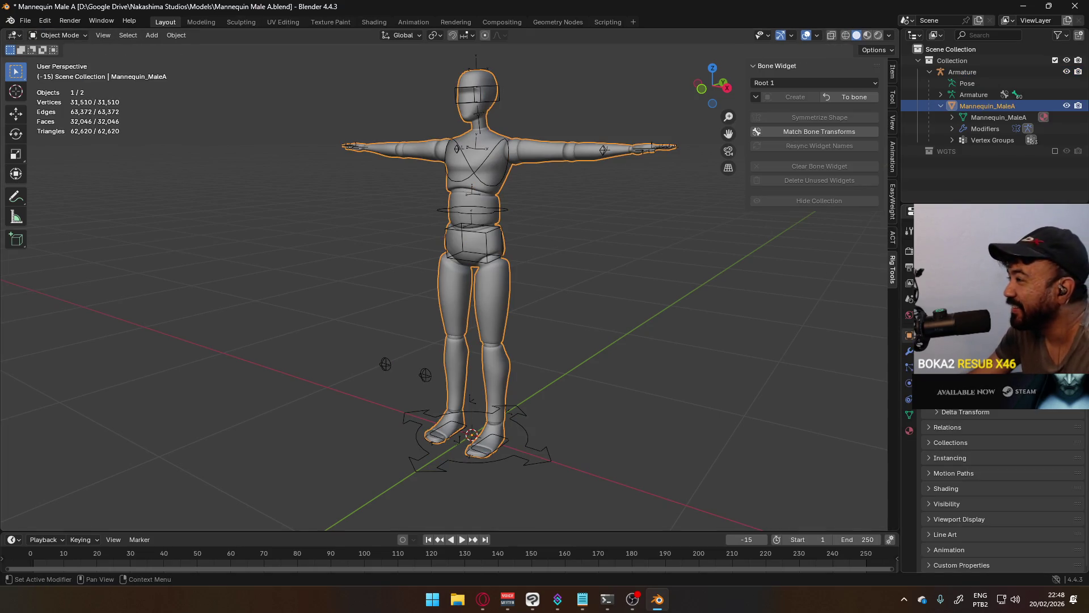
left_click(907, 435)
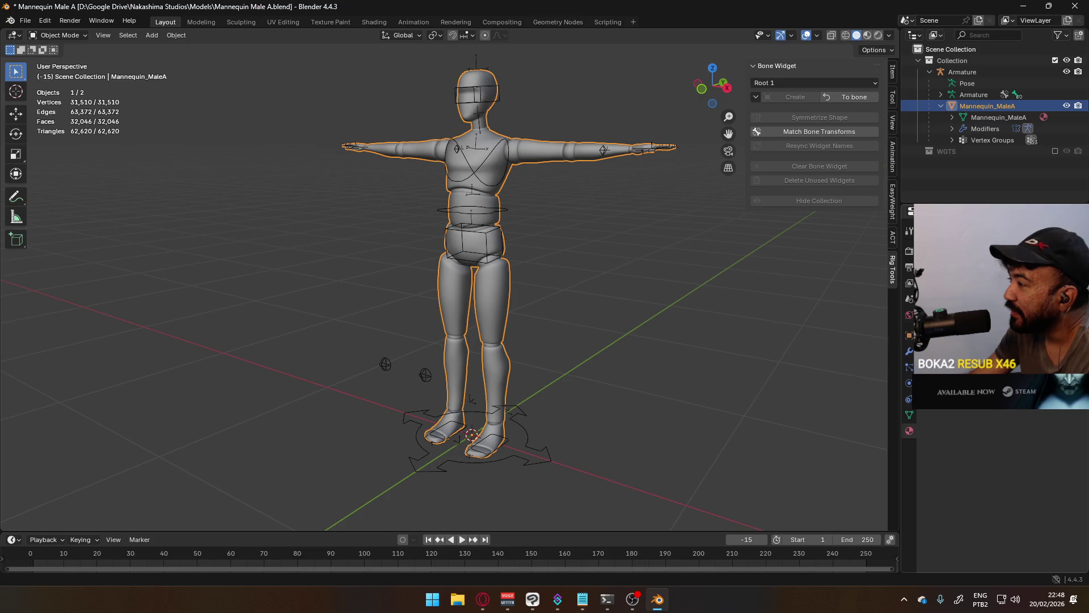
key("ctrl+v")
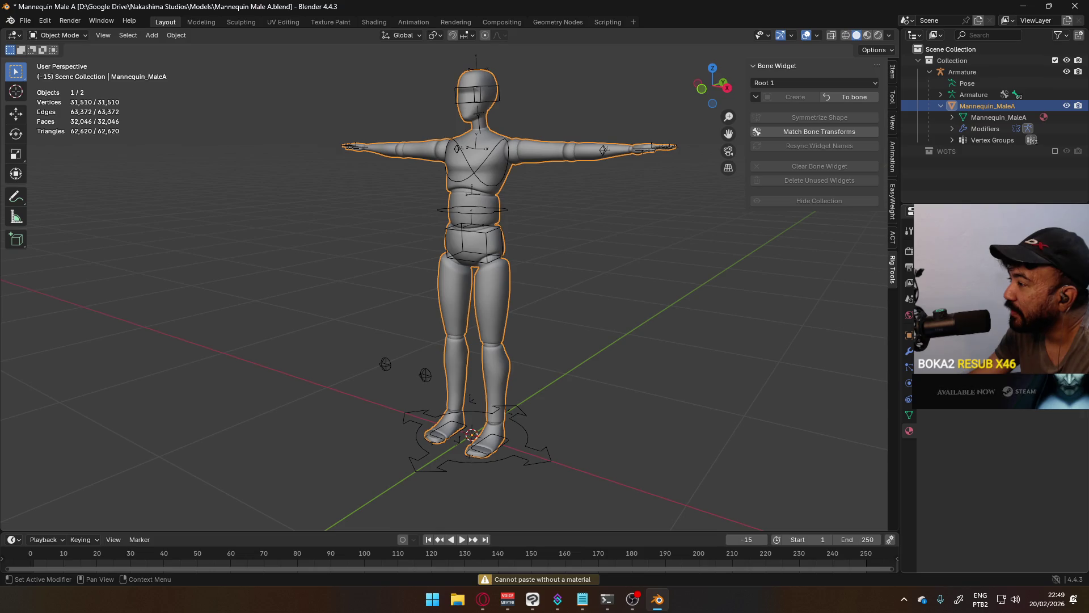
left_click(996, 255)
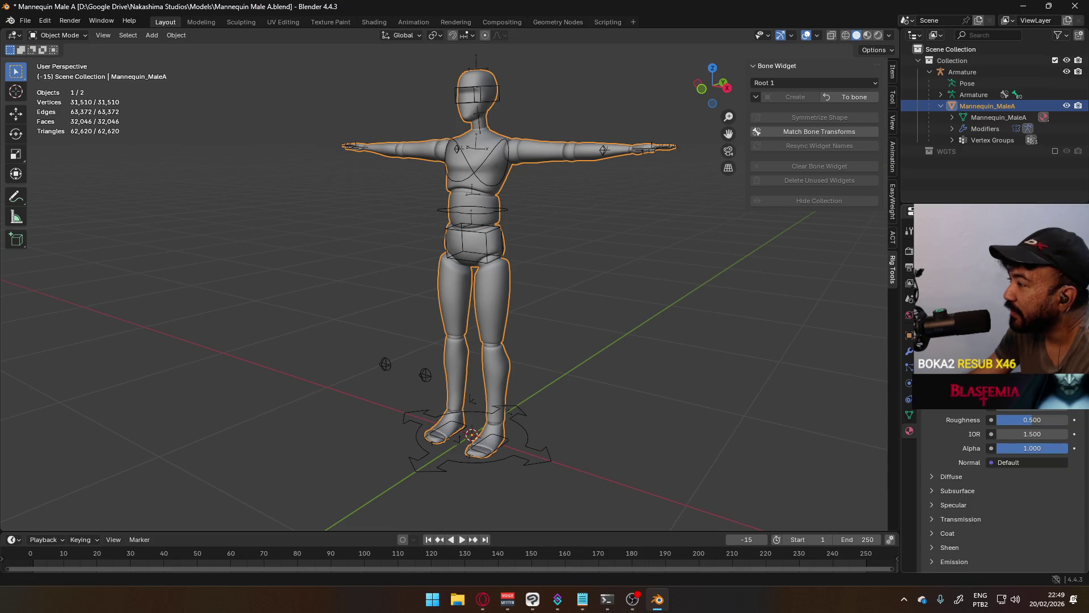
key("ctrl+v")
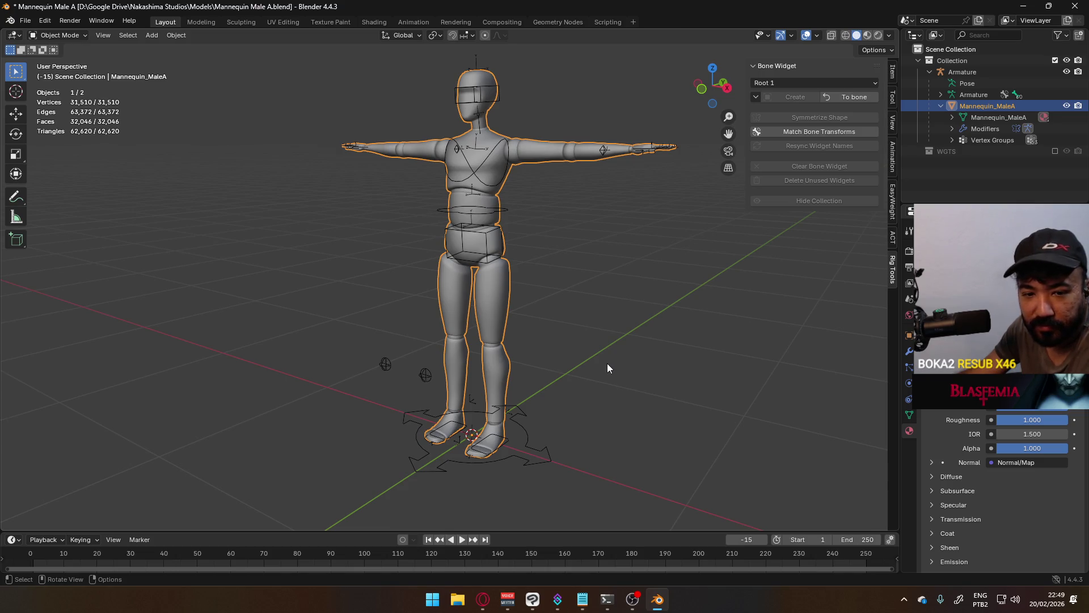
key("Tab")
Step: In face select mode, pick the seam-delimited leg, waist, shoulder and forearm bands with Select Linked
left_click(570, 253)
scroll(596, 242, "up", 2)
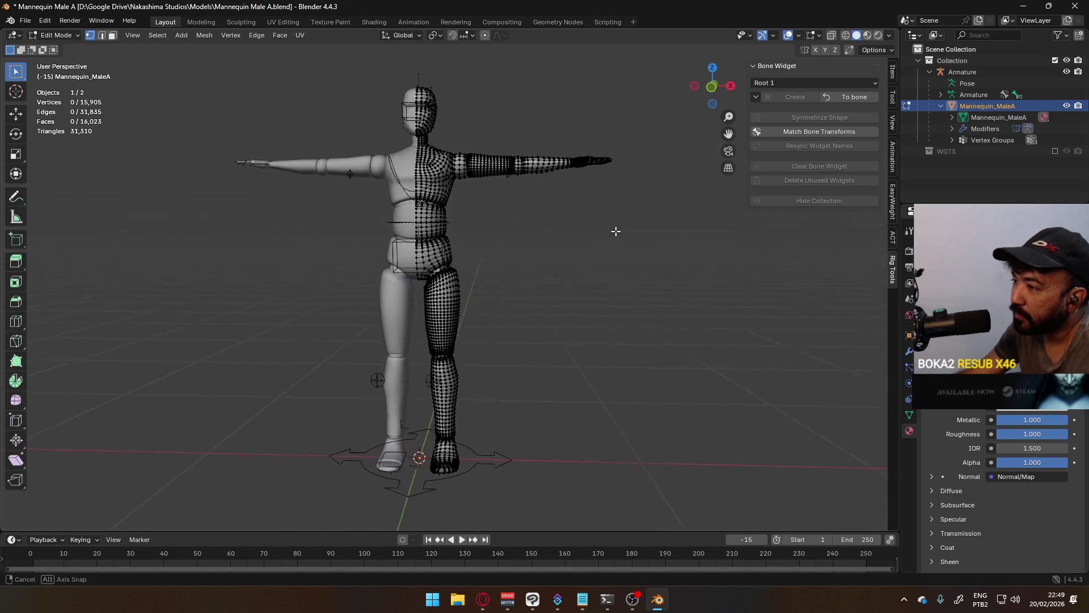
scroll(511, 289, "up", 2)
scroll(465, 340, "up", 2)
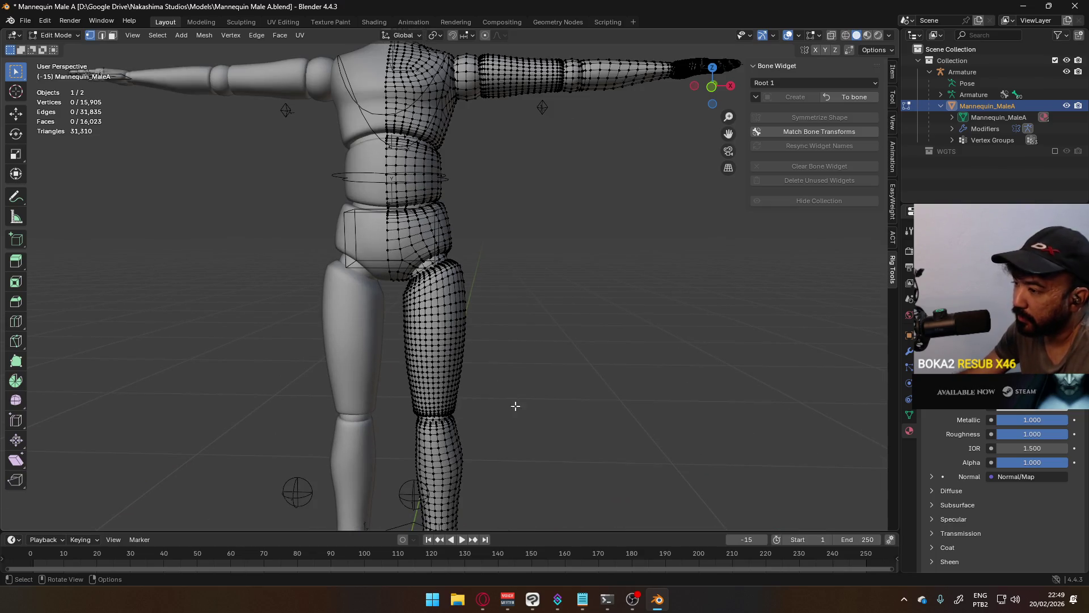
key("3")
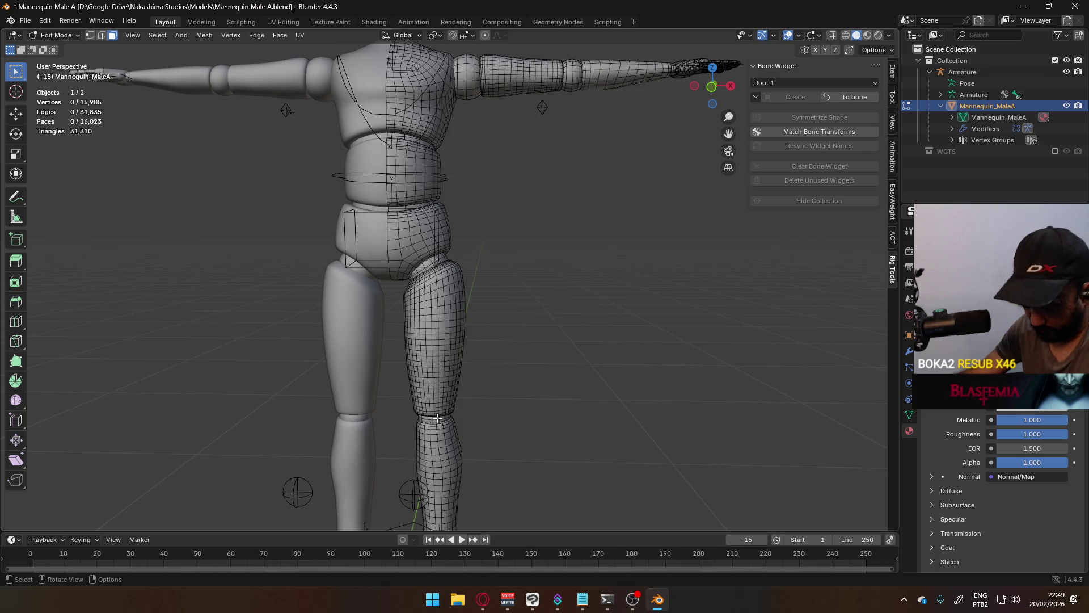
key("l")
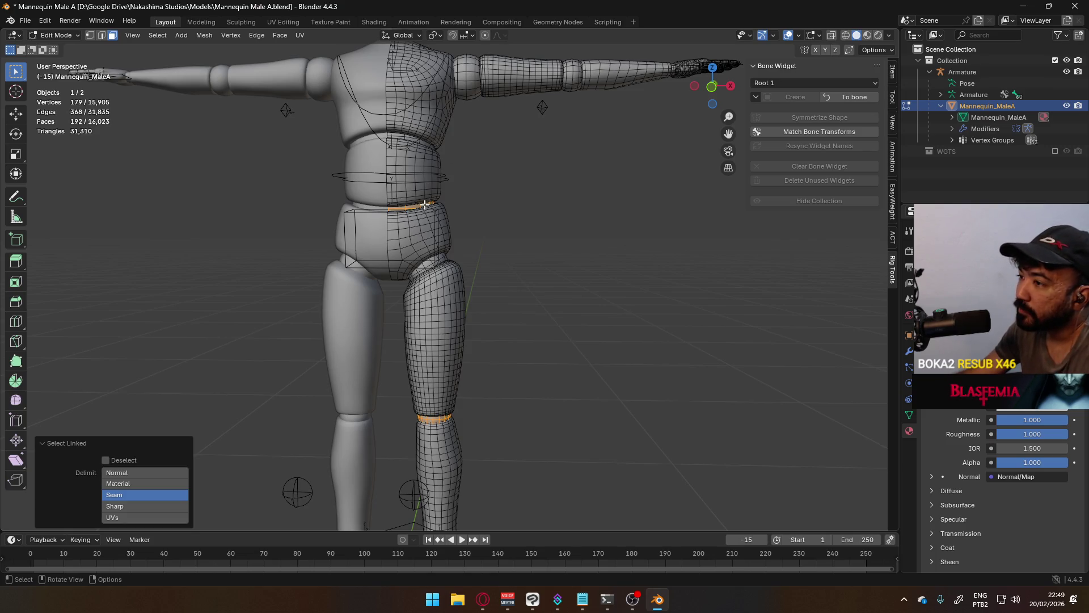
key("l")
key("l")
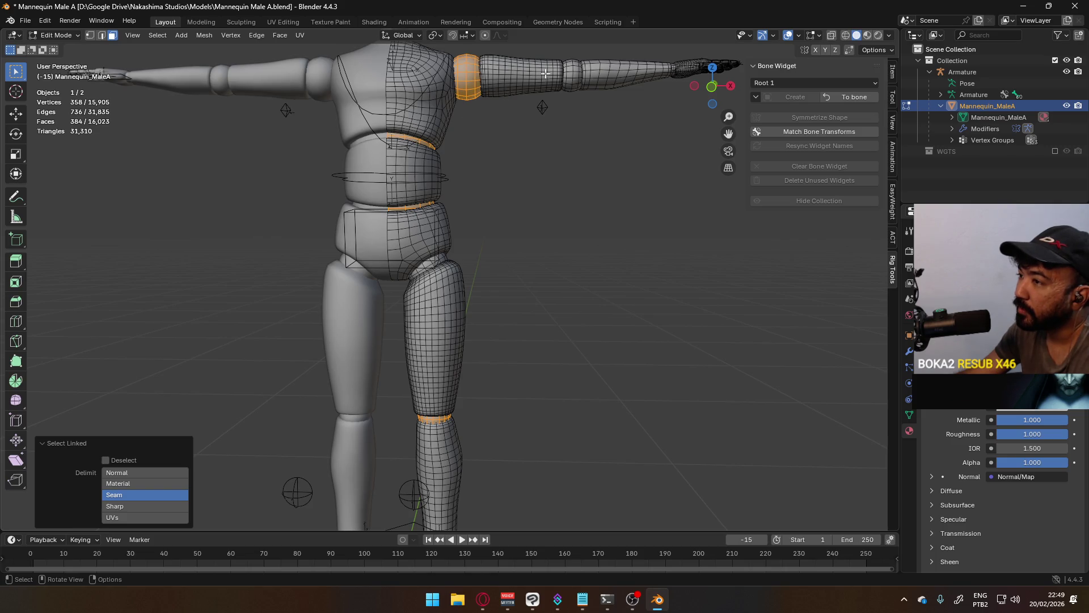
key("l")
scroll(469, 130, "down", 2)
key("l")
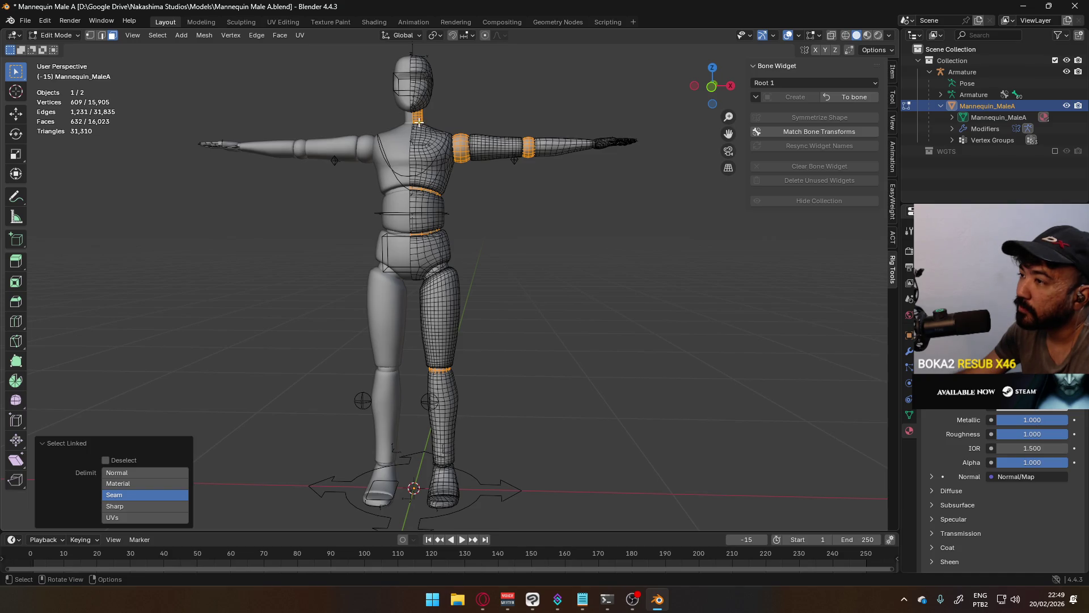
Step: Add the other shoulder band, toe faces and ankle band to the selection
middle_click_drag(418, 121, 510, 97)
key("l")
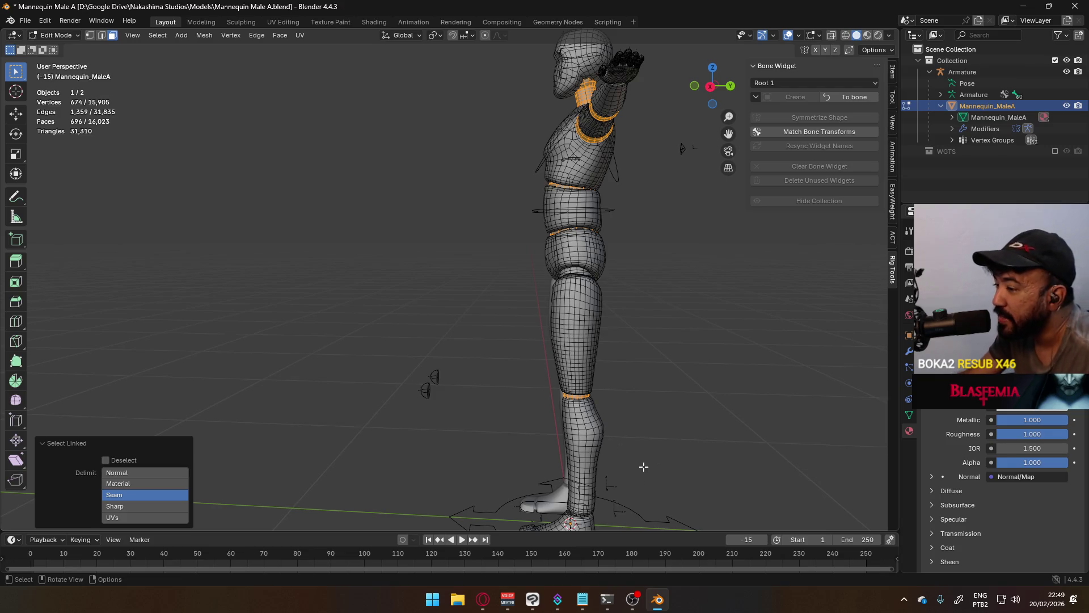
middle_click_drag(638, 472, 600, 221, "shift")
scroll(590, 298, "up", 4)
scroll(590, 298, "up", 3)
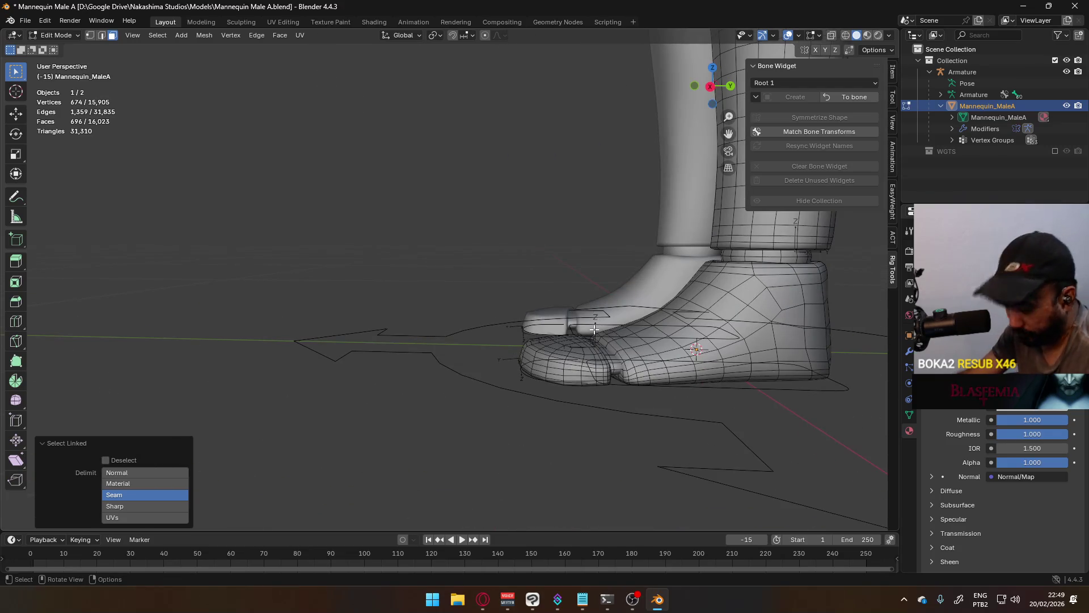
key("l")
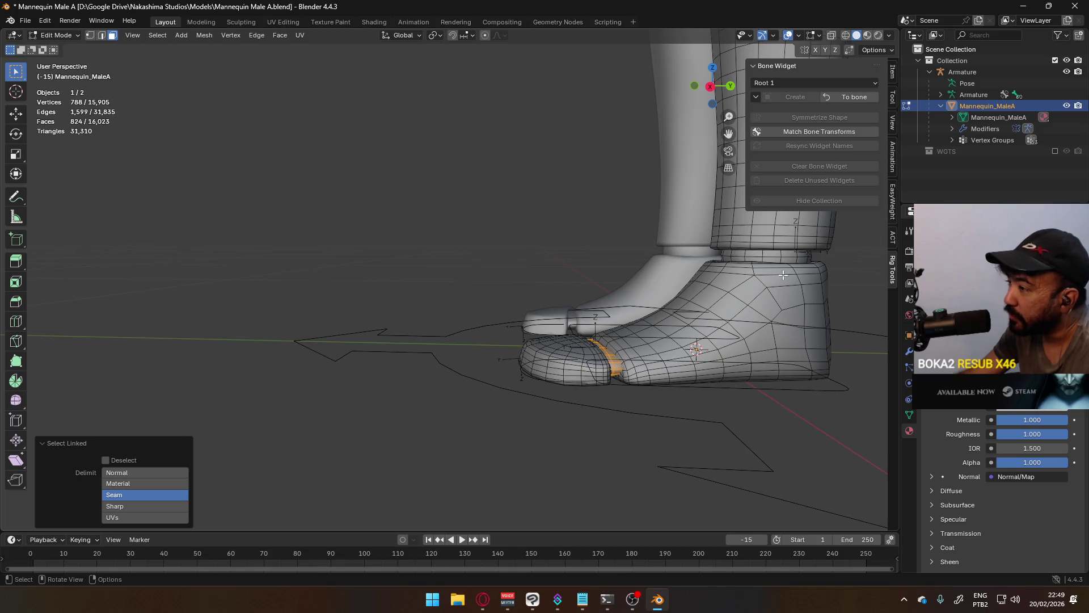
key("l")
scroll(686, 296, "down", 5)
middle_click_drag(600, 235, 482, 369)
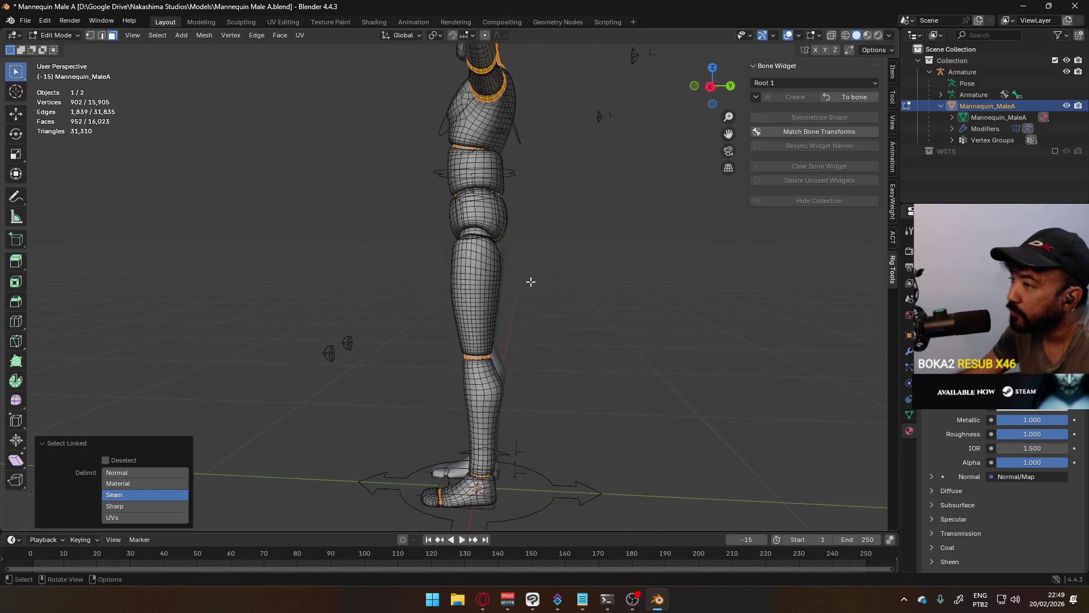
scroll(482, 368, "up", 2)
scroll(459, 307, "up", 2)
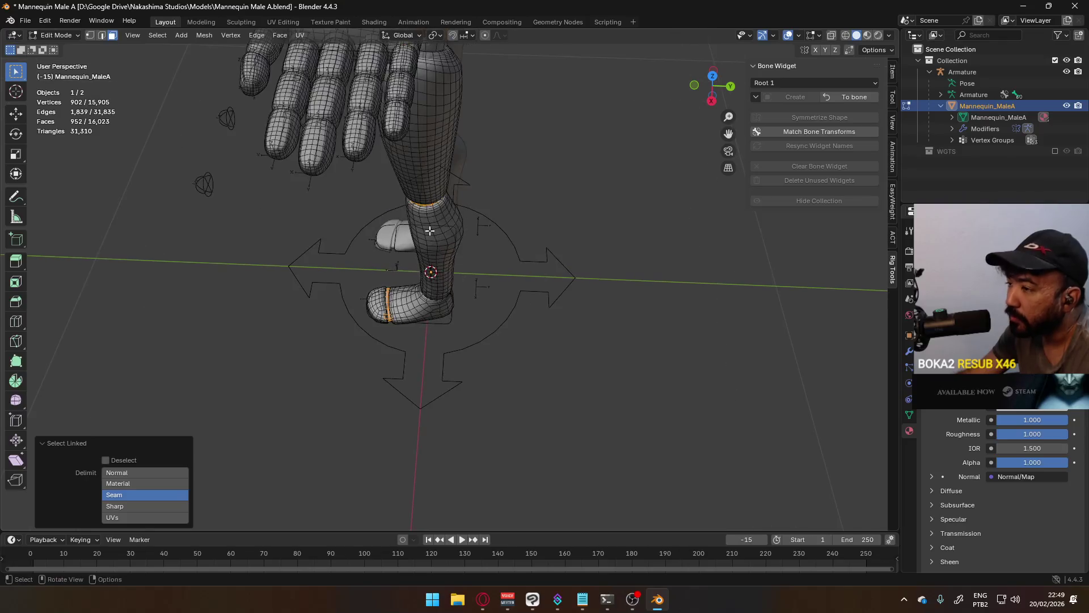
scroll(436, 245, "up", 2)
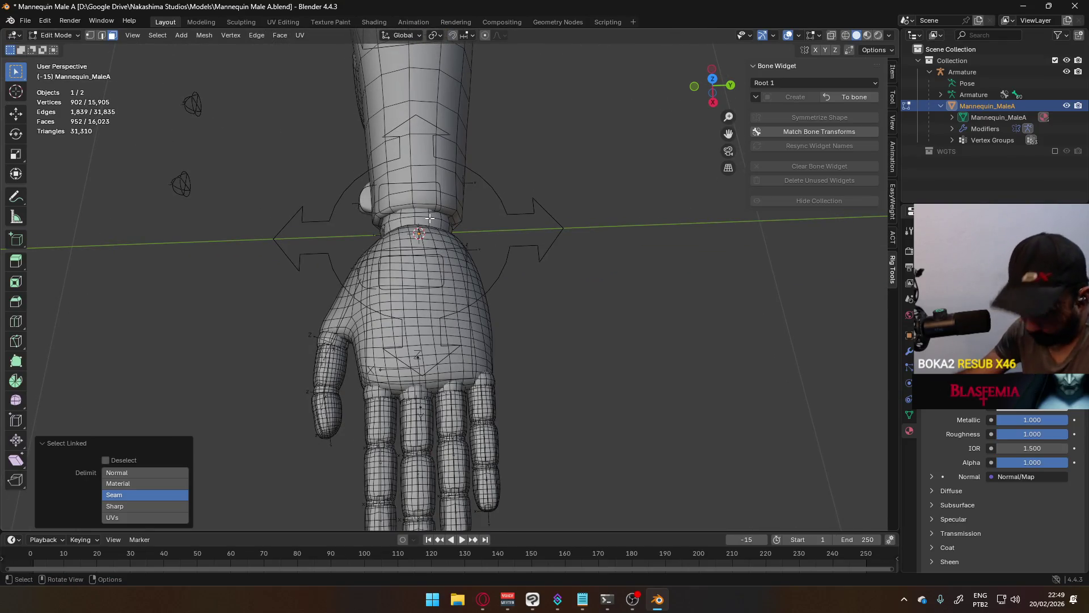
Step: Add the wrist band and the thumb and finger joint loops, reaching 2,612 selected vertices
key("l")
key("l")
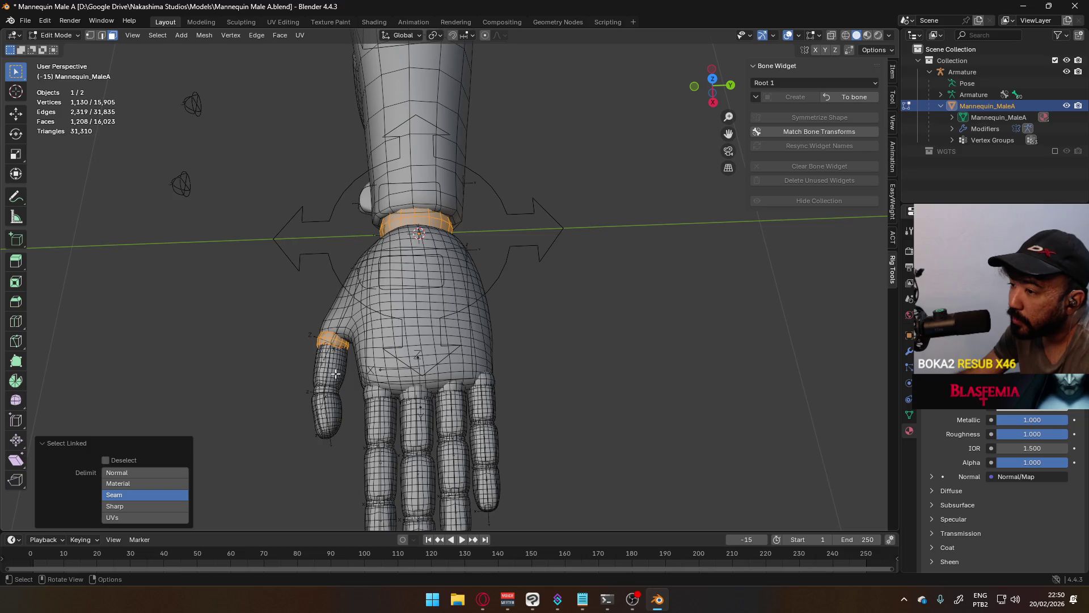
key("l")
key("l")
key("l")
key("l")
key("l")
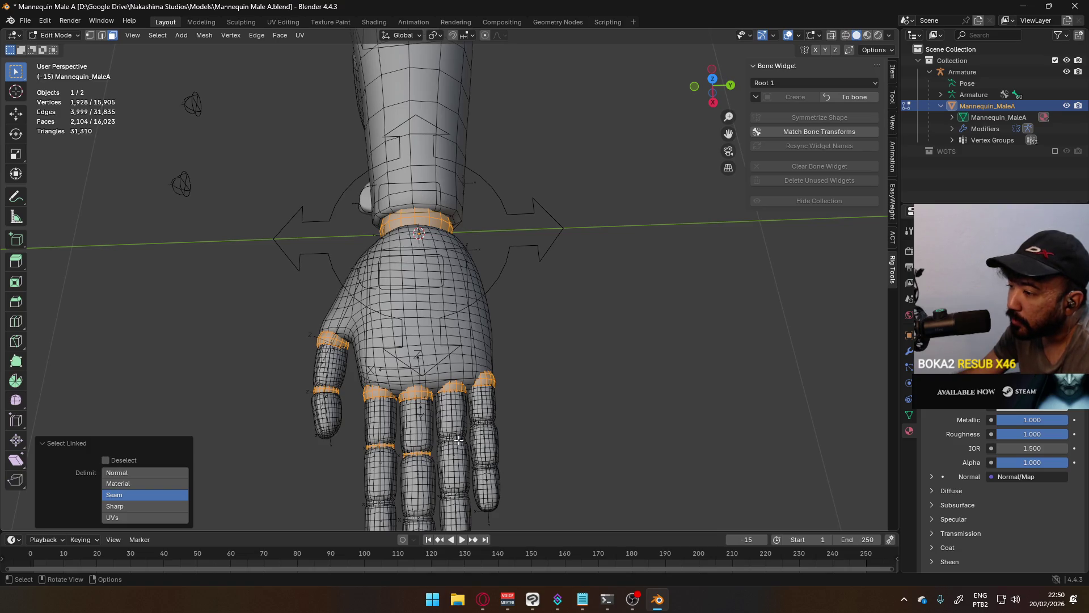
key("l")
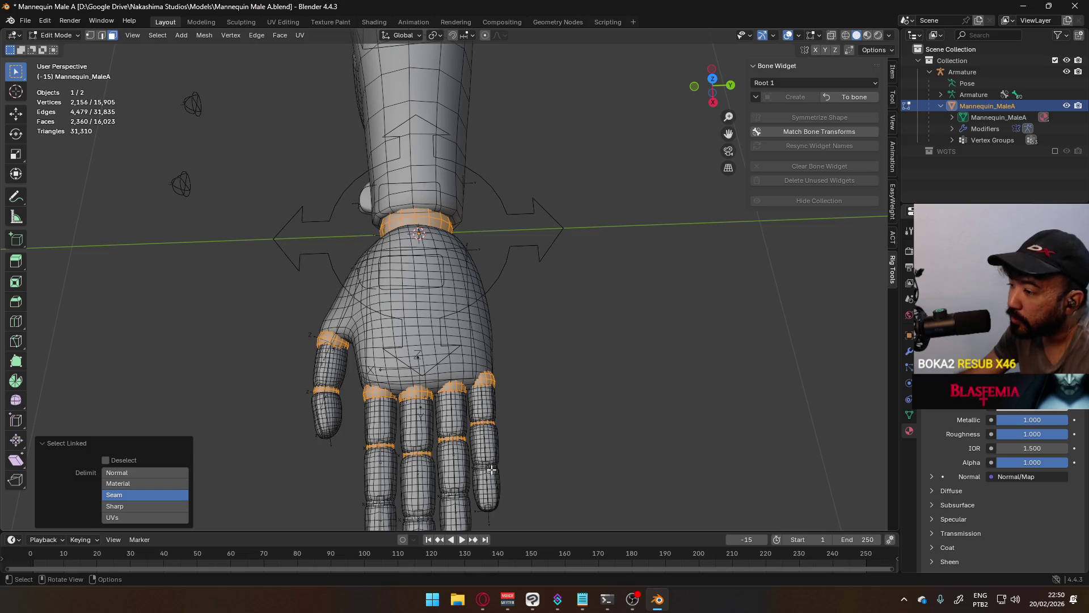
key("l")
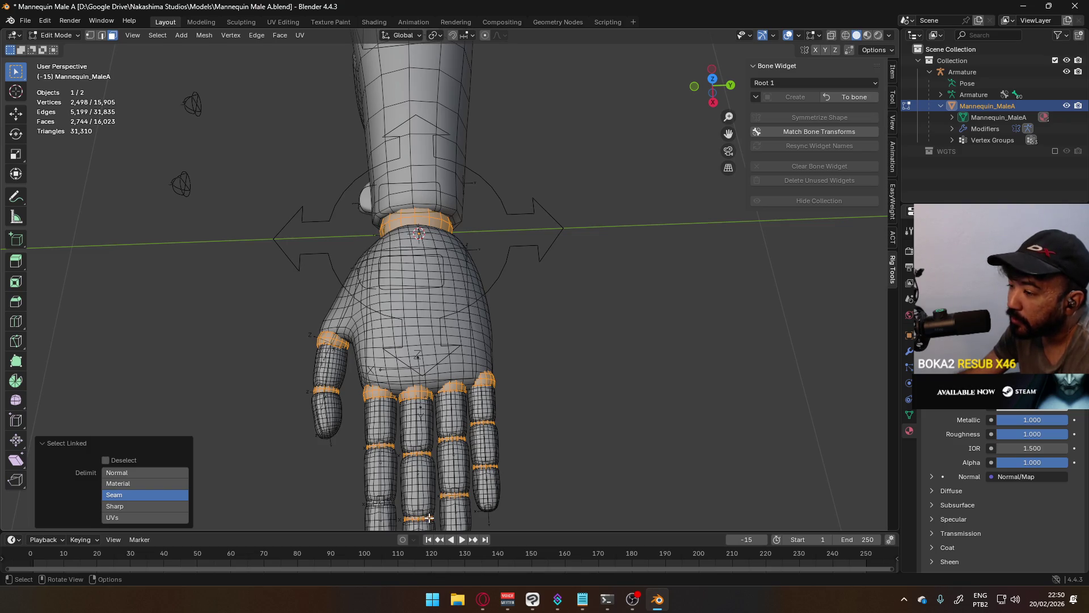
key("l")
scroll(443, 467, "down", 5)
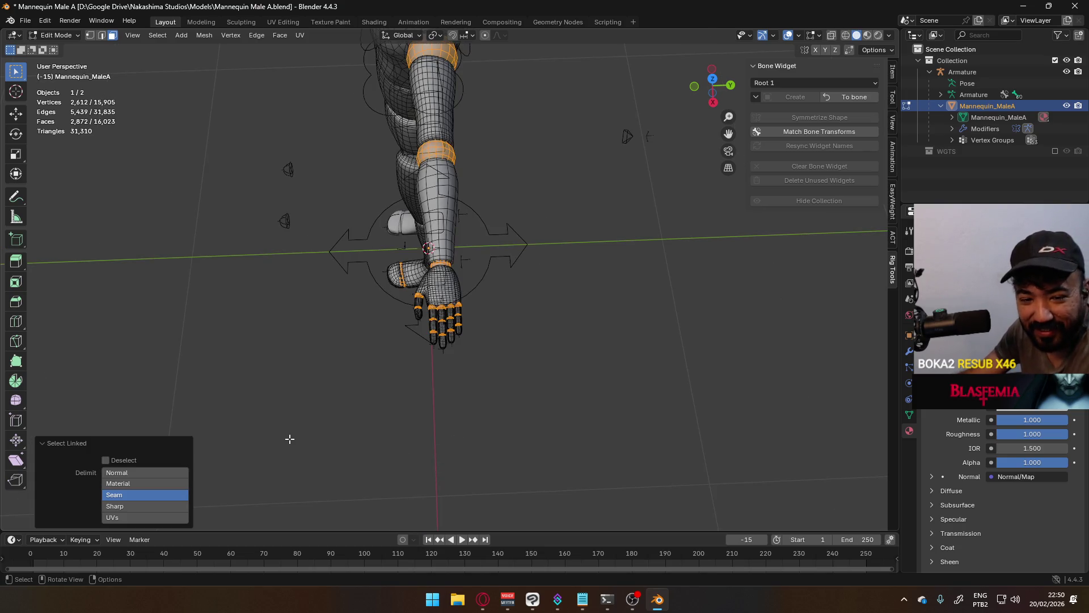
middle_click_drag(295, 450, 476, 368)
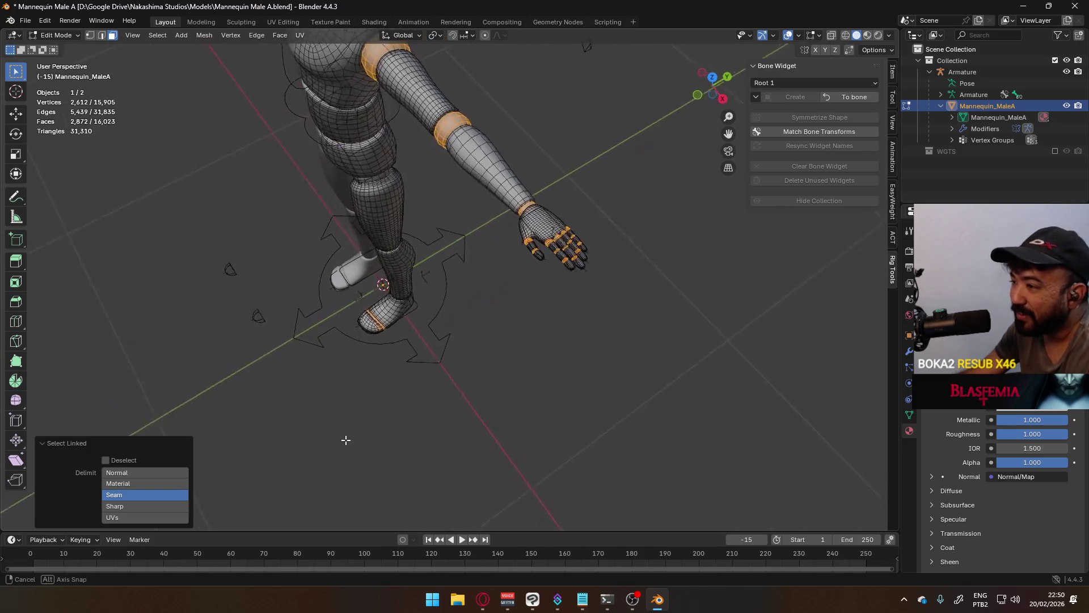
scroll(476, 368, "up", 2)
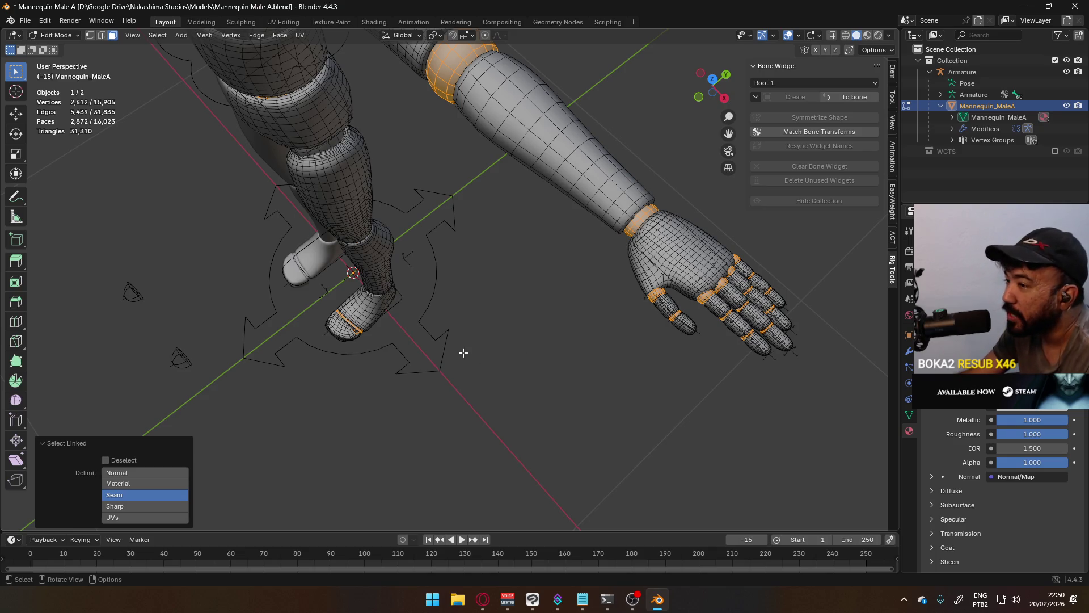
middle_click_drag(469, 355, 692, 253)
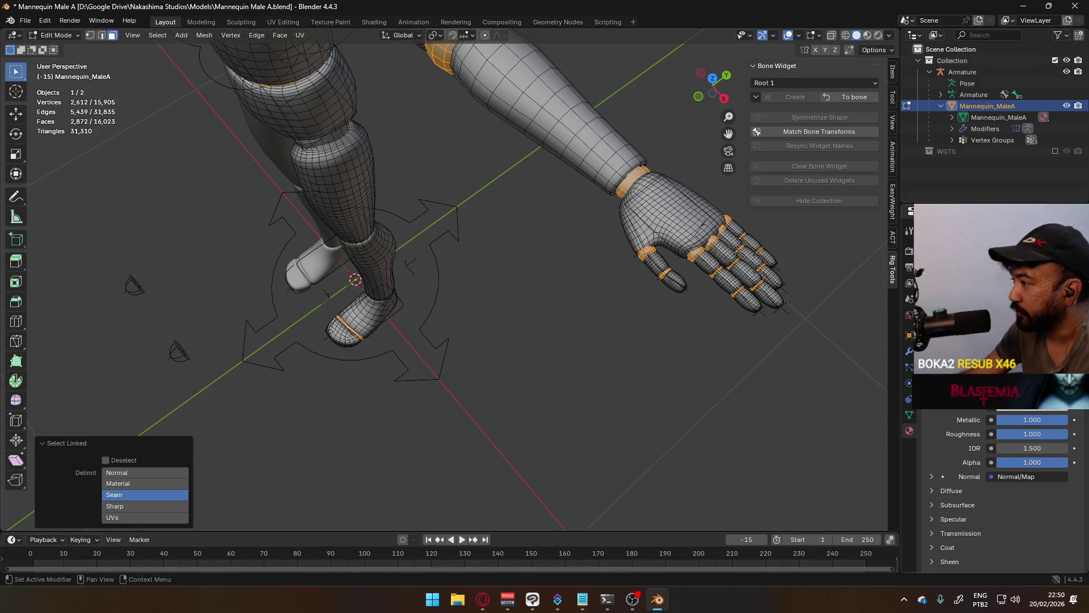
Step: Dismiss the Select Linked panel and deselect all faces so 0 of 15,905 vertices are selected
left_click(1026, 412)
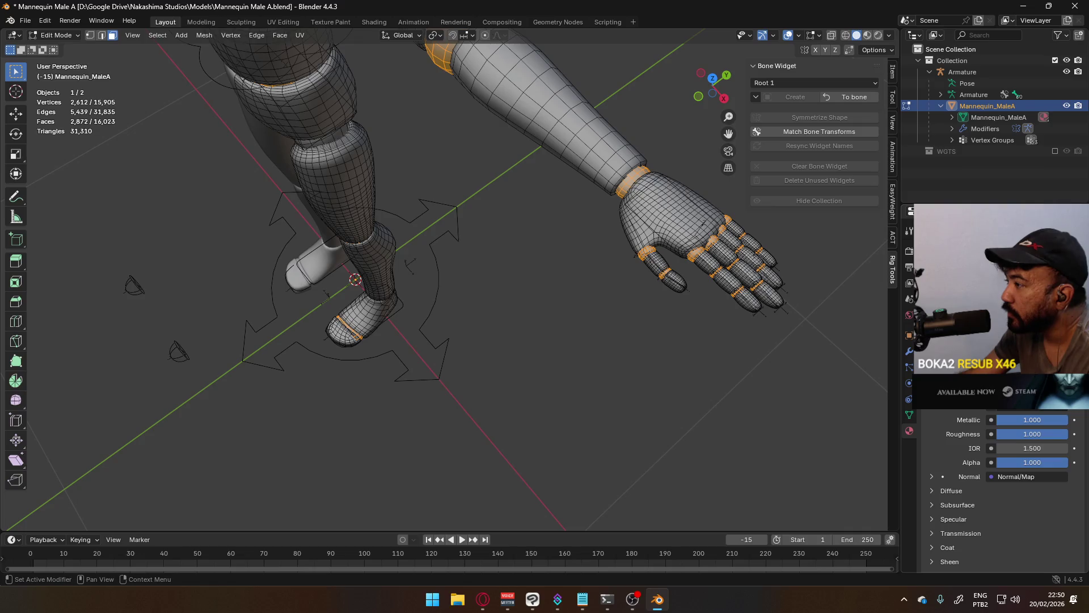
left_click(888, 35)
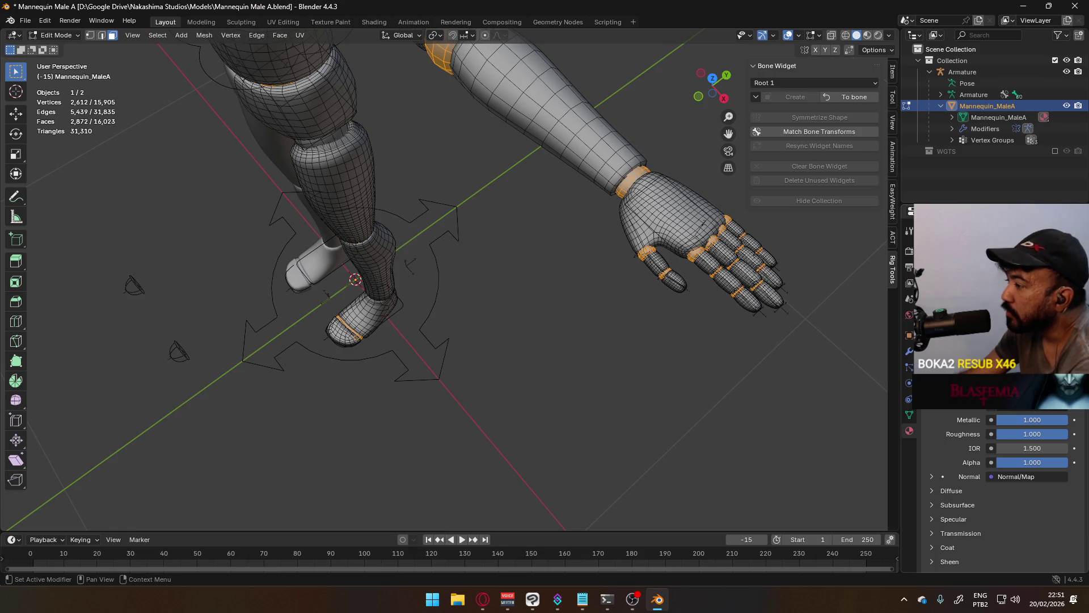
mouse_move(494, 318)
middle_mouse_down()
mouse_move(463, 308)
mouse_move(554, 195)
mouse_move(556, 248)
middle_mouse_up()
left_click(556, 248)
scroll(557, 247, "down", 5)
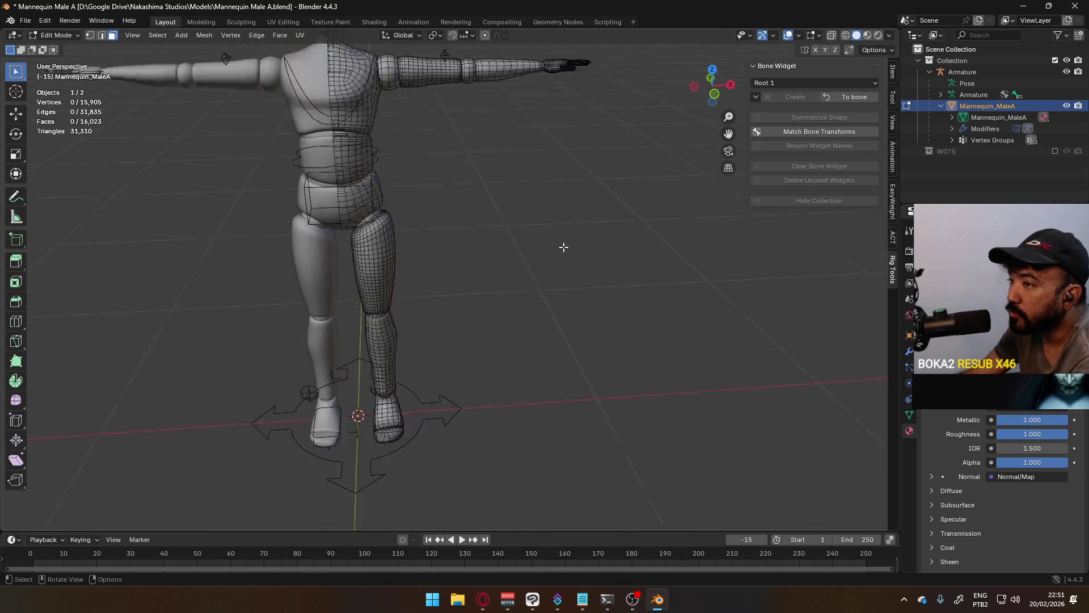
scroll(564, 243, "down", 2)
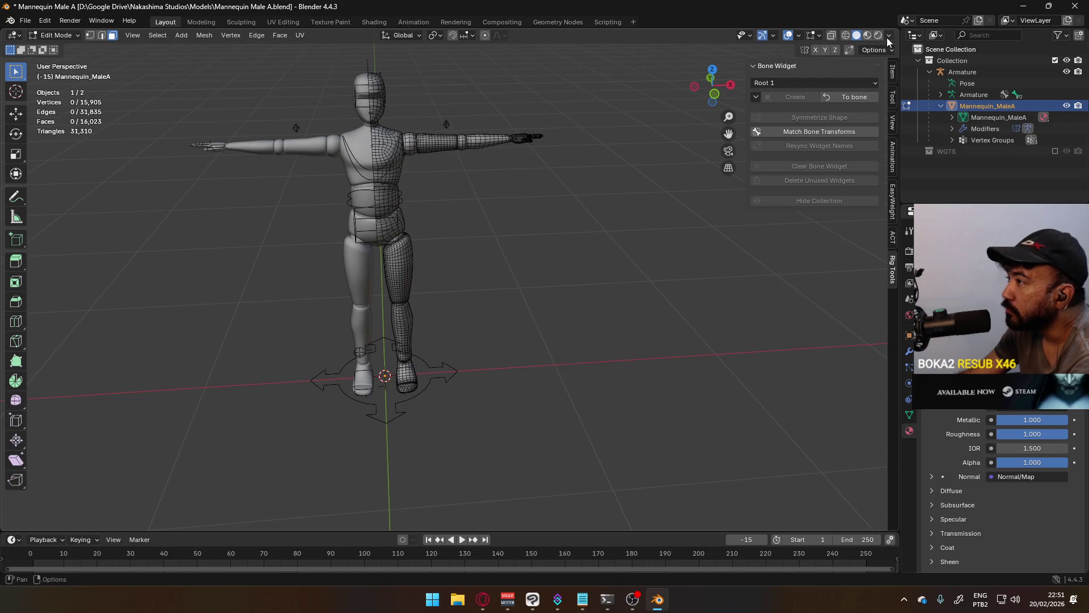
Step: Flip Material Preview on and back to Solid, then show the Viewport Shading popover
left_click(866, 34)
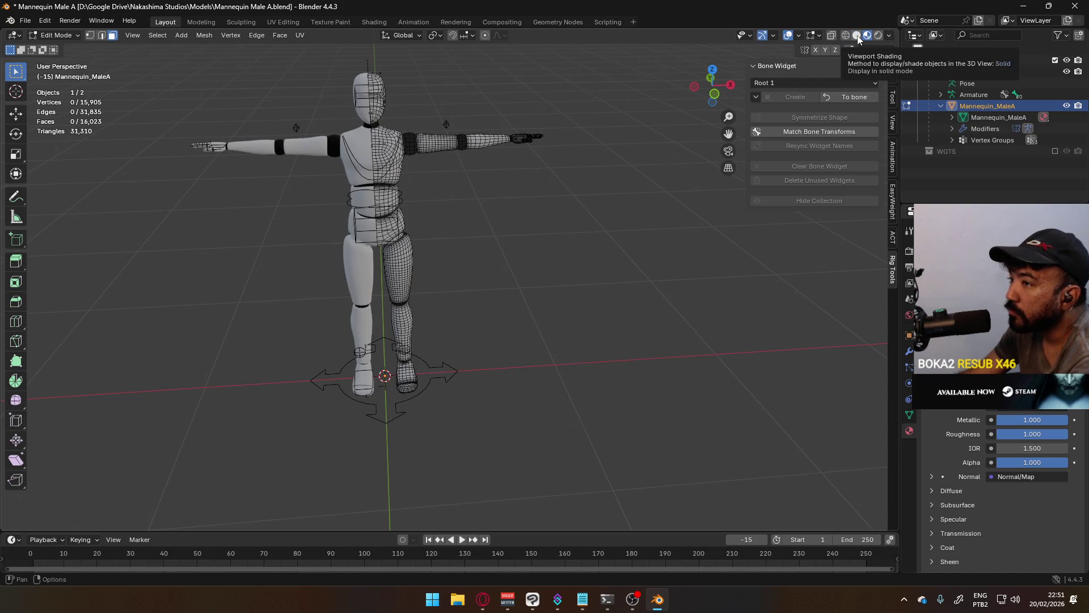
left_click(857, 38)
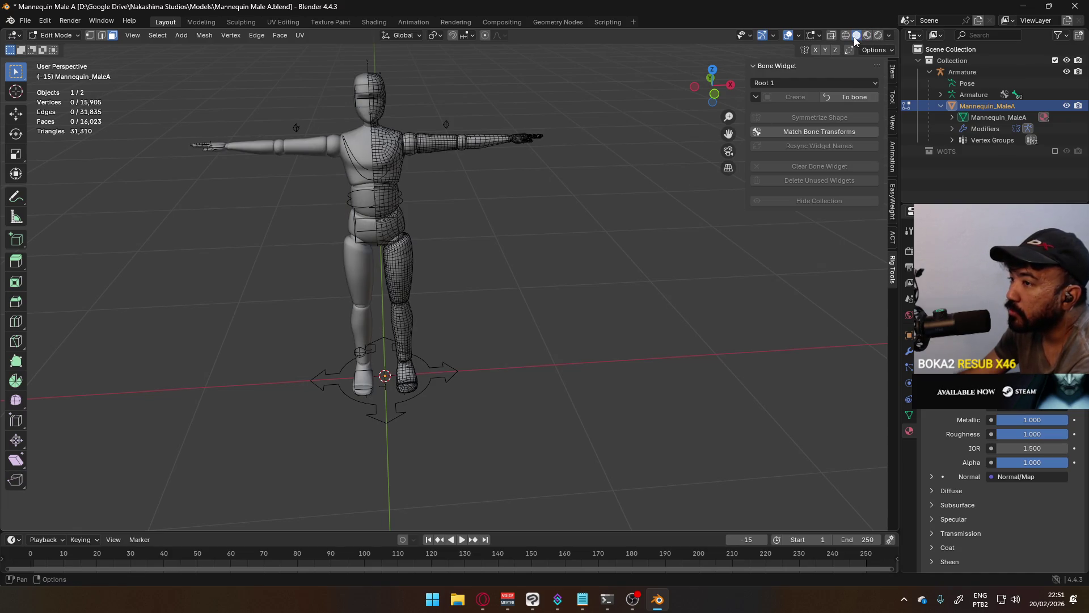
left_click(888, 36)
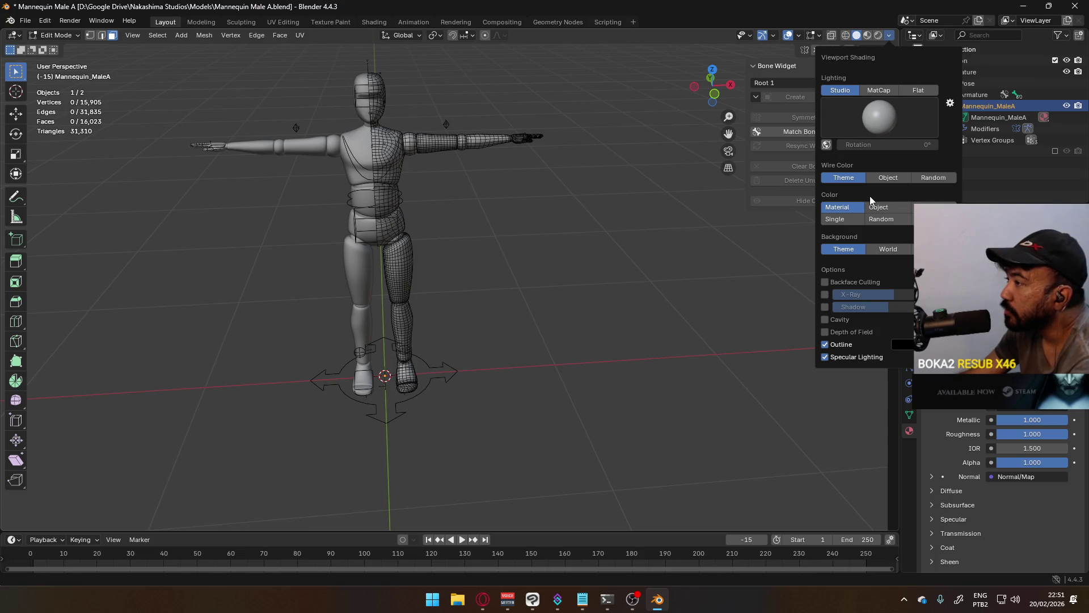
Step: Enable Backface Culling and Cavity in the Viewport Shading options
left_click(835, 282)
left_click(832, 320)
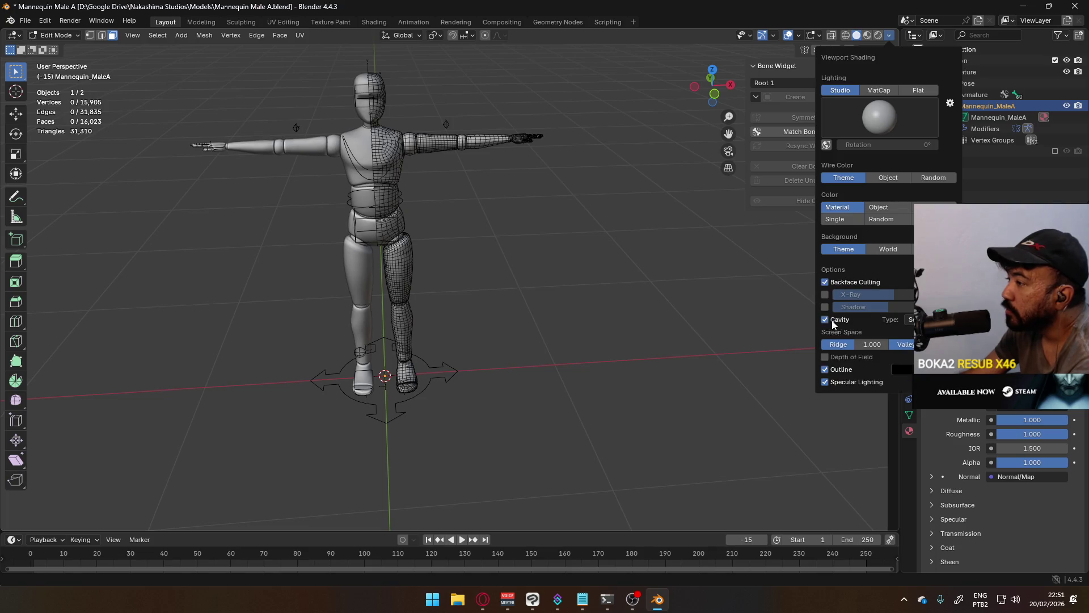
left_click(830, 321)
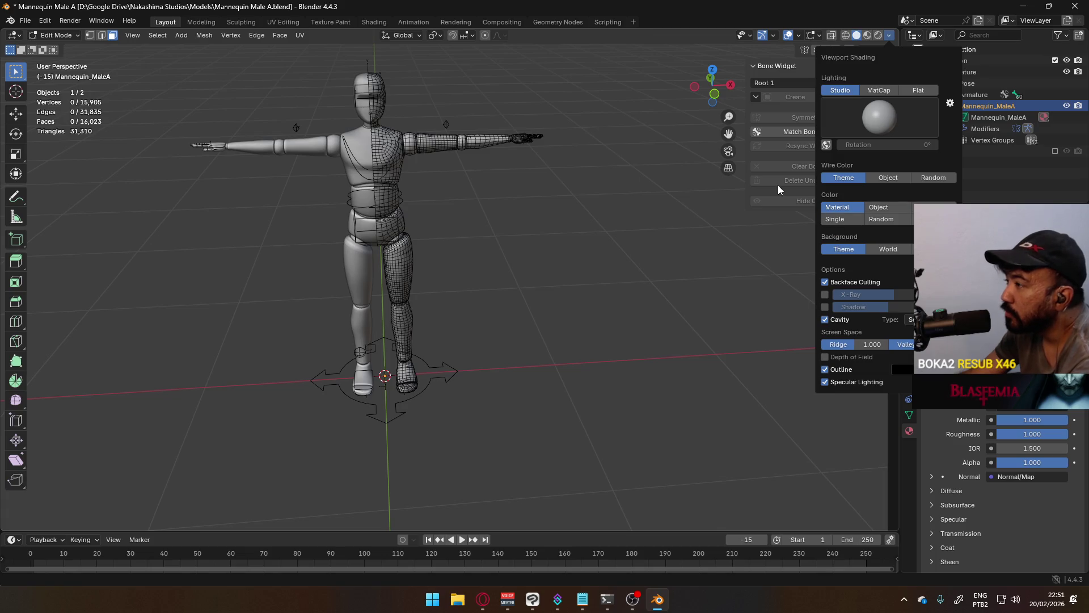
Step: Try viewport Shadows and Flat lighting, returning lighting to Studio
left_click(823, 306)
left_click(824, 306)
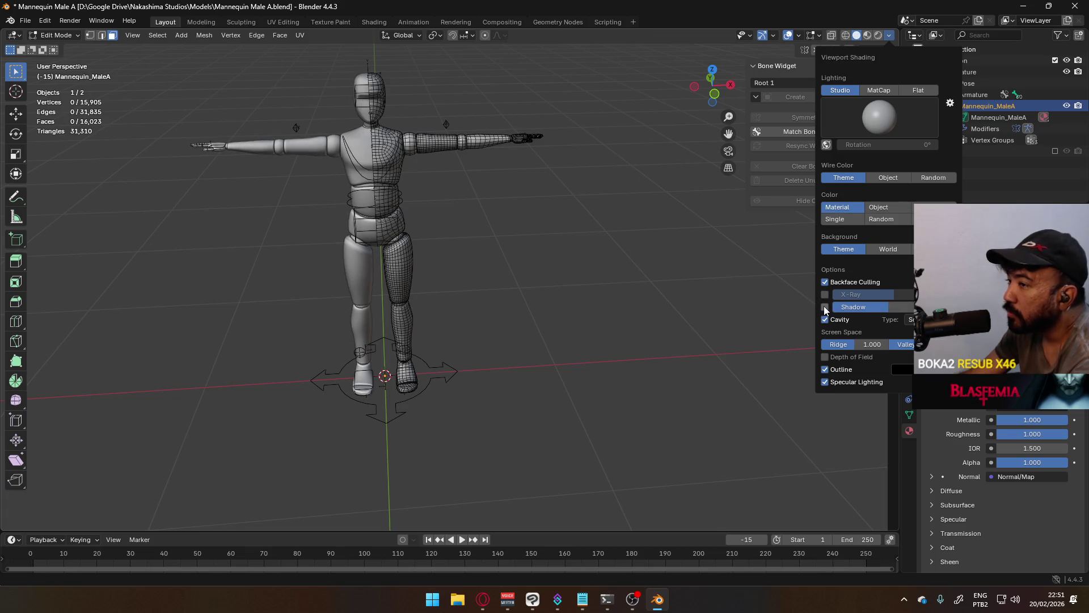
left_click(824, 306)
left_click(824, 306)
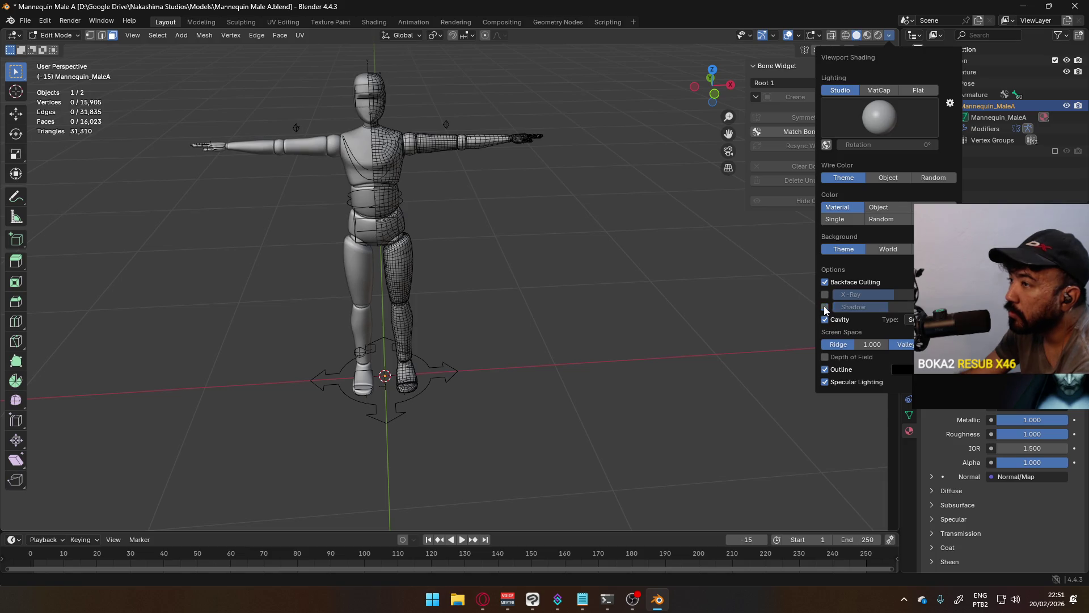
left_click(926, 89)
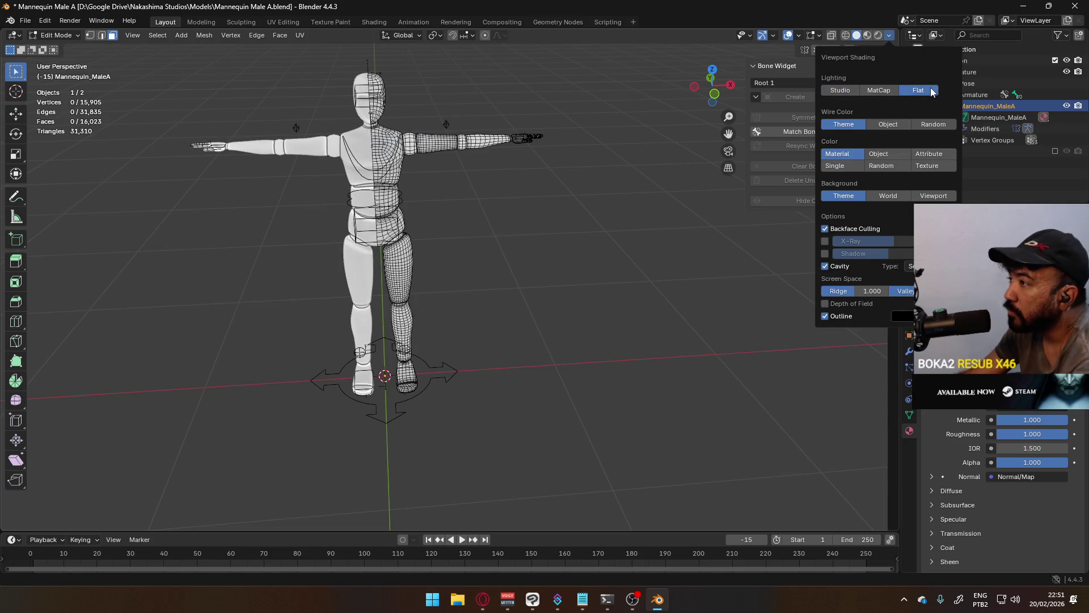
left_click(842, 91)
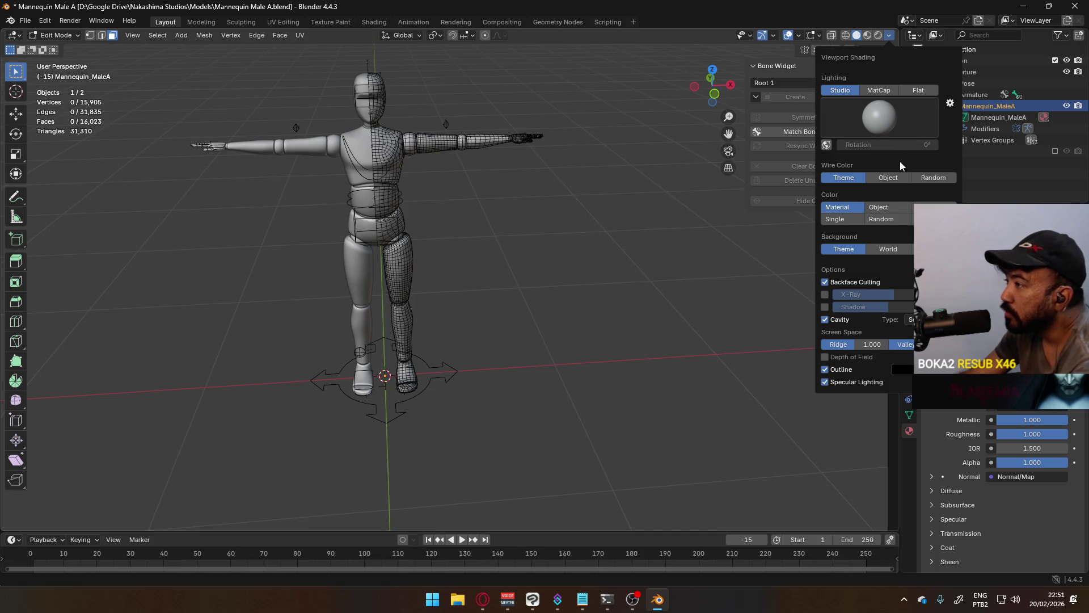
Step: Compare Attribute, Single and Random colour modes, ending on grey/attribute shading
left_click(934, 207)
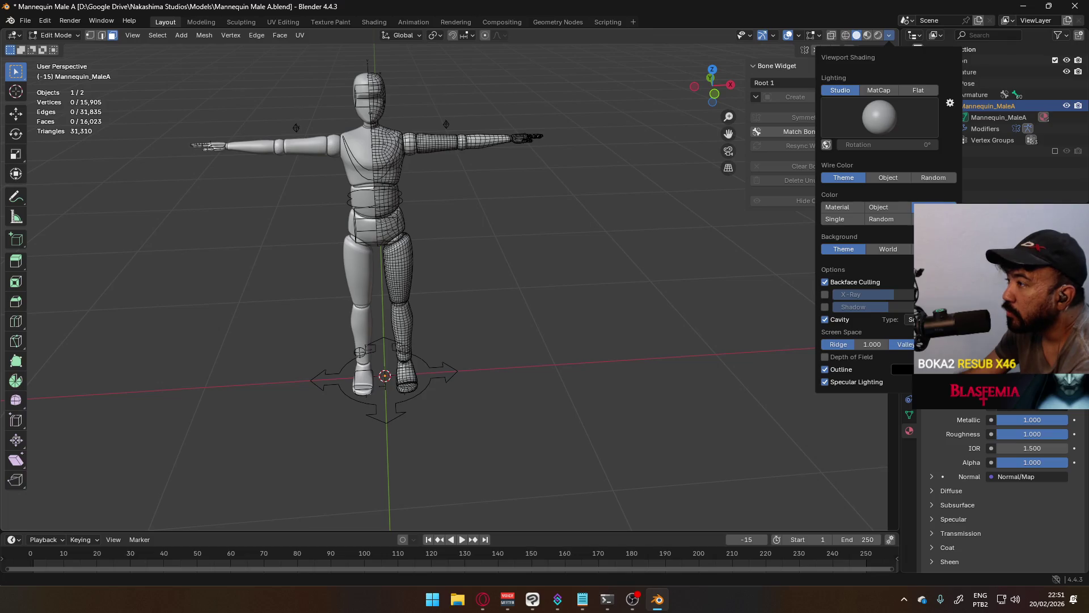
left_click(836, 206)
left_click(881, 219)
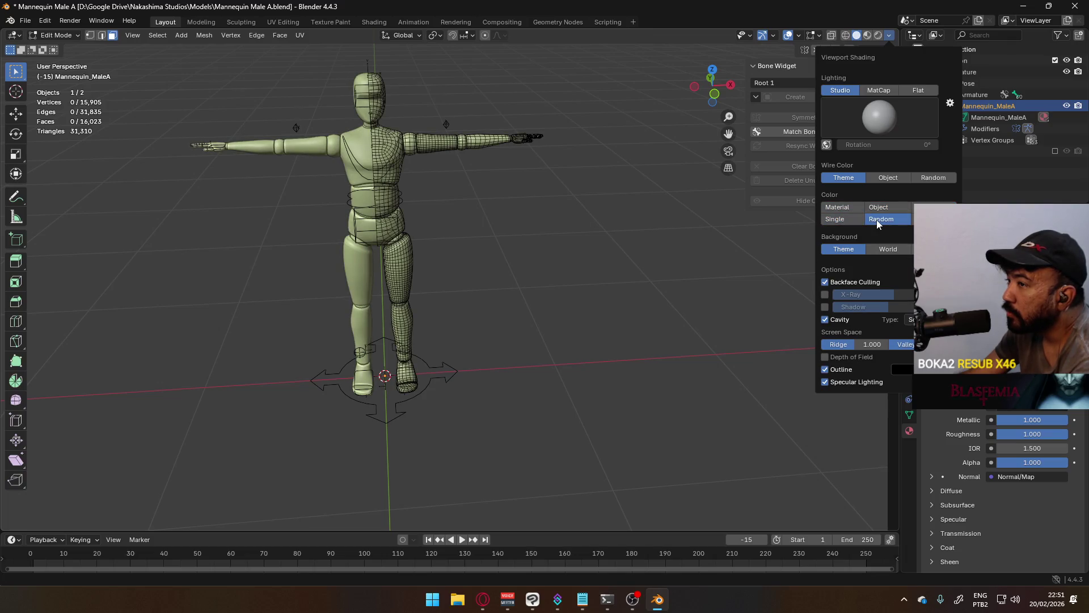
left_click(934, 219)
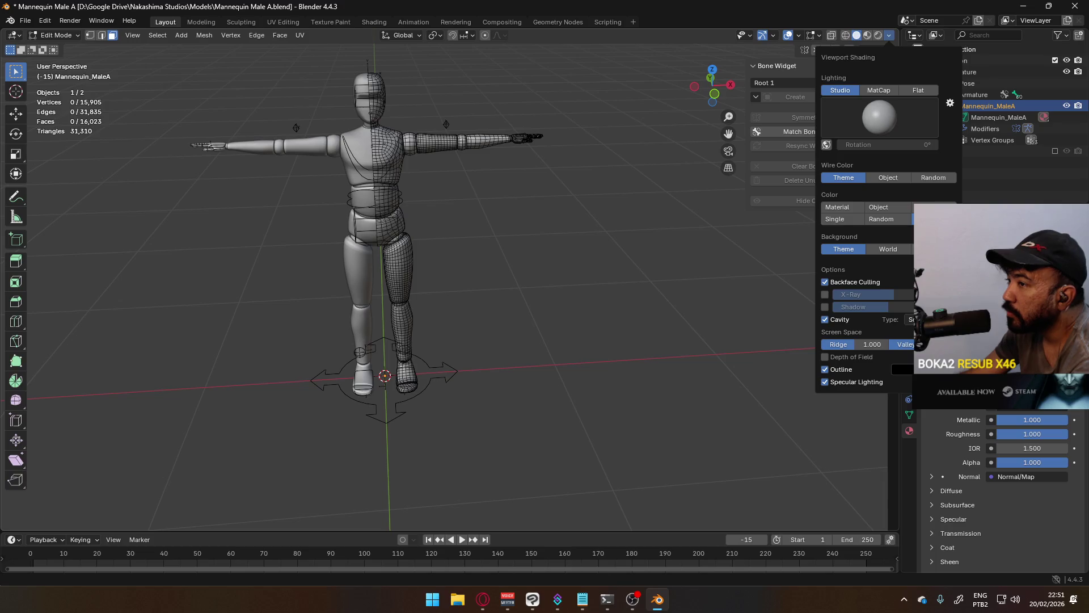
left_click(935, 208)
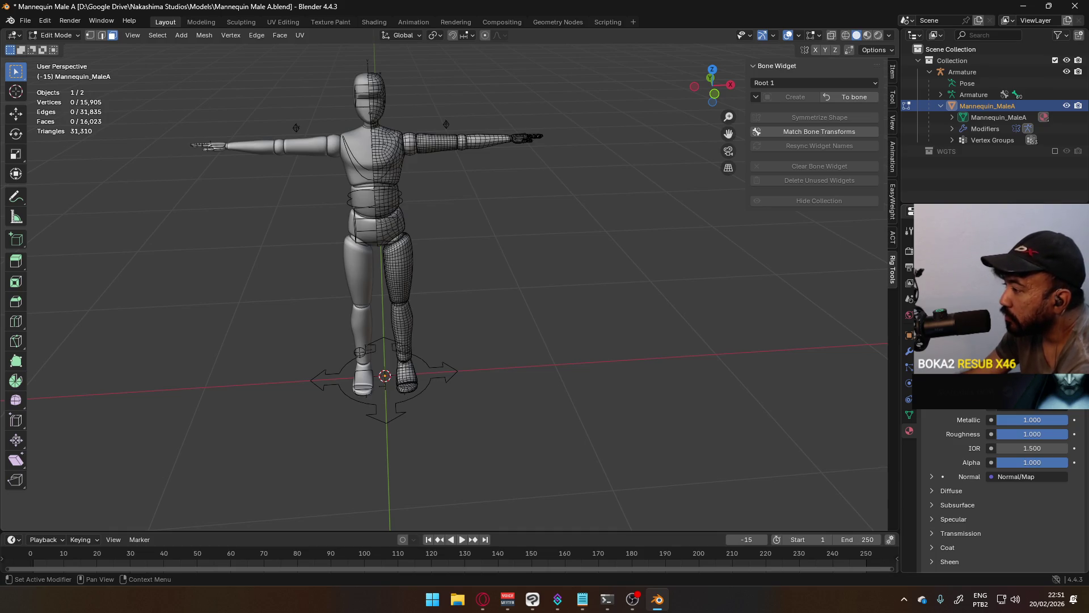
scroll(953, 427, "down", 2)
Step: Peek at the material's Normal panel, orbit the mannequin, and launch File Explorer
left_click(933, 430)
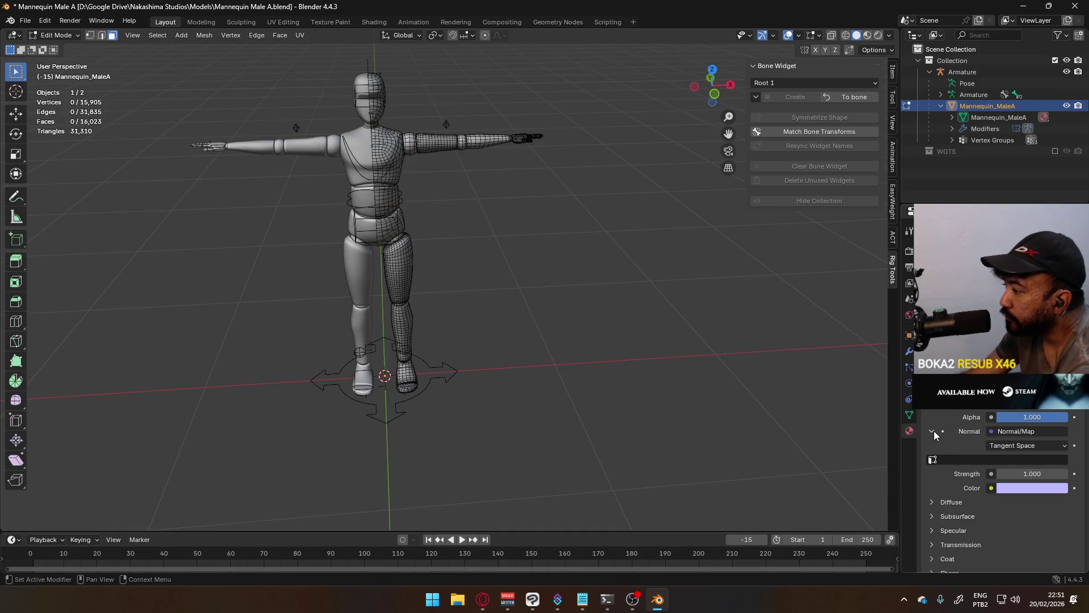
left_click(934, 431)
scroll(976, 437, "down", 3)
scroll(976, 436, "down", 2)
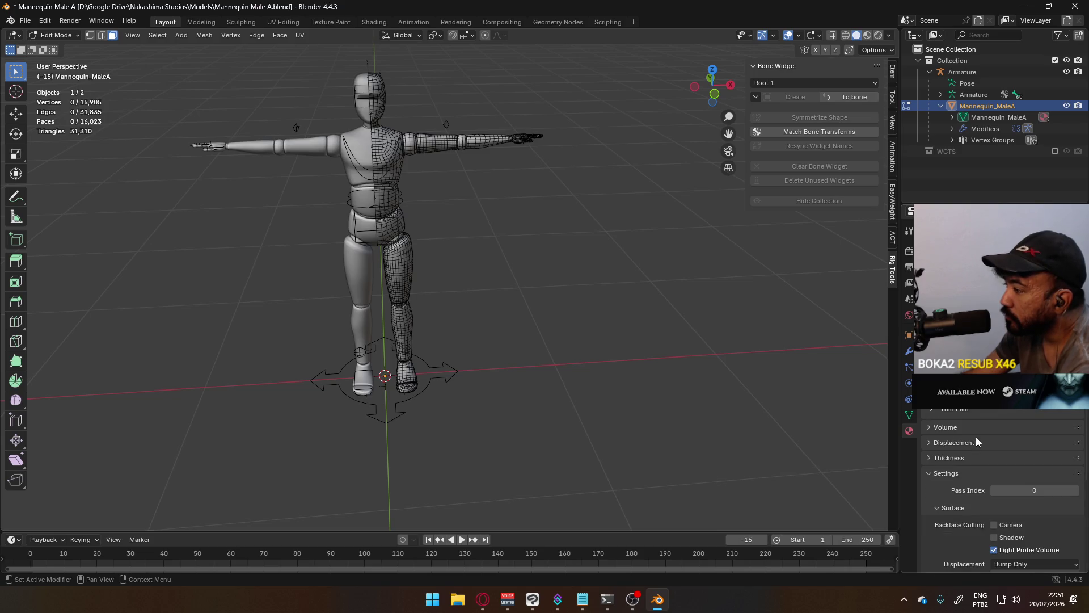
scroll(976, 436, "down", 3)
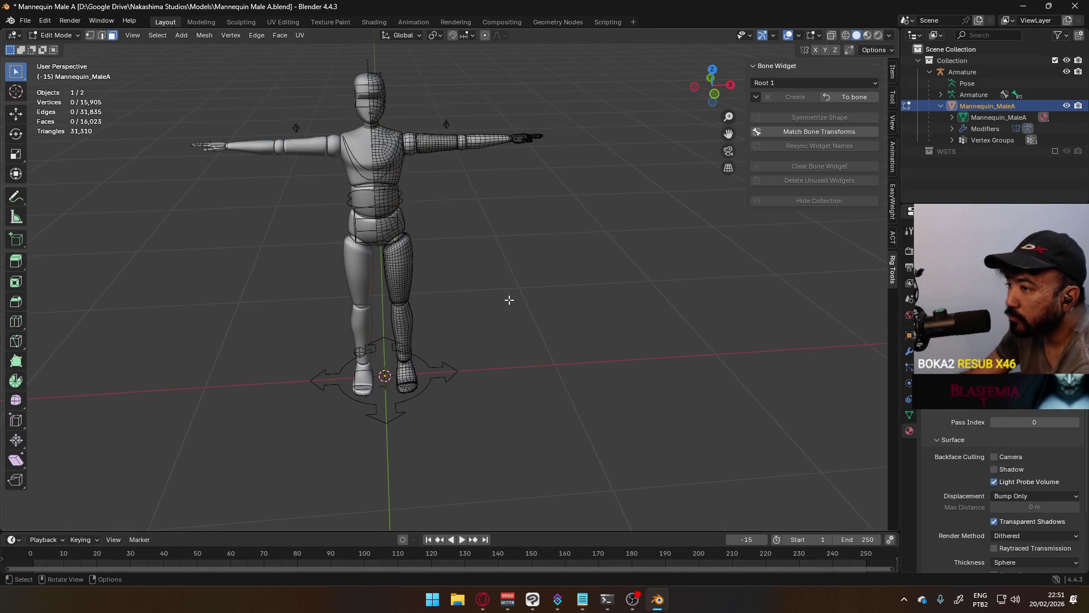
scroll(570, 315, "up", 2)
scroll(571, 315, "up", 2)
mouse_move(634, 231)
middle_mouse_down()
mouse_move(638, 254)
mouse_move(713, 363)
mouse_move(607, 438)
middle_mouse_up()
left_click(457, 599)
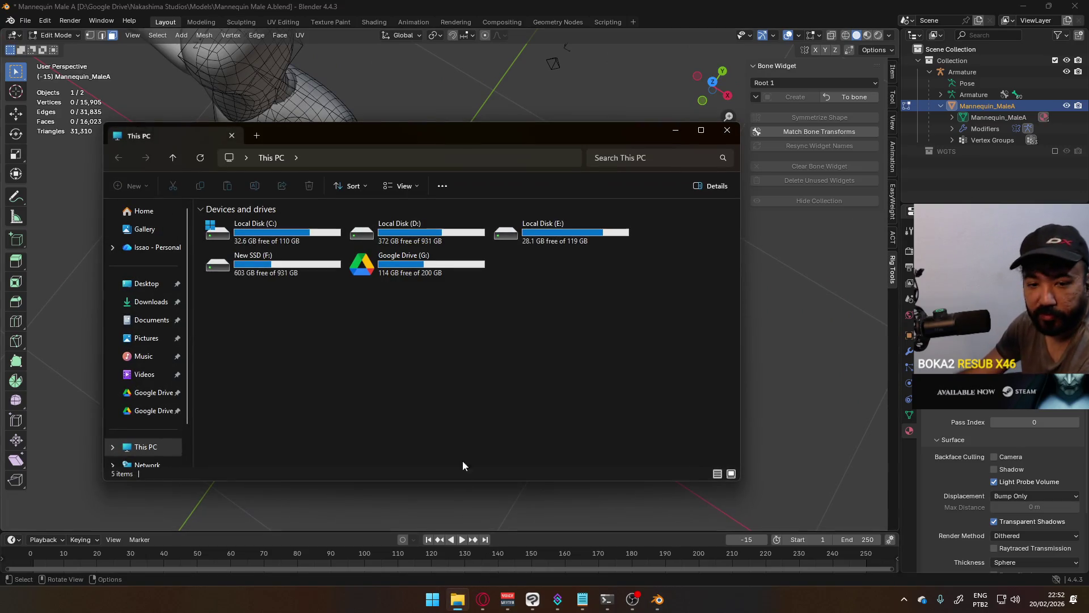
Step: Open Belle.blend from D:\Google Drive\Project Nun, then Alt+Tab back to Blender
double_click(367, 240)
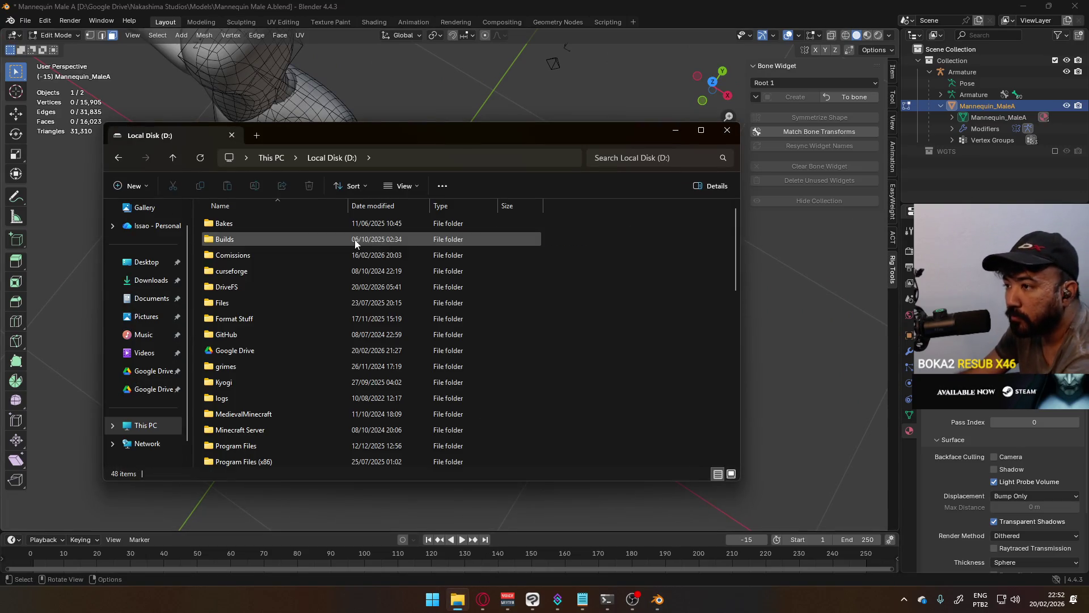
double_click(288, 349)
scroll(312, 347, "down", 2)
double_click(258, 409)
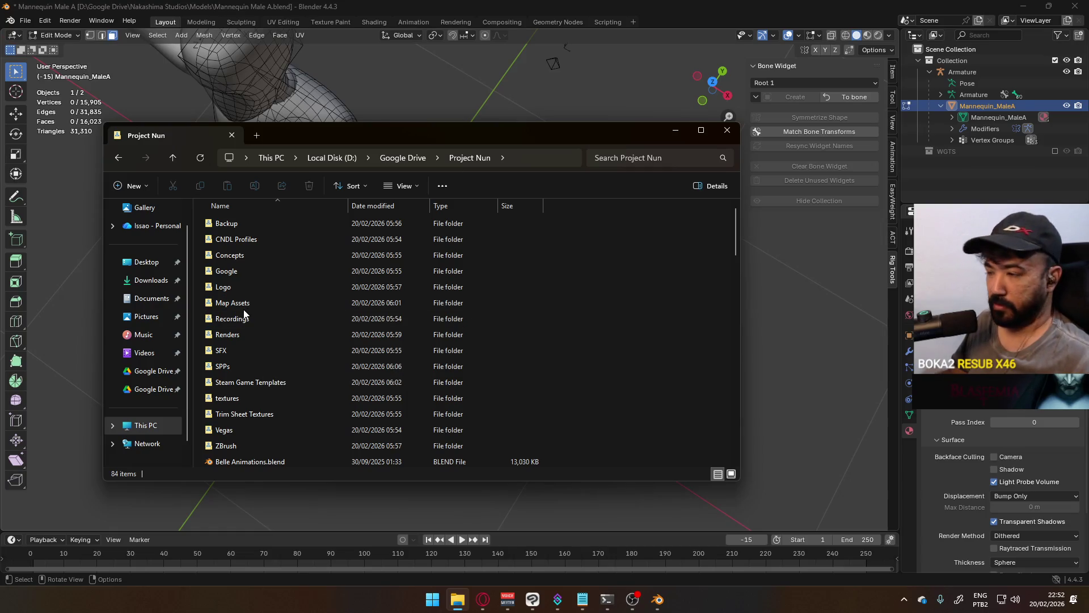
scroll(310, 320, "down", 1)
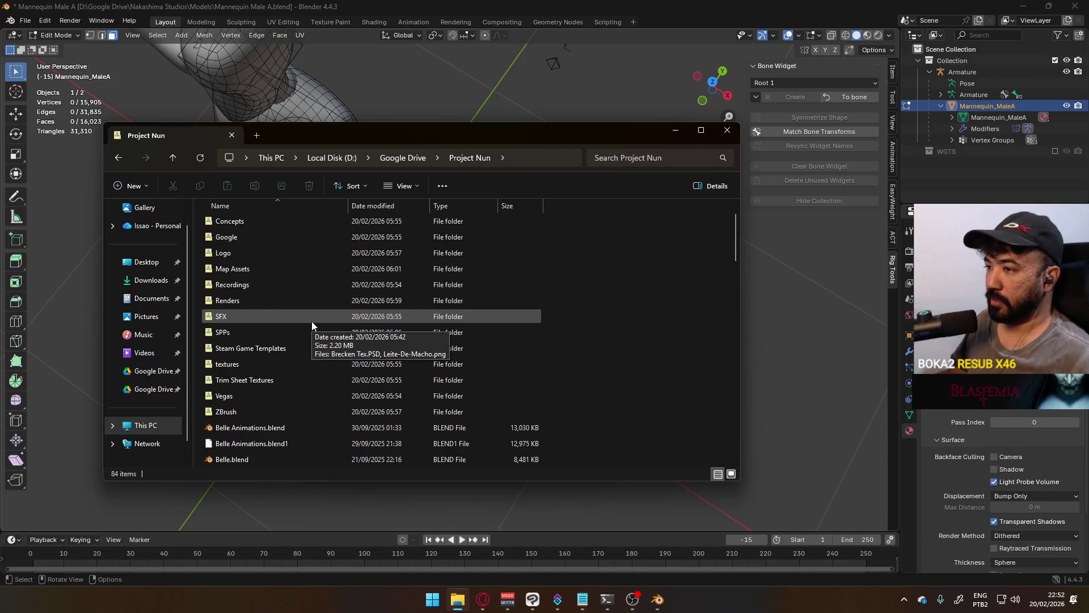
scroll(311, 321, "up", 1)
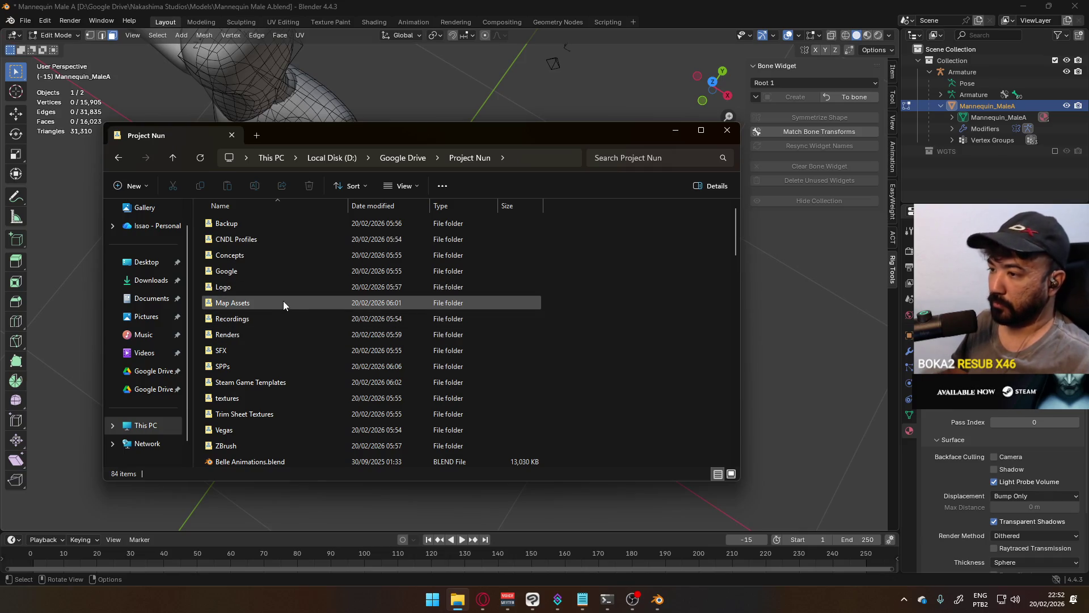
scroll(319, 372, "down", 4)
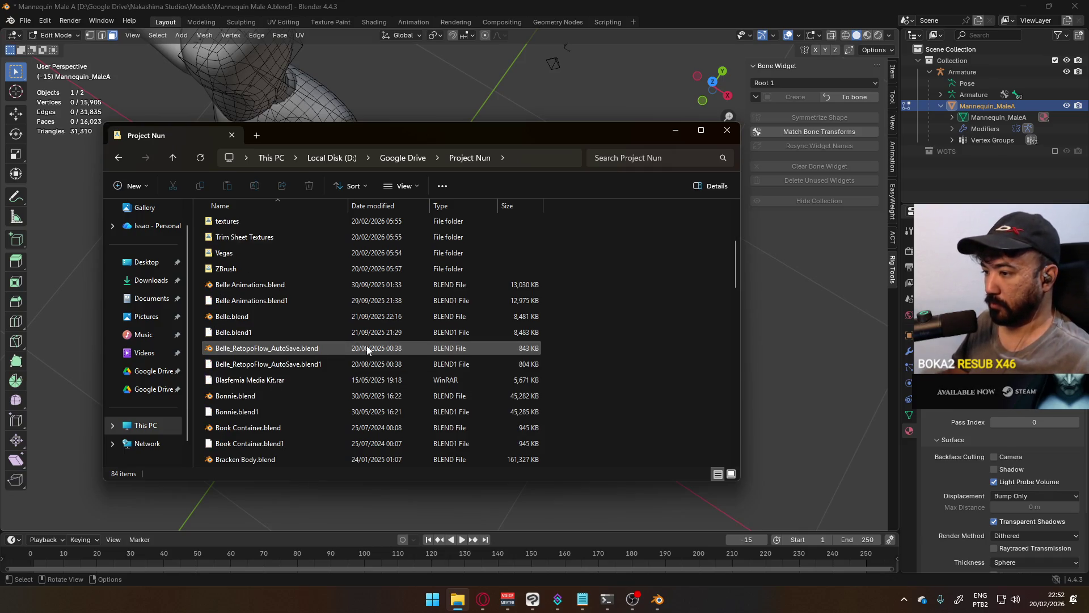
double_click(261, 316)
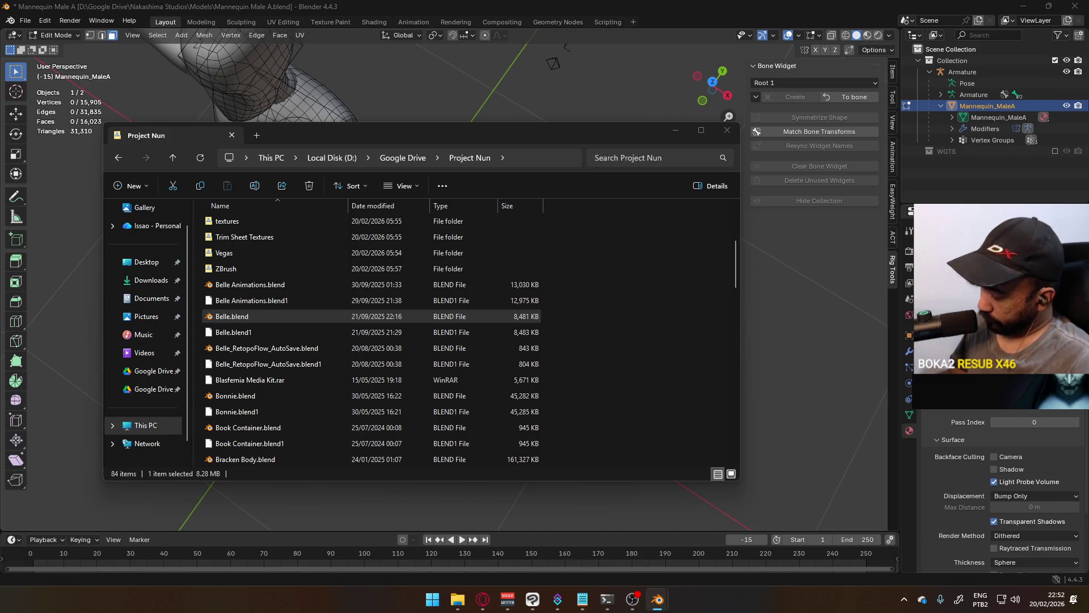
key("alt+Tab")
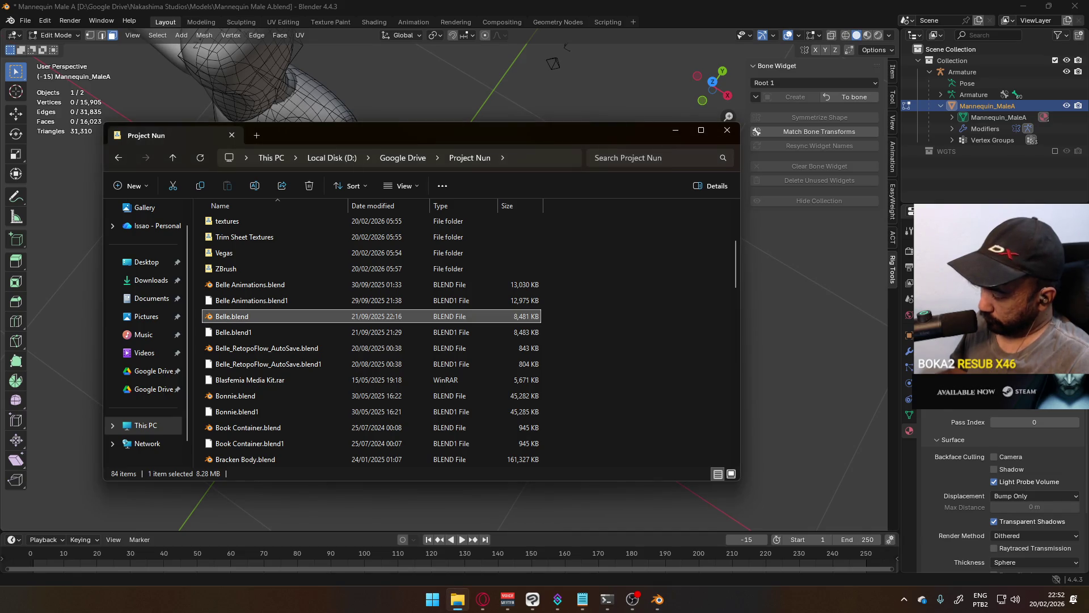
key("alt+Tab")
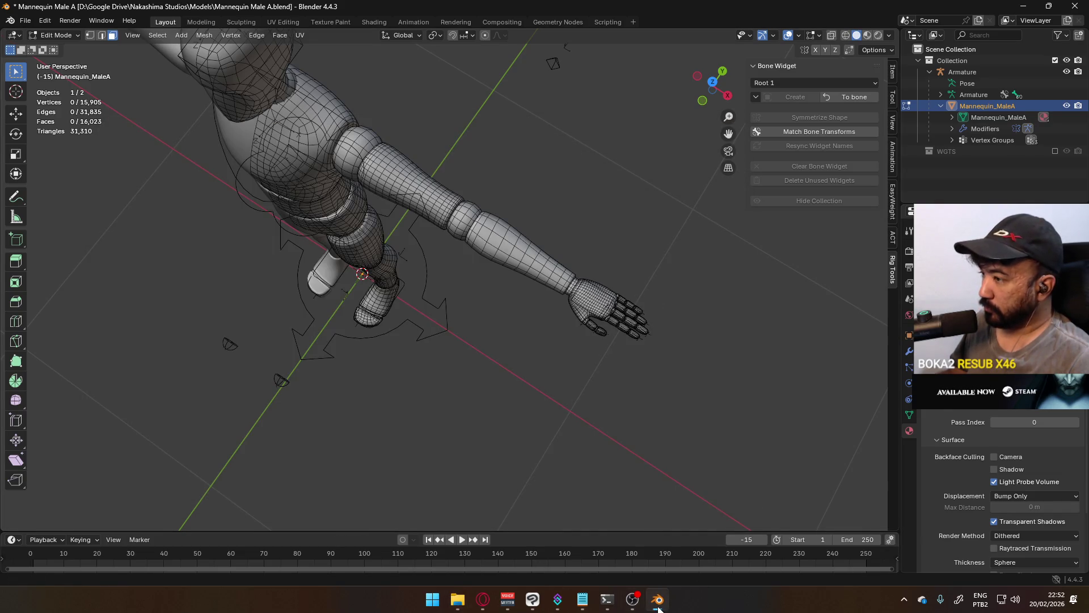
Step: Compare Object and Material colour shading on the mannequin, keeping Material
middle_click_drag(411, 426, 450, 311)
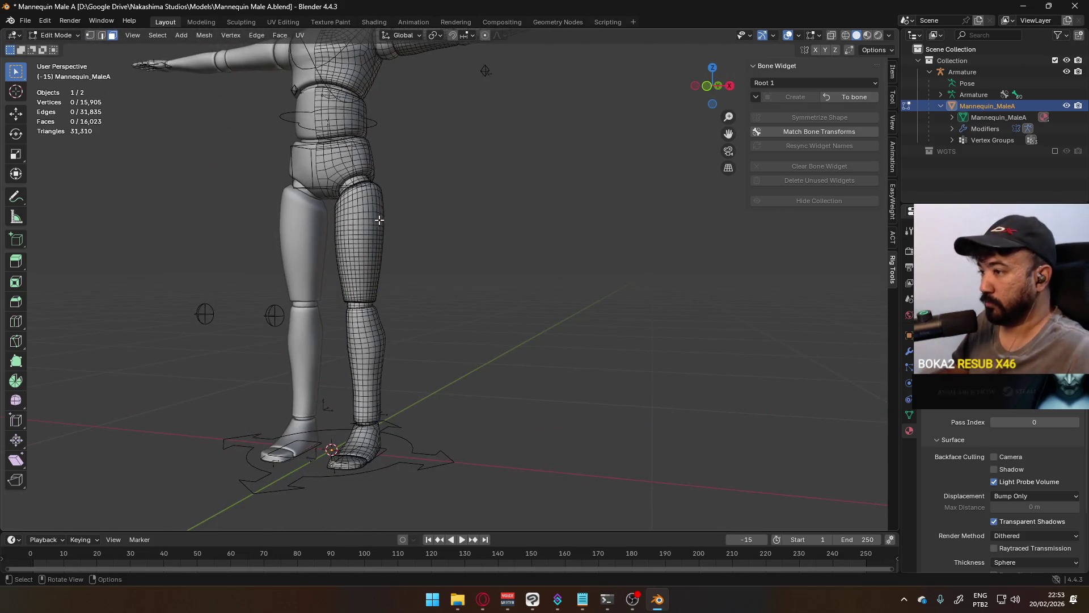
left_click(889, 36)
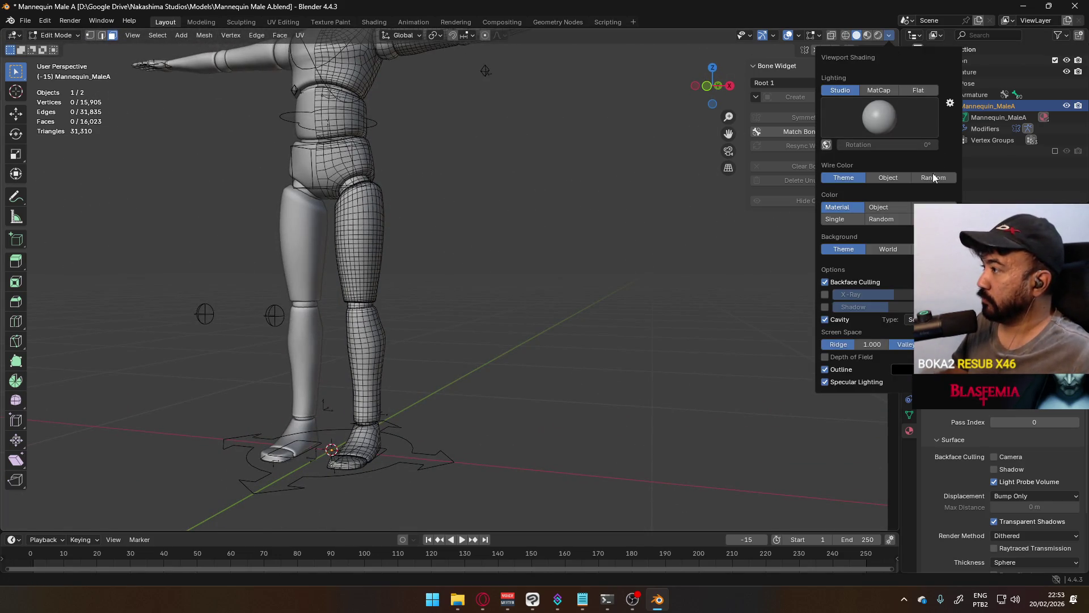
left_click(879, 207)
left_click(838, 207)
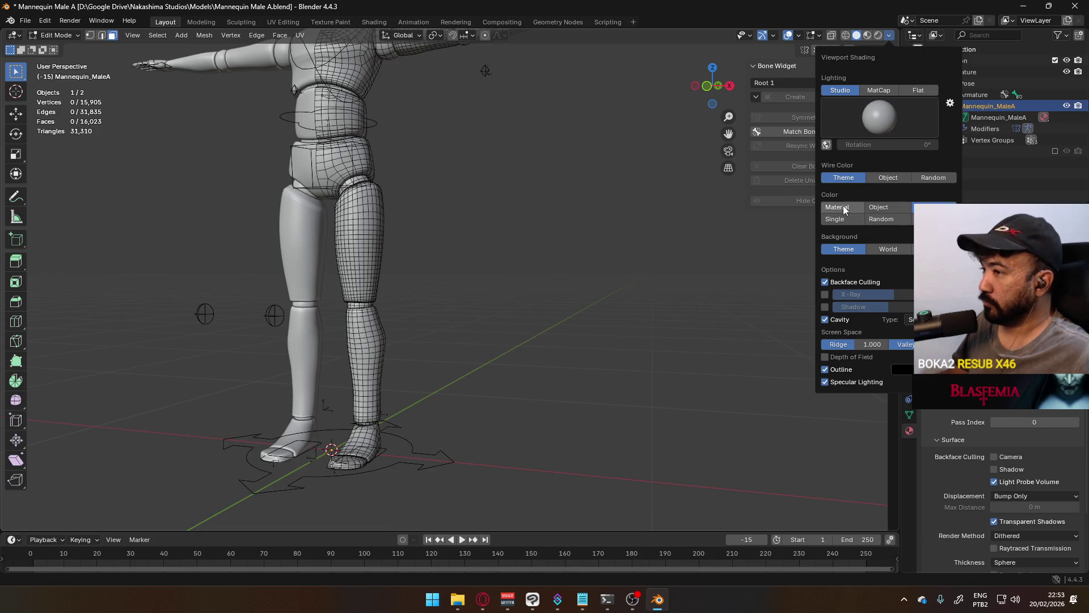
left_click(879, 207)
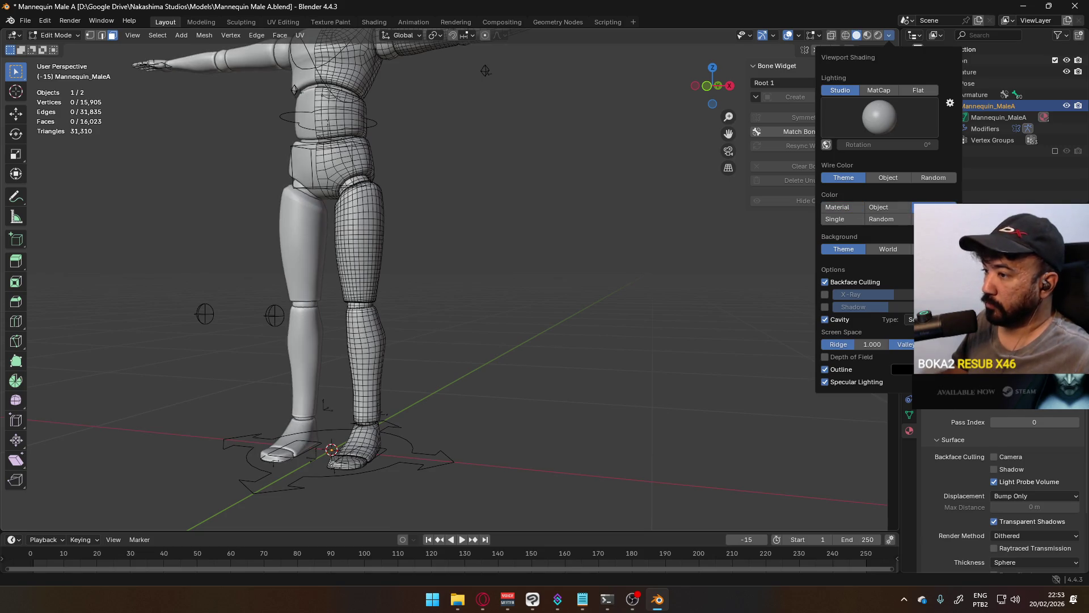
left_click(856, 209)
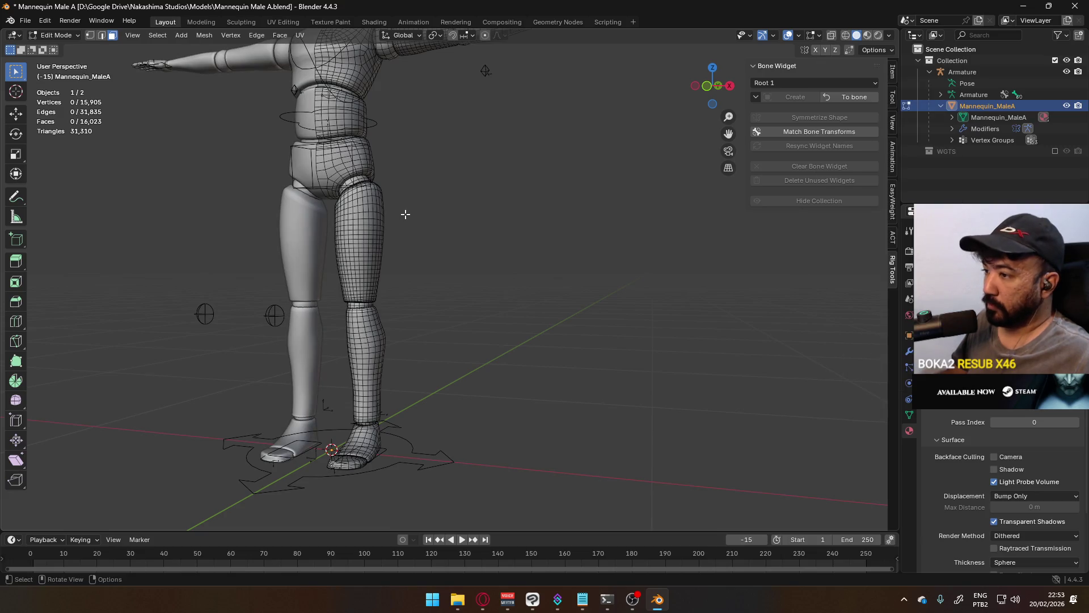
Step: Compare World and Theme viewport backgrounds, restoring the Theme background
middle_click_drag(457, 173, 559, 276)
scroll(559, 277, "up", 2)
scroll(559, 277, "up", 2)
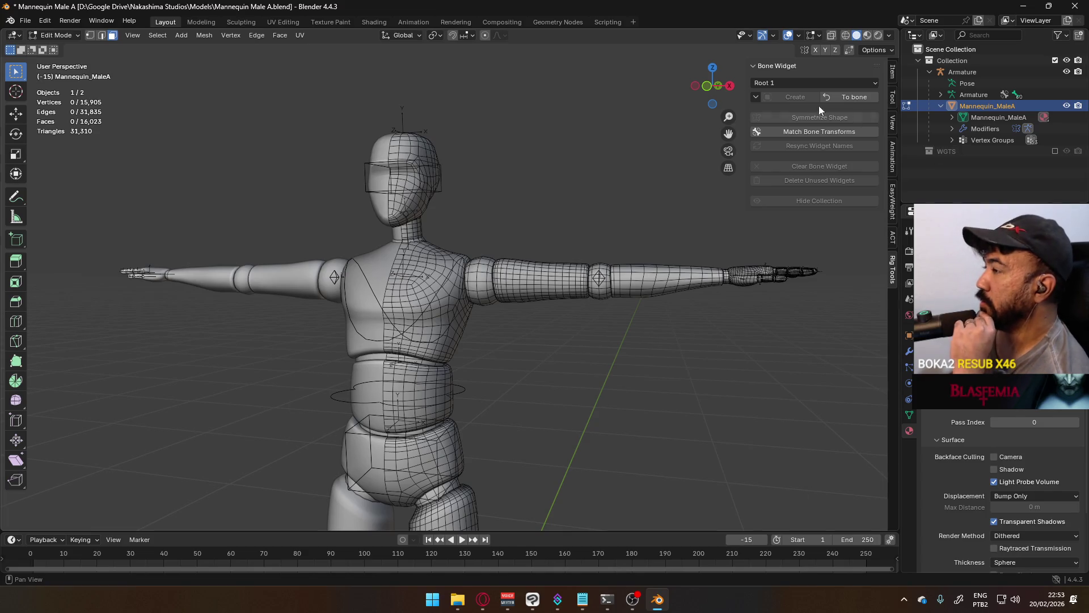
left_click(891, 35)
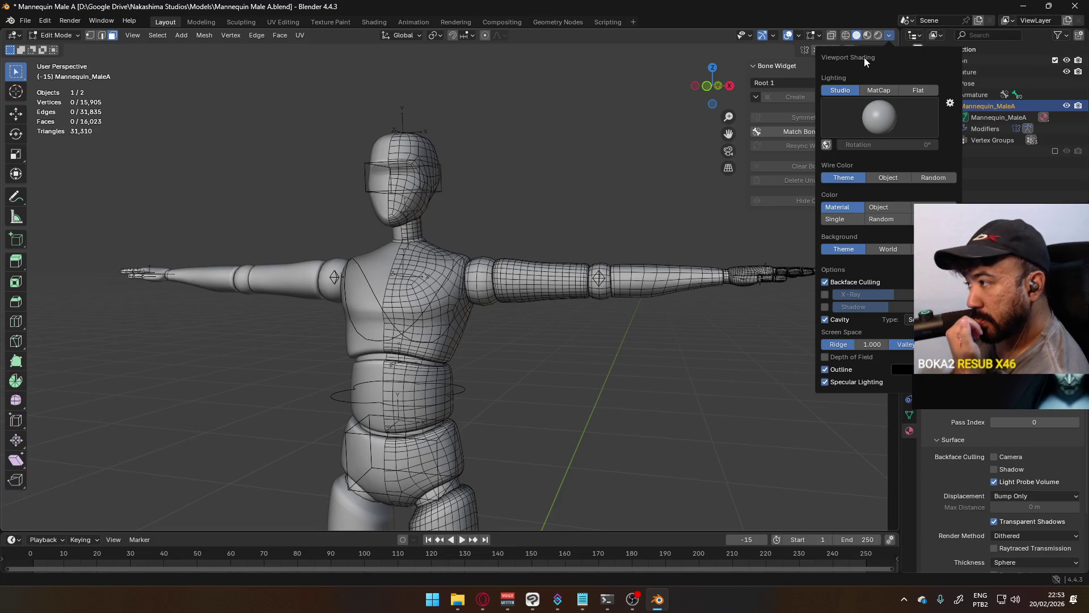
left_click(895, 248)
left_click(847, 252)
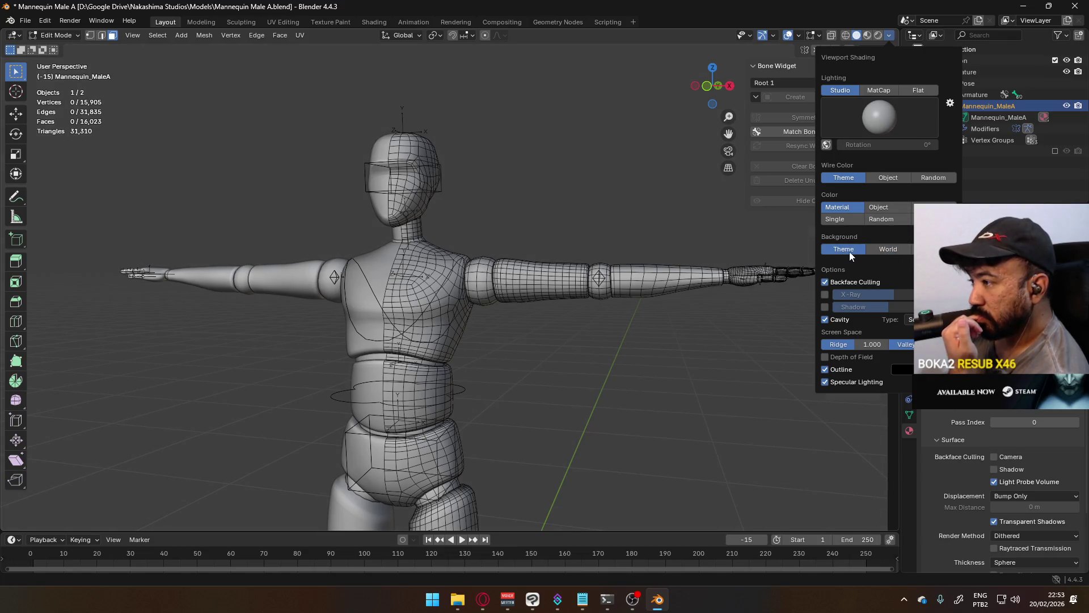
left_click(876, 249)
left_click(844, 248)
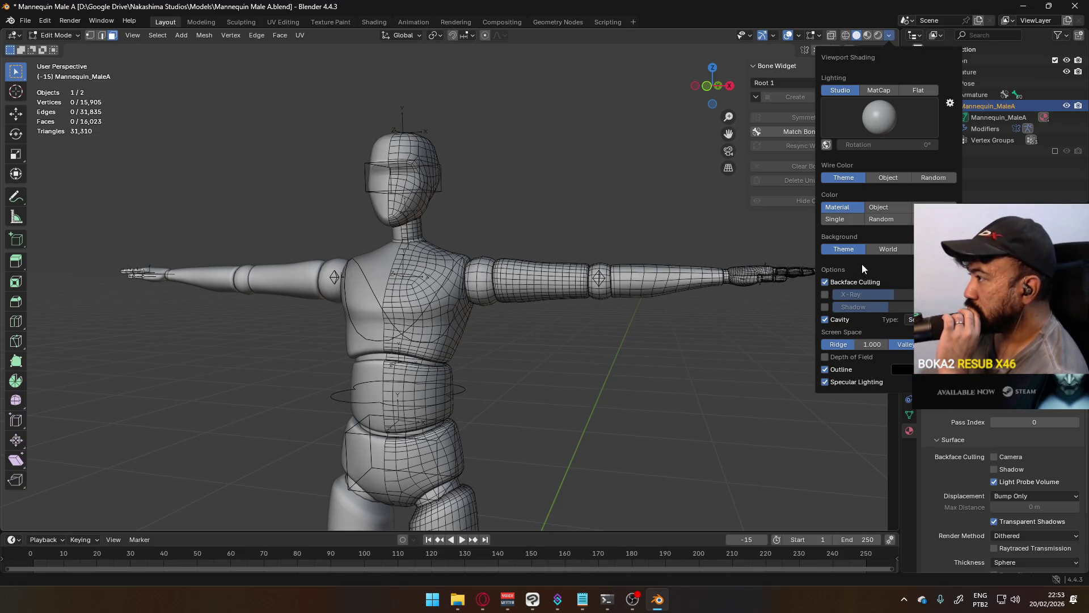
Step: Set Wire Color to Object and compare object/material shading, ending on Material
left_click(899, 178)
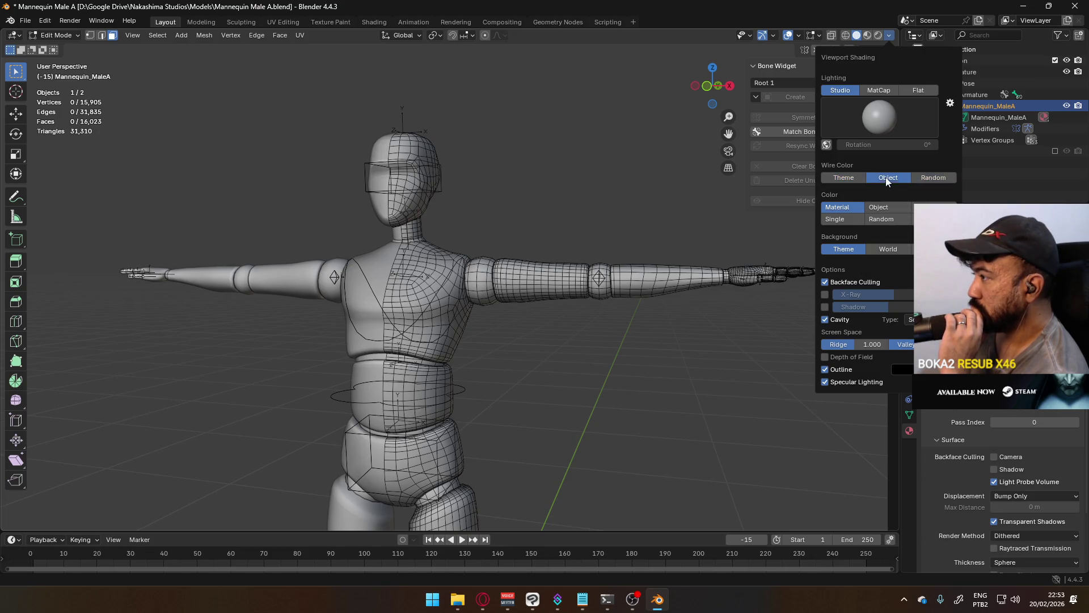
left_click(893, 207)
left_click(839, 207)
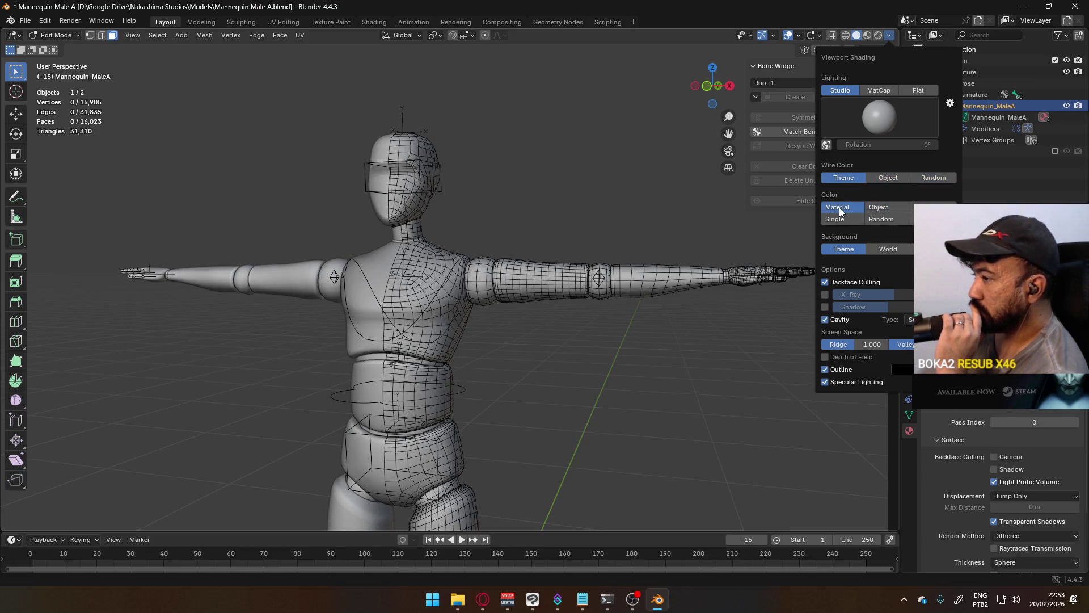
left_click(873, 202)
left_click(845, 205)
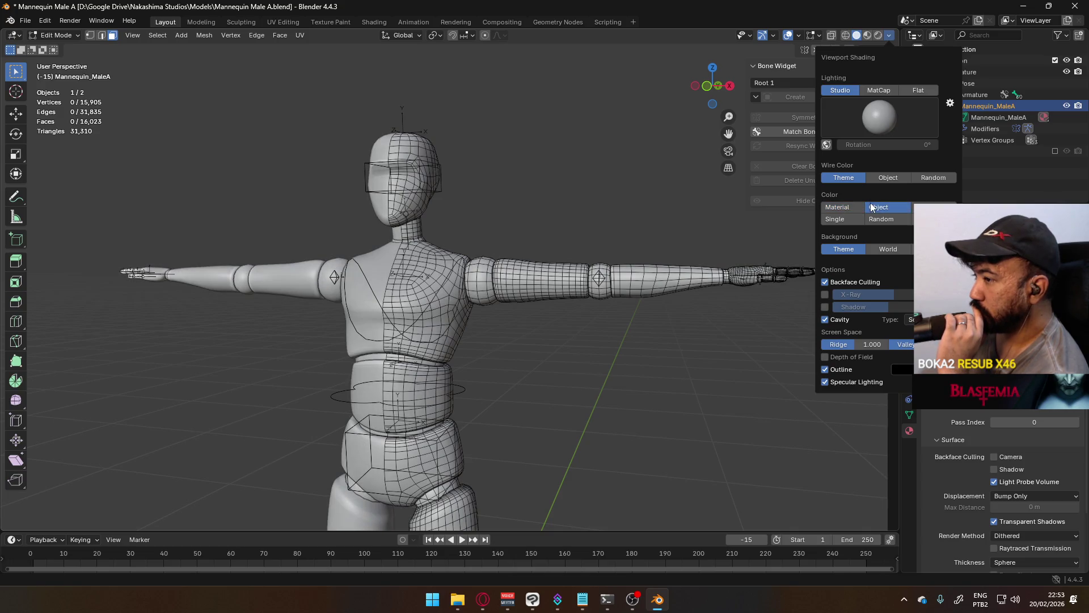
left_click(848, 202)
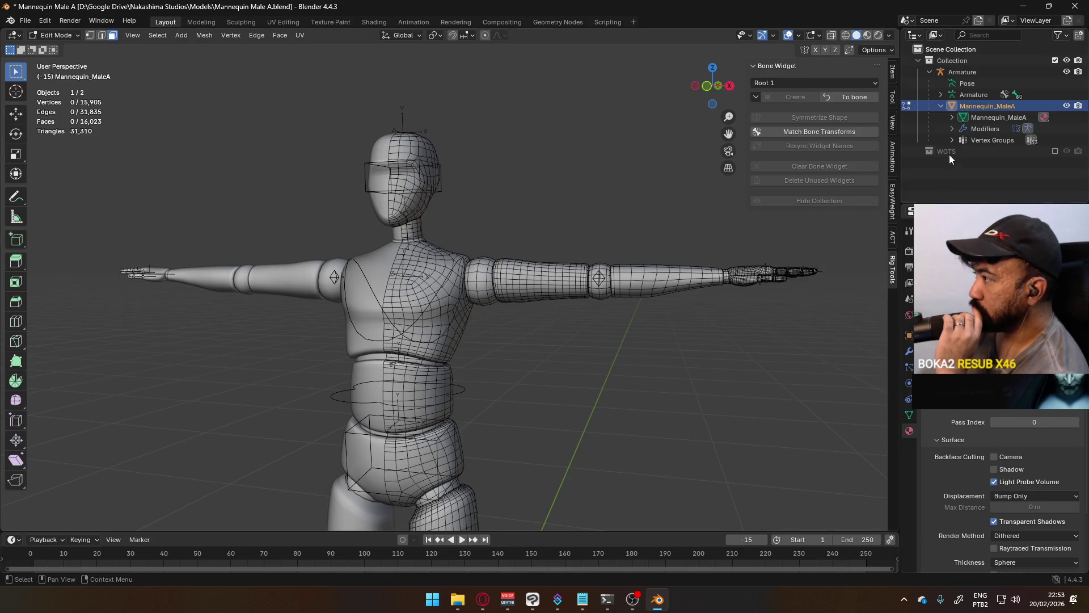
scroll(1004, 486, "up", 5)
scroll(1004, 485, "up", 5)
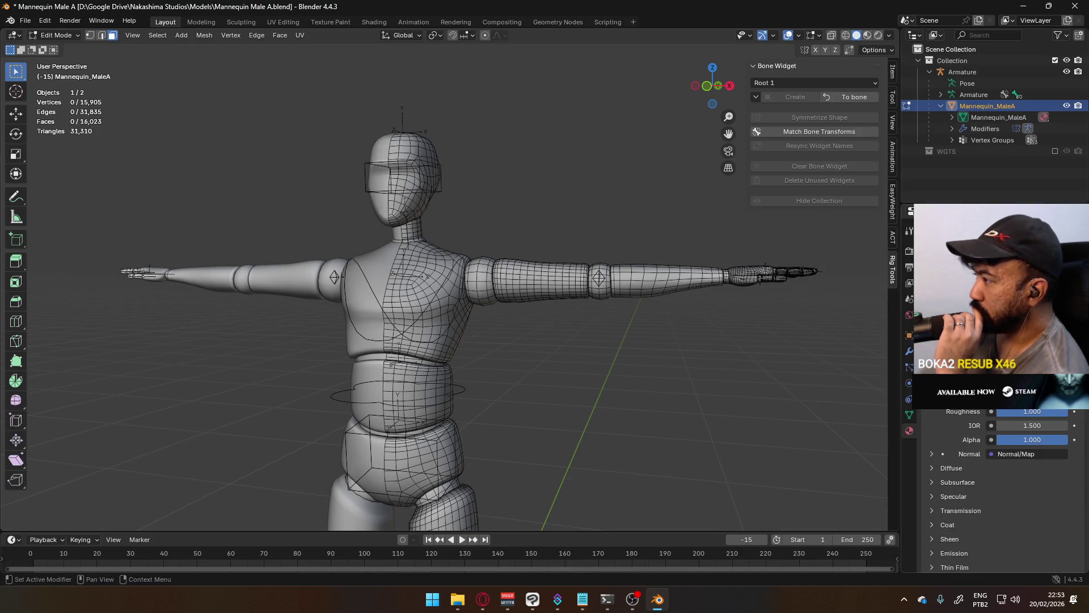
scroll(1004, 485, "up", 5)
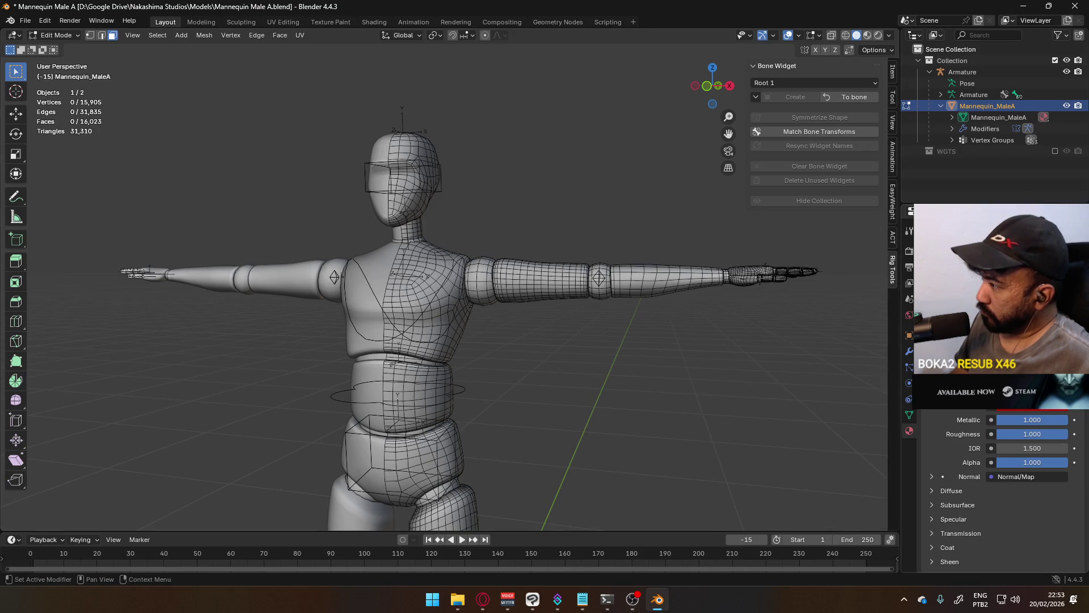
Step: Select and deselect the mannequin's joint parts, then bring Opera forward
left_click(971, 281)
left_click(724, 335)
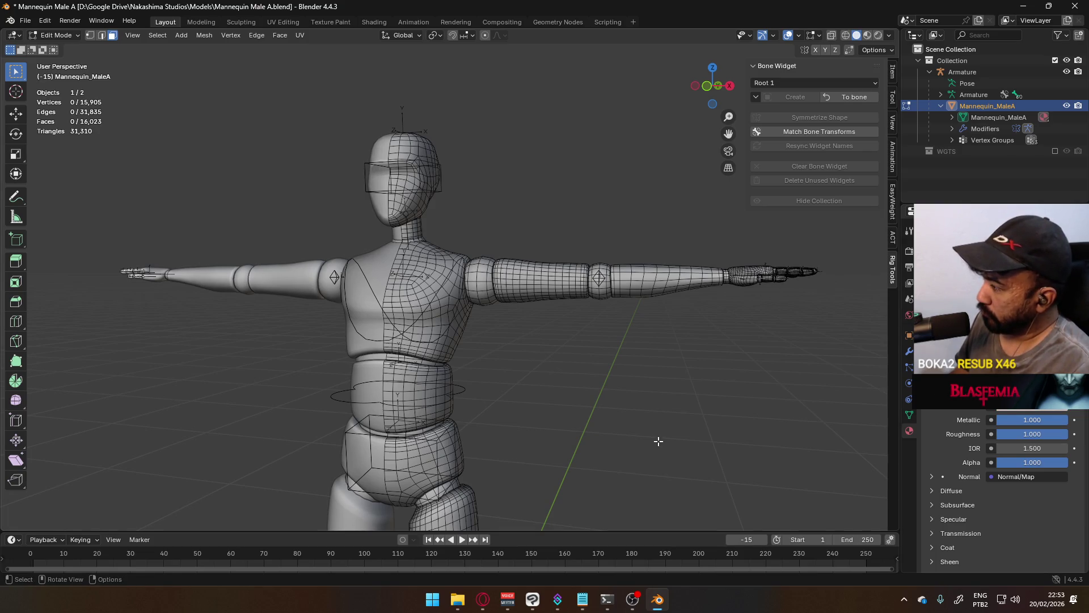
left_click(483, 599)
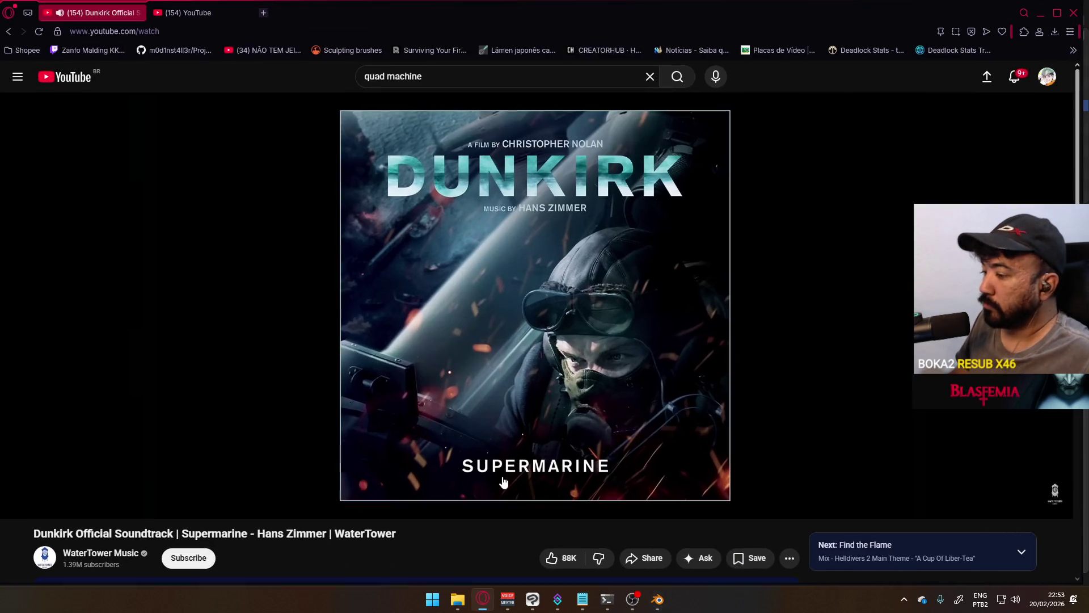
Step: Google 'Blender viewport display material color', read the r/blender thread, return to Blender
left_click(262, 13)
type("ble")
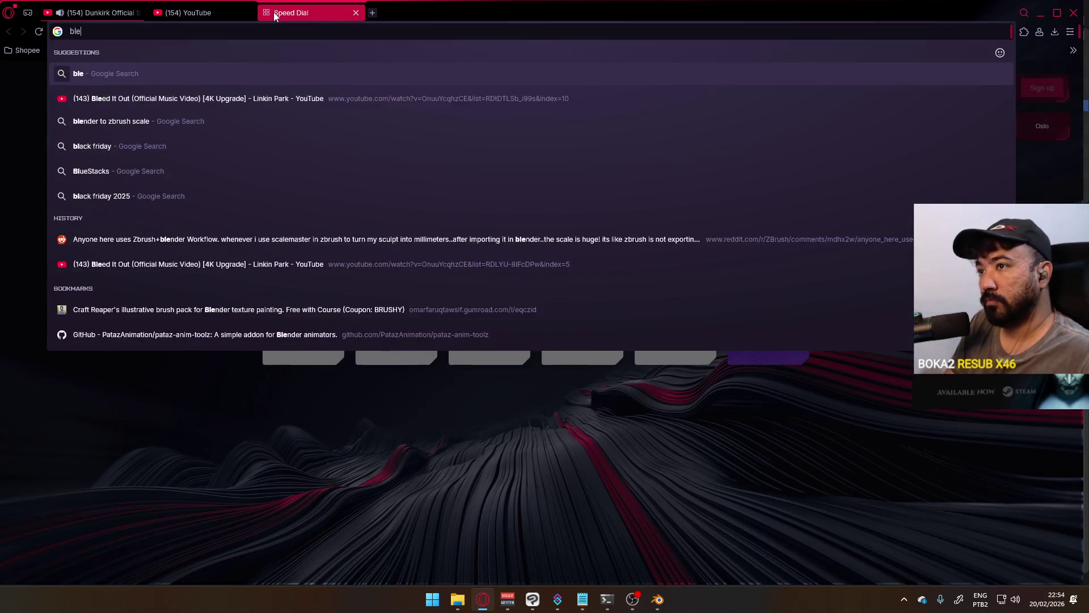
type("nder viewport display material color")
key("Return")
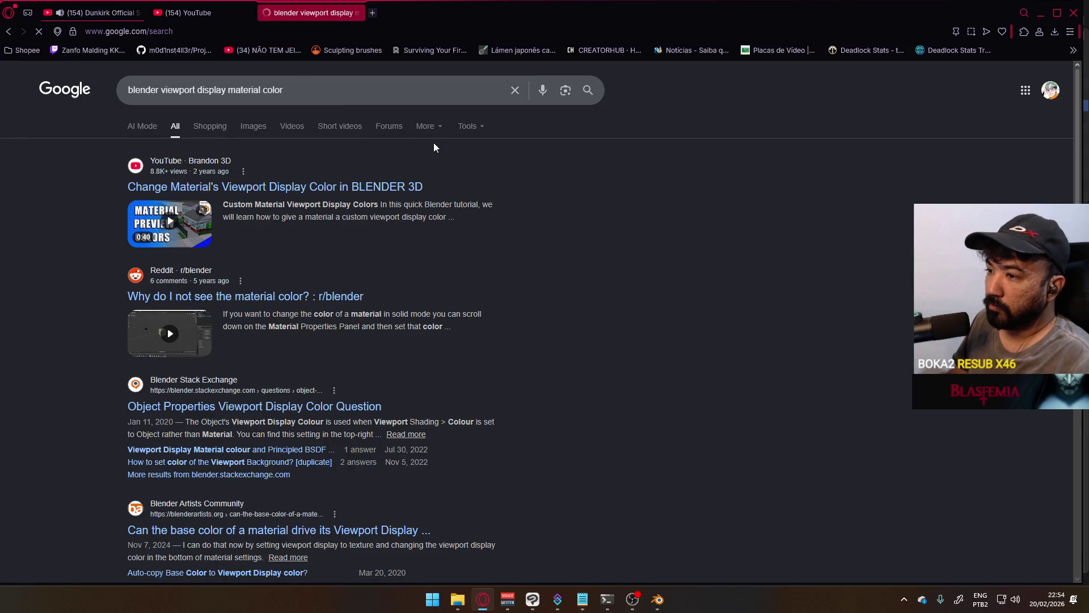
left_click(349, 296)
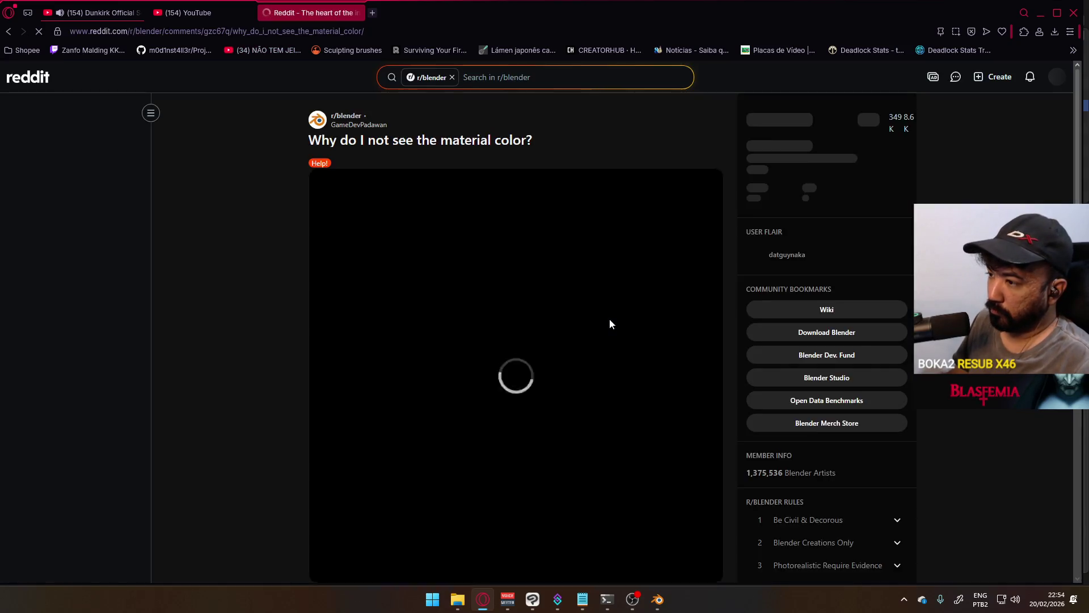
scroll(574, 429, "down", 2)
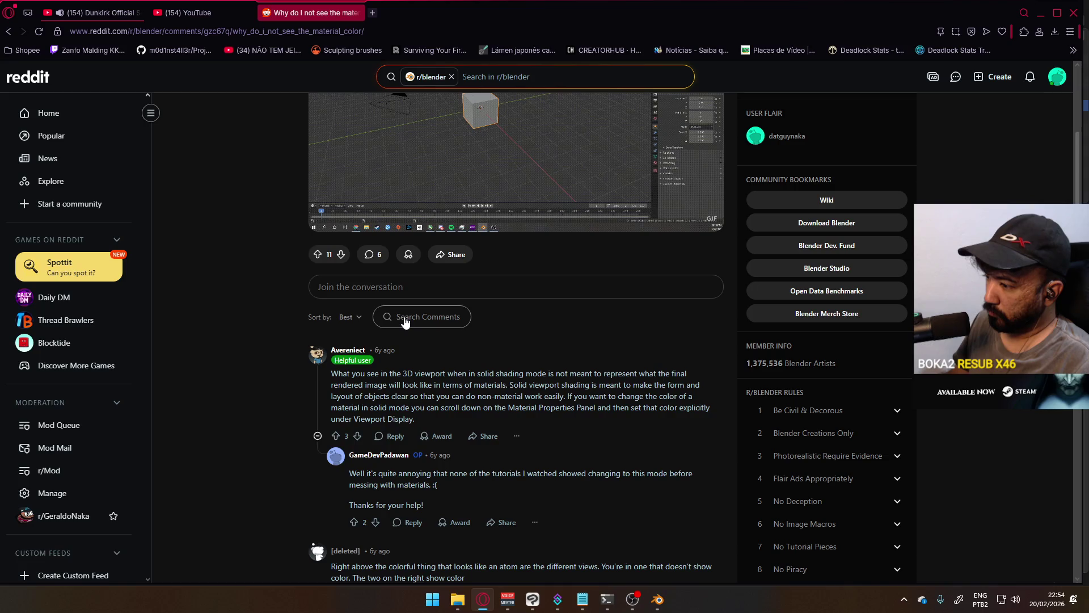
scroll(516, 336, "down", 2)
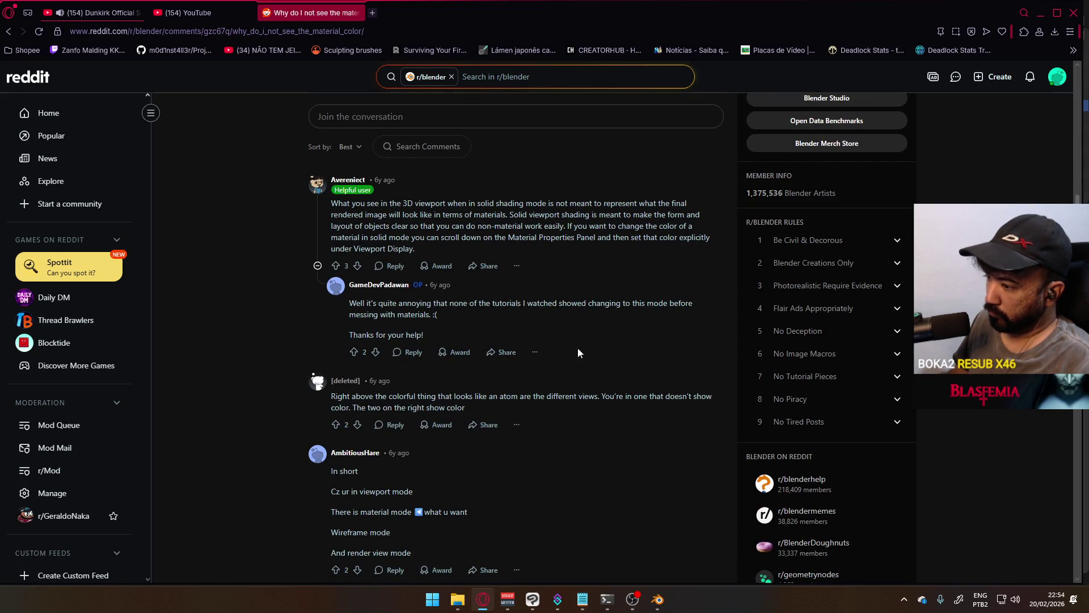
scroll(561, 349, "down", 1)
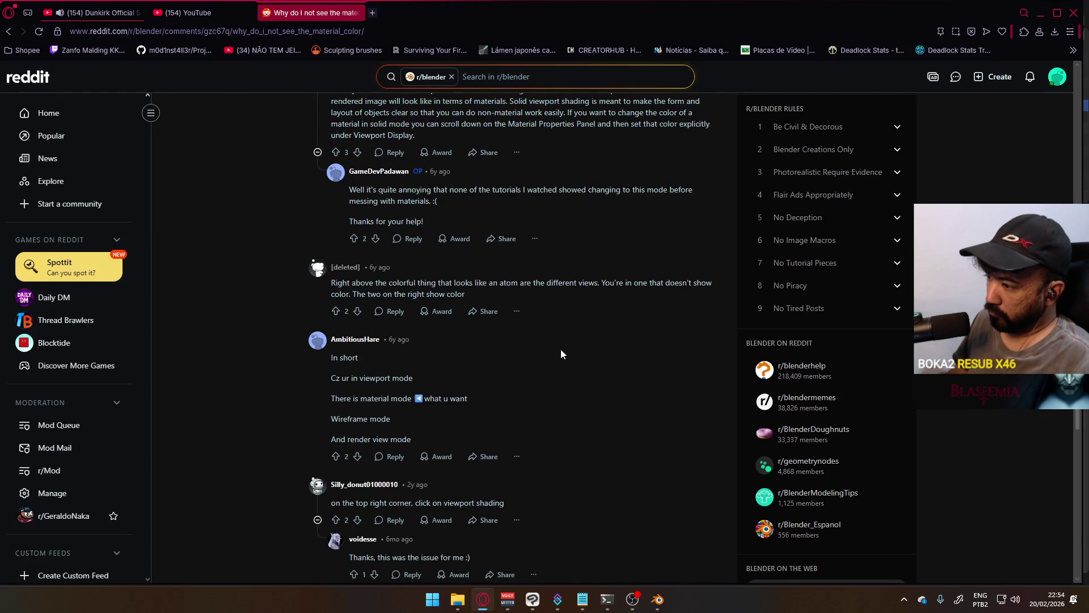
scroll(561, 353, "down", 2)
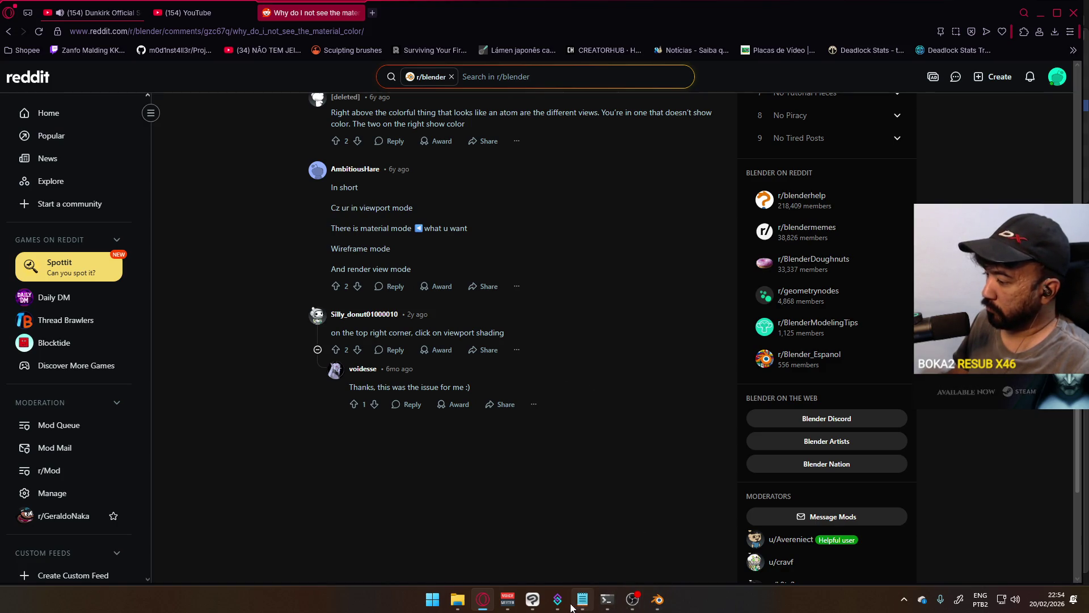
left_click(656, 599)
Step: Switch to Material Preview shading and Tab out to Object Mode, deselecting the mannequin
left_click(867, 35)
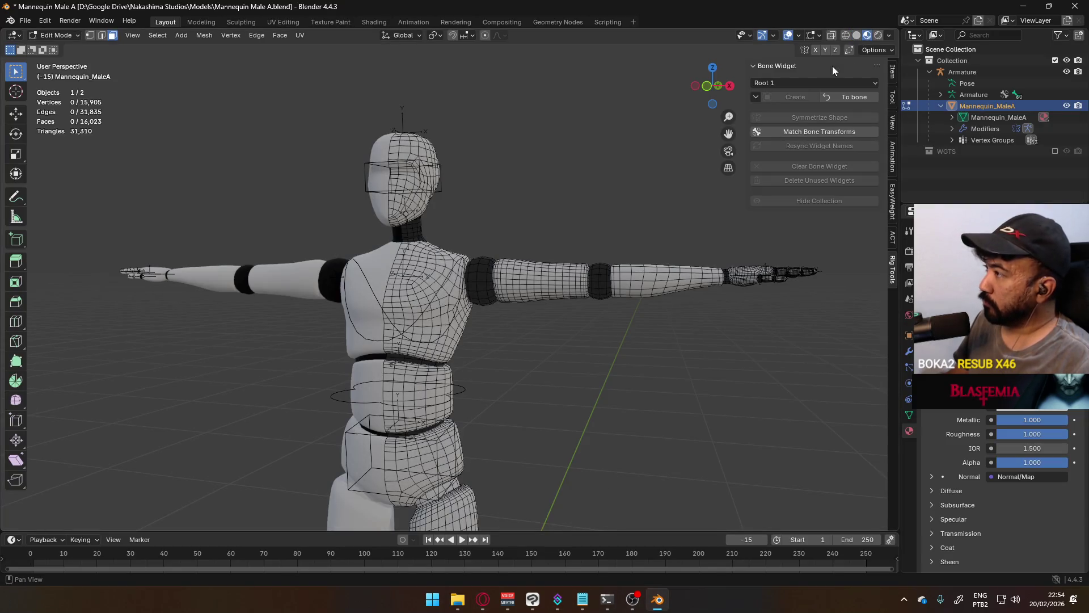
mouse_move(613, 256)
middle_mouse_down()
mouse_move(542, 261)
mouse_move(574, 243)
middle_mouse_up()
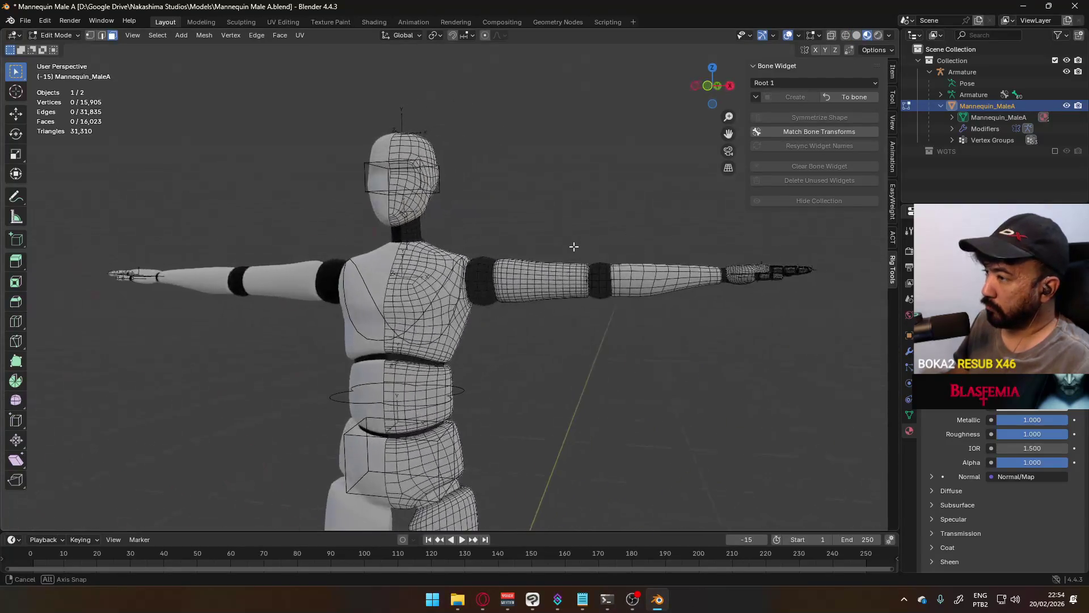
key("Tab")
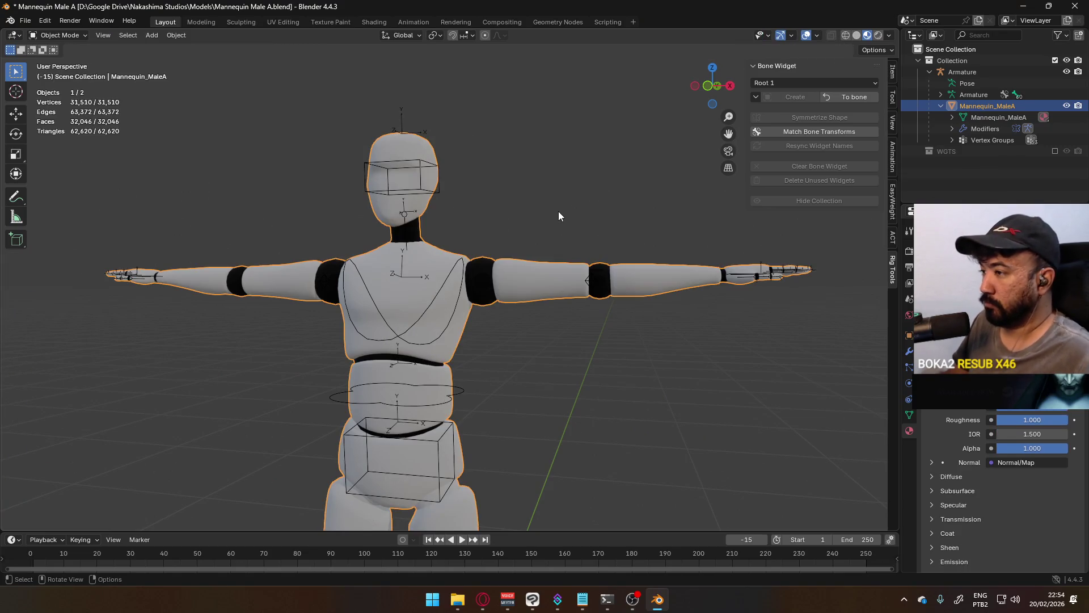
left_click(559, 212)
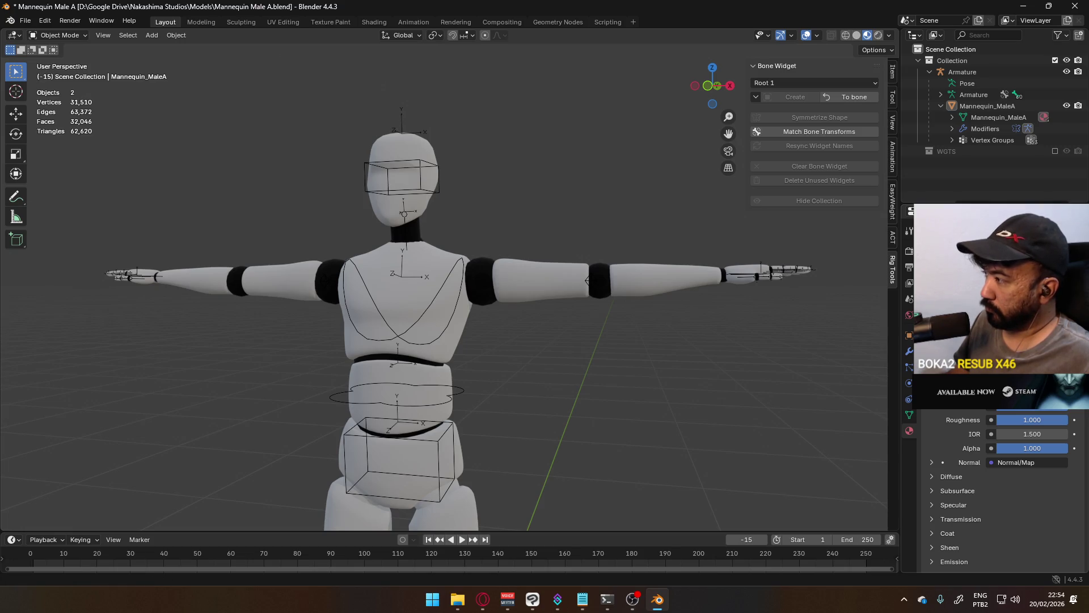
key("Tab")
key("Tab")
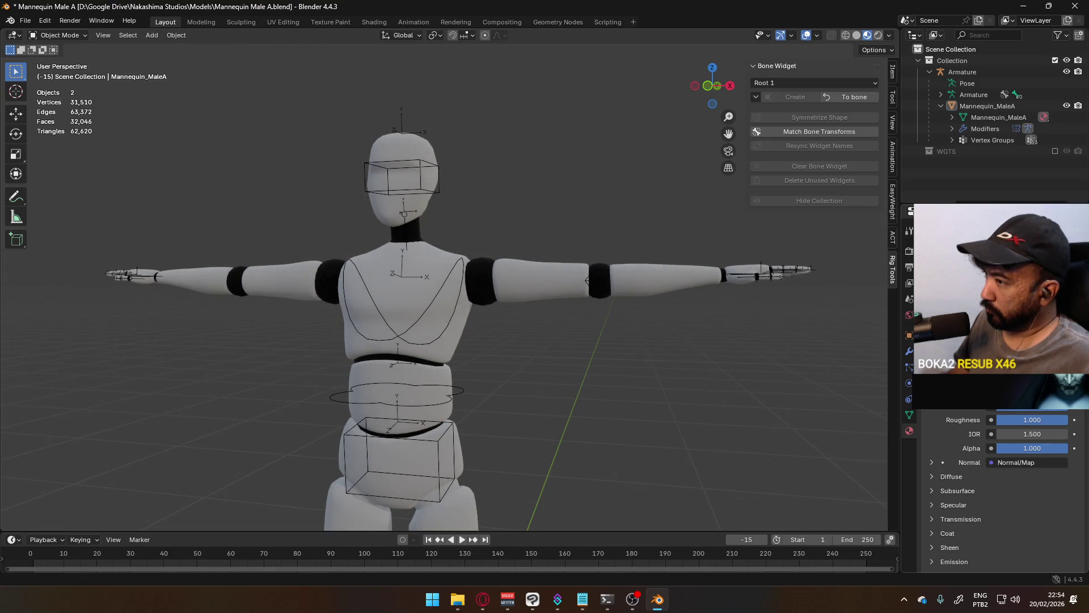
key("Tab")
key("Tab")
key("Tab")
key("Tab")
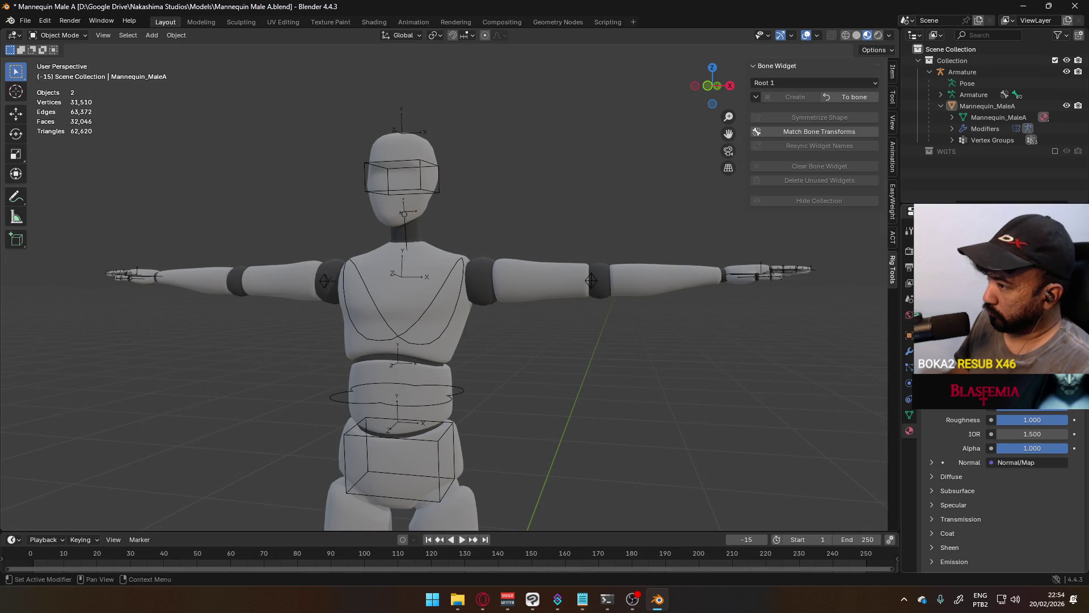
scroll(637, 349, "down", 4)
Step: Orbit to the legs, select and clear the linked knee faces in Edit Mode, return to Object Mode
middle_click_drag(638, 350, 593, 375)
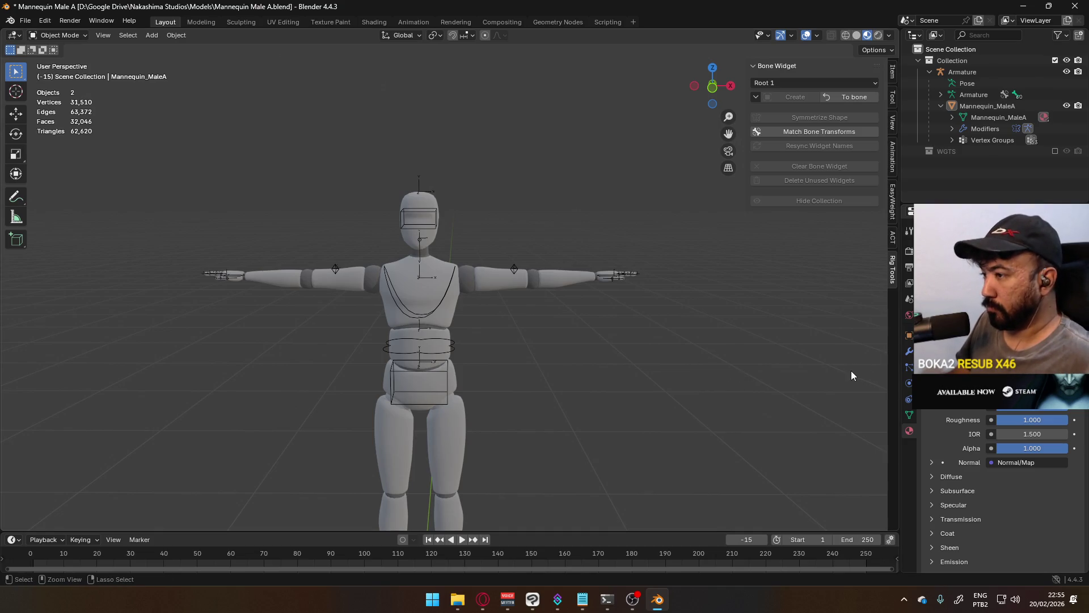
scroll(680, 369, "down", 2)
mouse_move(570, 398)
middle_mouse_down()
mouse_move(533, 384)
mouse_move(554, 244)
middle_mouse_up()
scroll(534, 384, "up", 2)
scroll(550, 366, "up", 2)
scroll(555, 367, "down", 2)
scroll(508, 188, "up", 2)
middle_click_drag(509, 187, 538, 218)
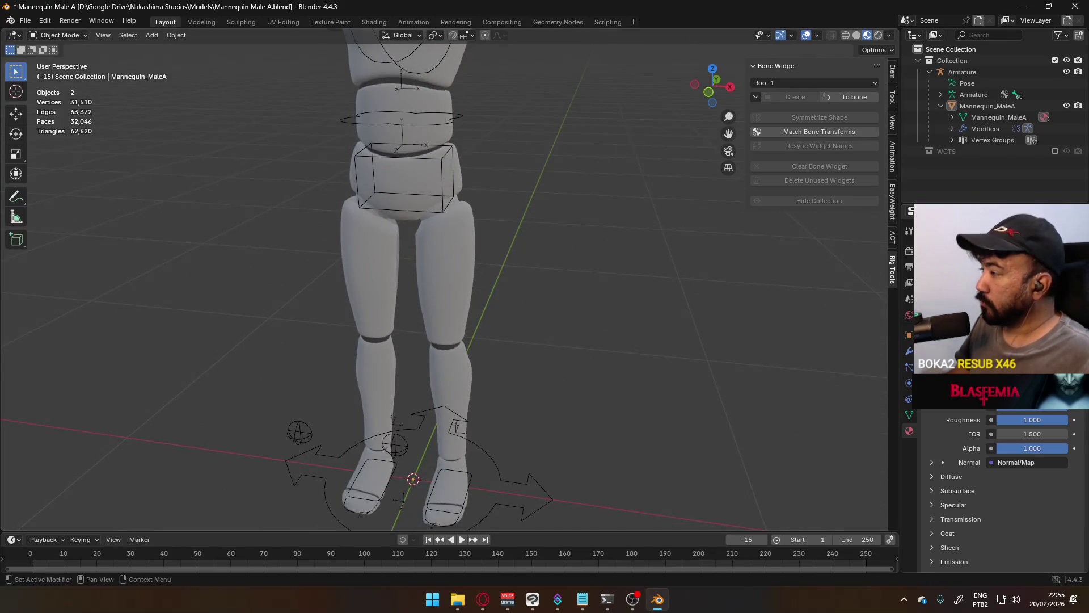
key("Tab")
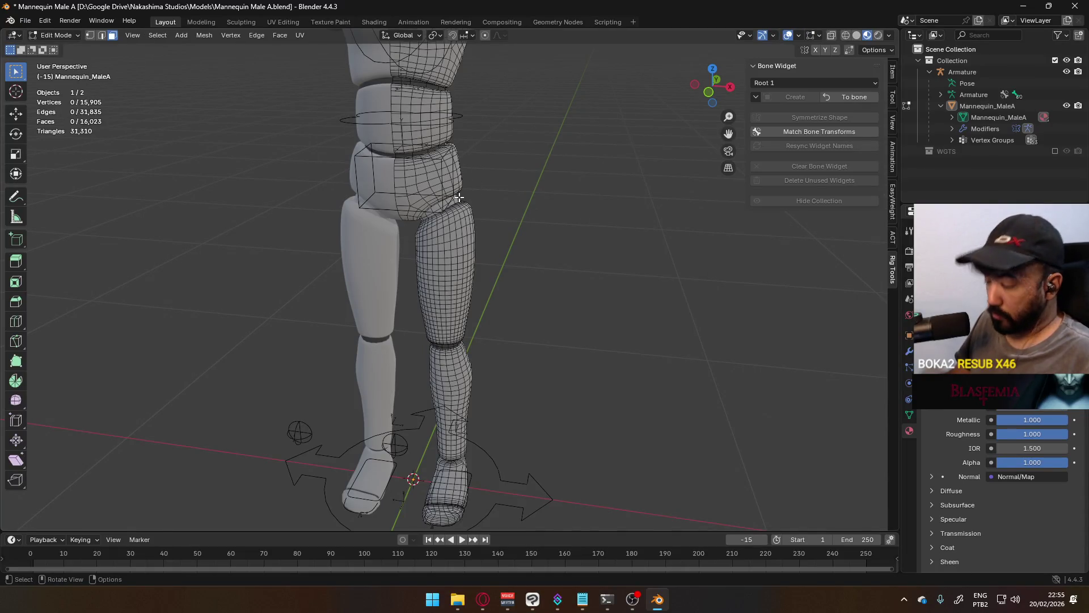
key("l")
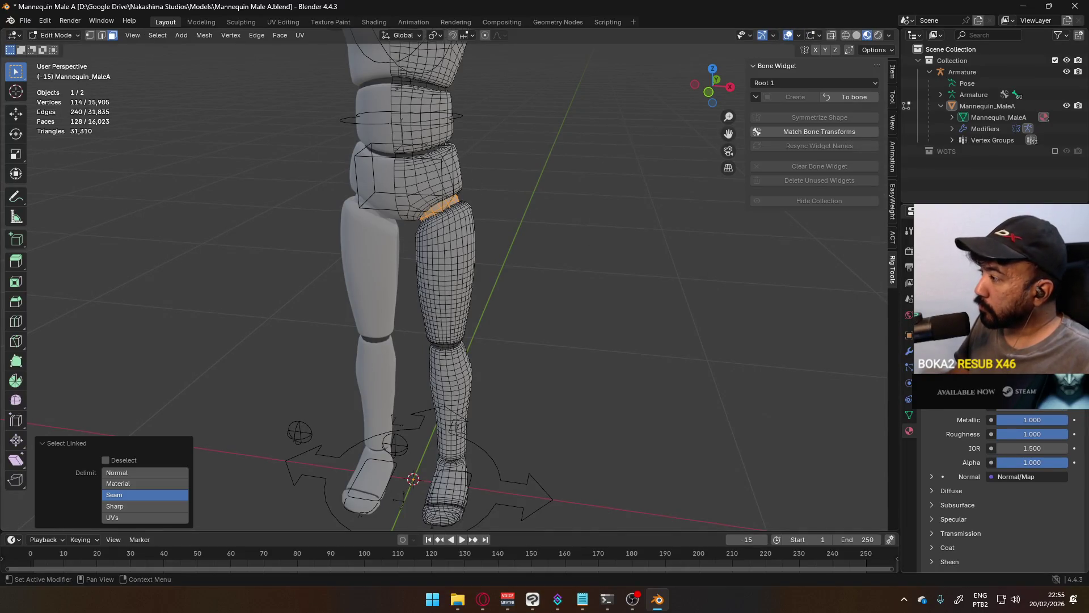
key("alt+a")
key("Tab")
scroll(622, 280, "down", 5)
mouse_move(618, 300)
middle_mouse_down()
mouse_move(438, 305)
mouse_move(597, 306)
middle_mouse_up()
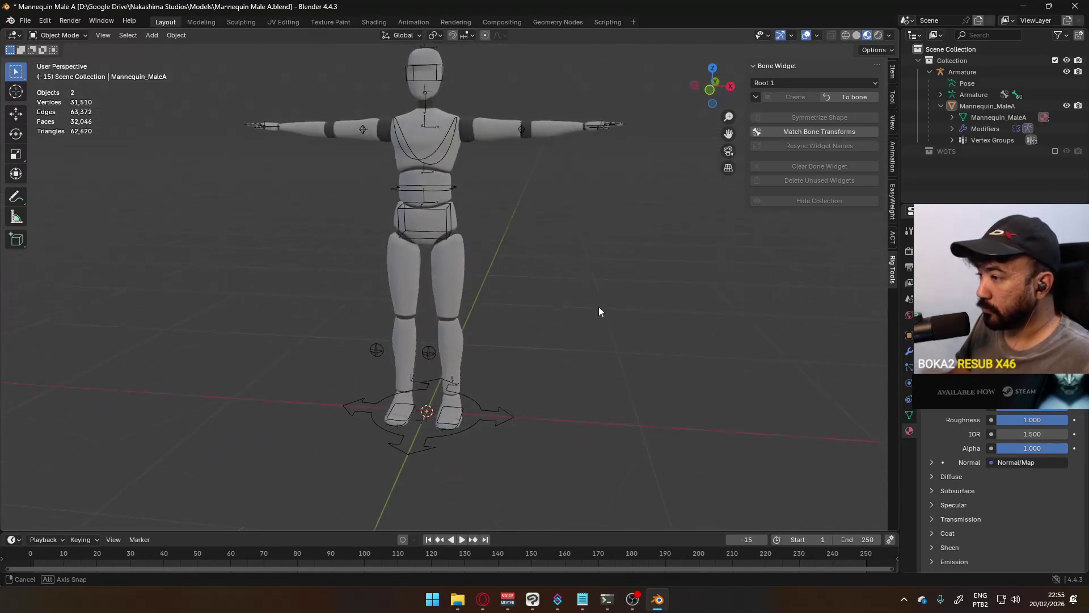
scroll(514, 341, "up", 2)
scroll(541, 349, "up", 2)
scroll(615, 345, "up", 3)
Step: Orbit to face the chest, check Shading and Overlays popovers, and list the Render Pass choices
middle_click_drag(614, 344, 544, 318)
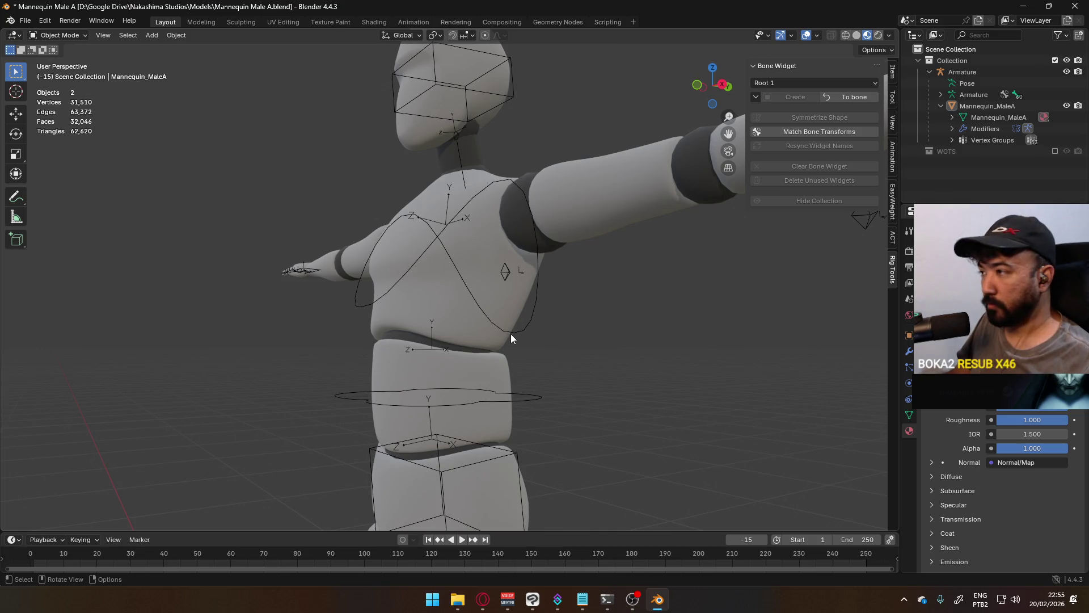
mouse_move(392, 253)
middle_mouse_down()
mouse_move(459, 227)
mouse_move(13, 281)
mouse_move(51, 280)
middle_mouse_up()
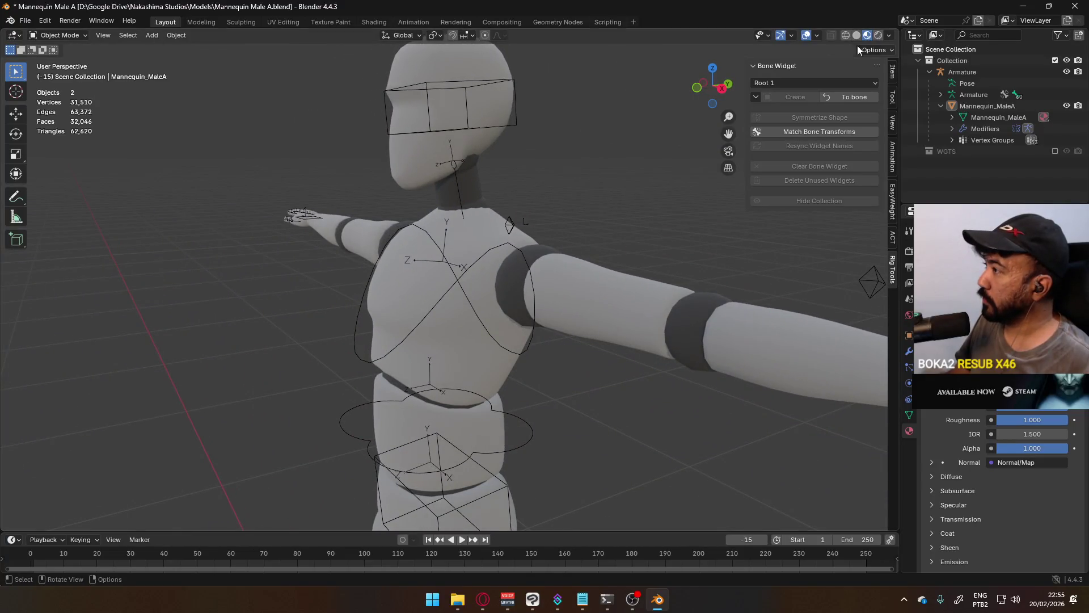
left_click(888, 35)
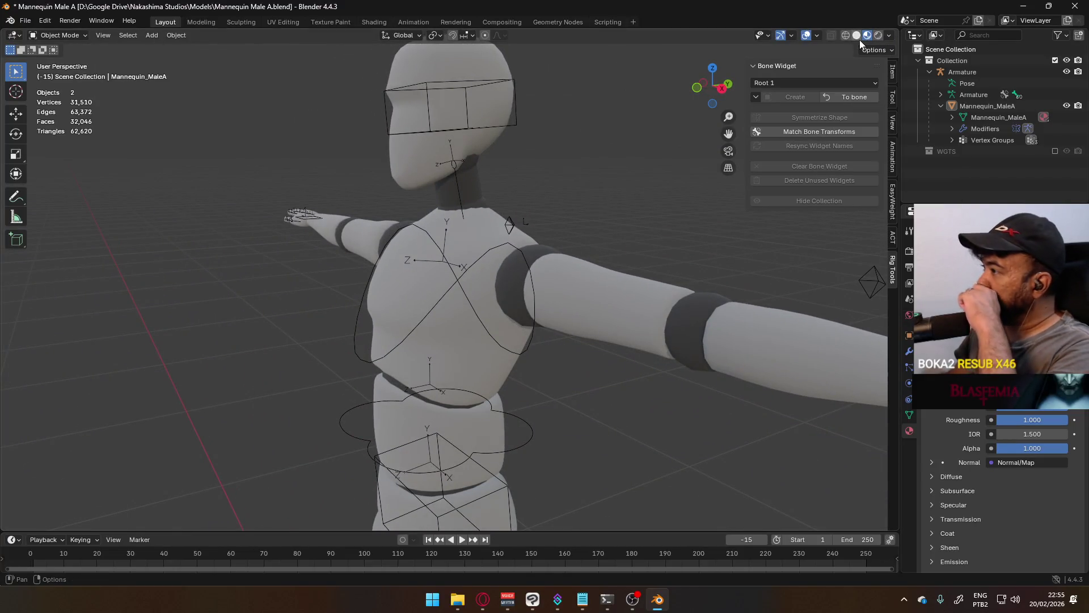
left_click(889, 35)
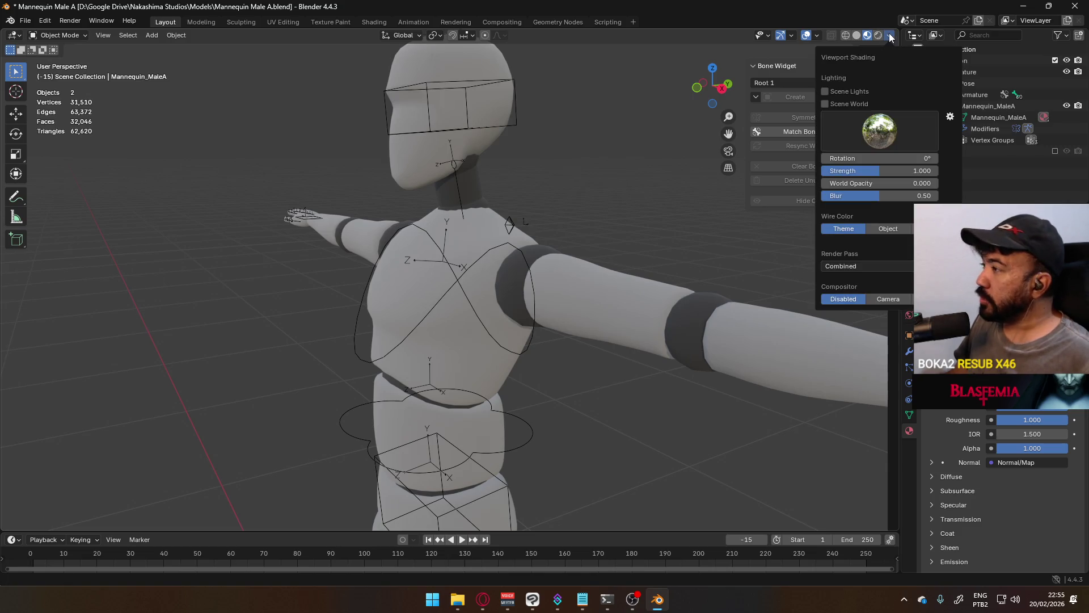
left_click(818, 37)
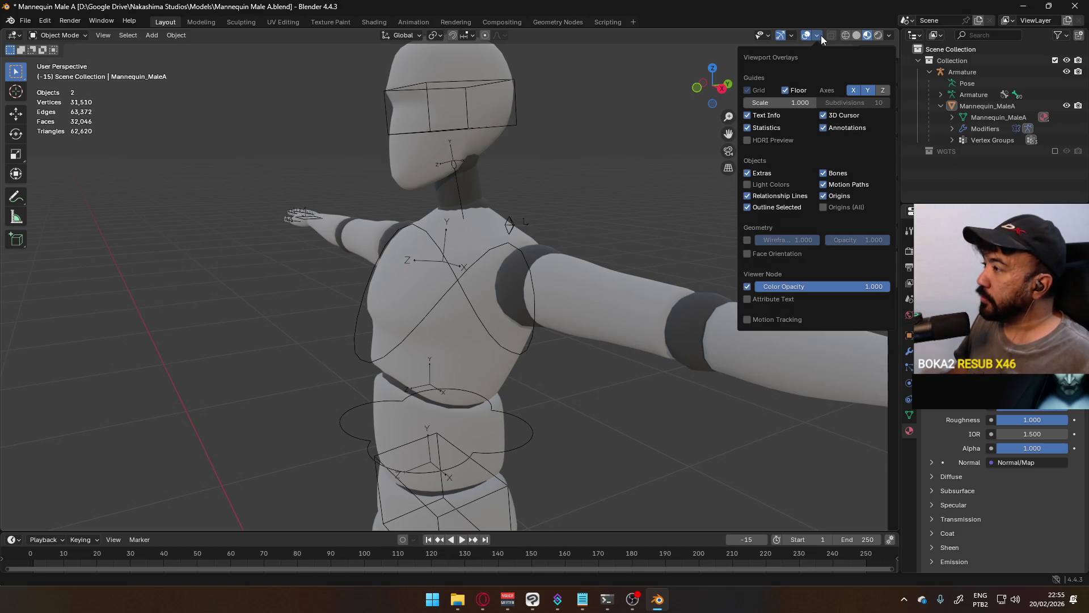
left_click(891, 36)
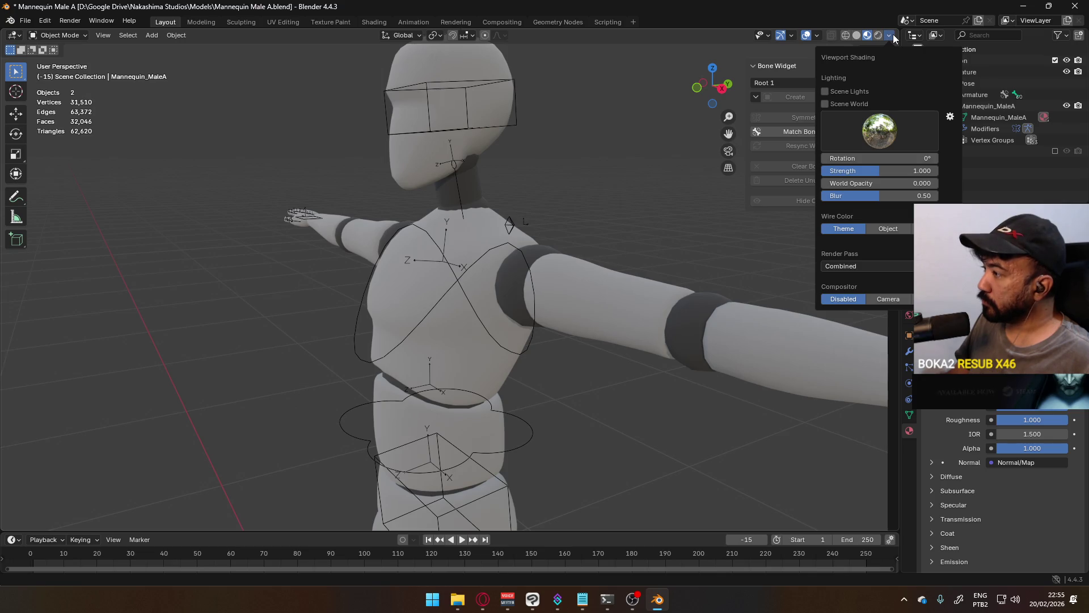
left_click(860, 267)
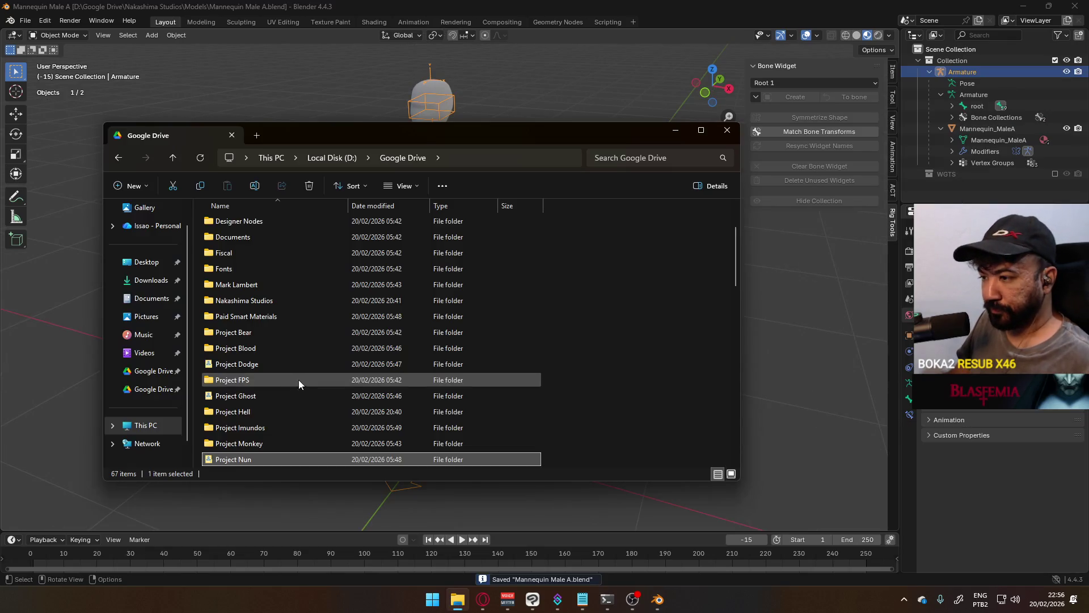
Step: Open Victor Viewmodel.blend from Project FPS > Models > Character
left_click(291, 377)
double_click(293, 380)
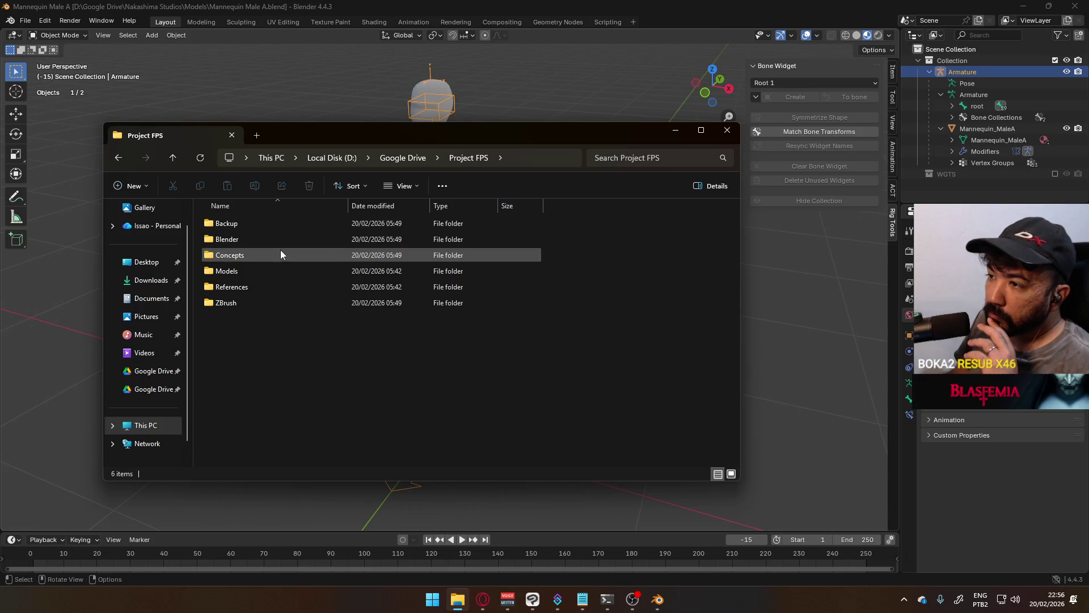
double_click(259, 271)
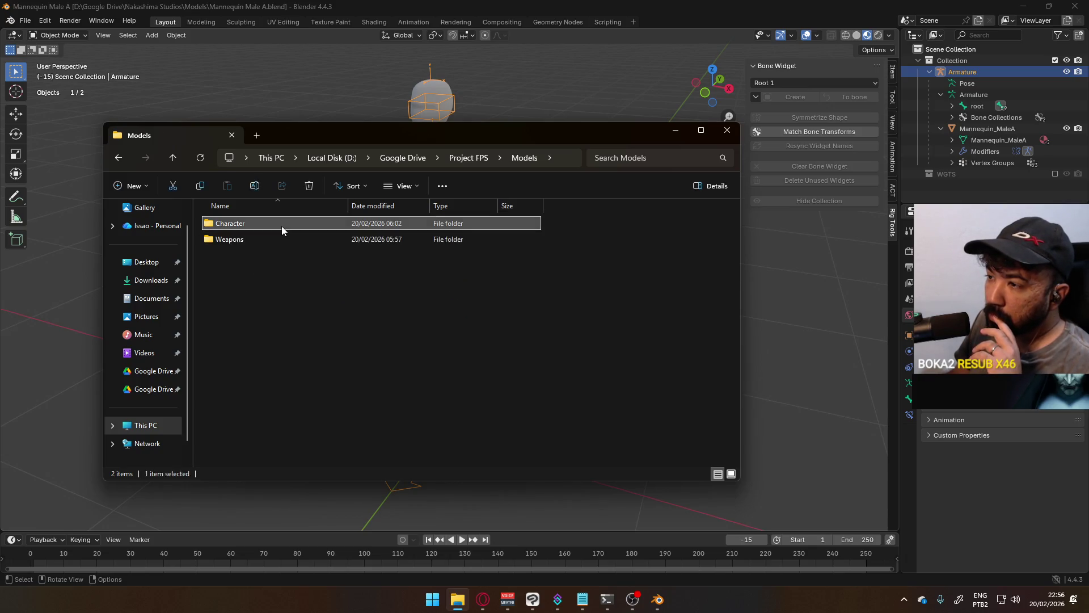
double_click(281, 225)
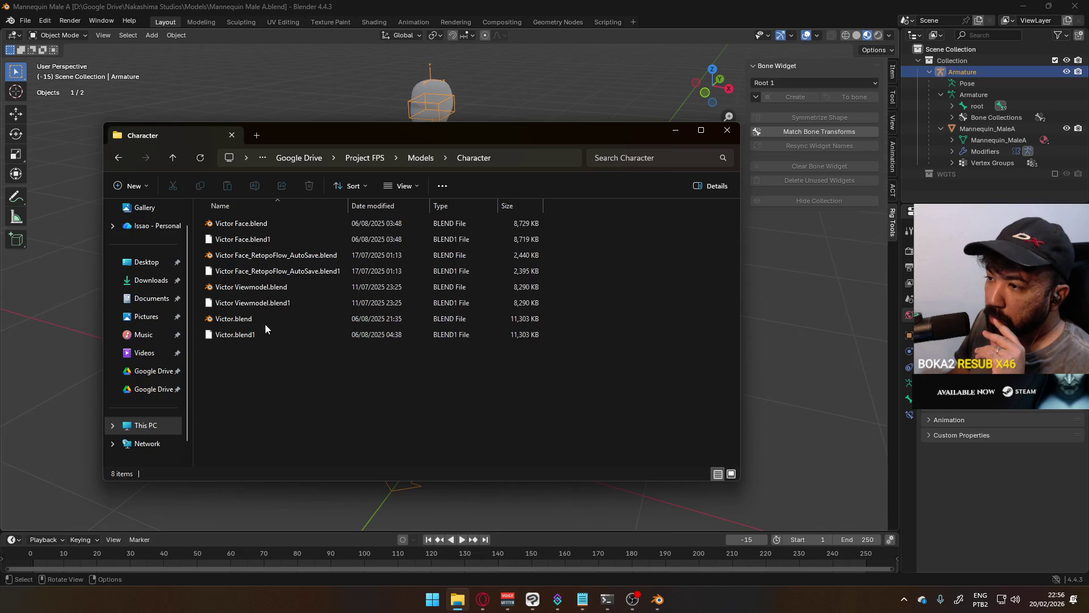
double_click(273, 295)
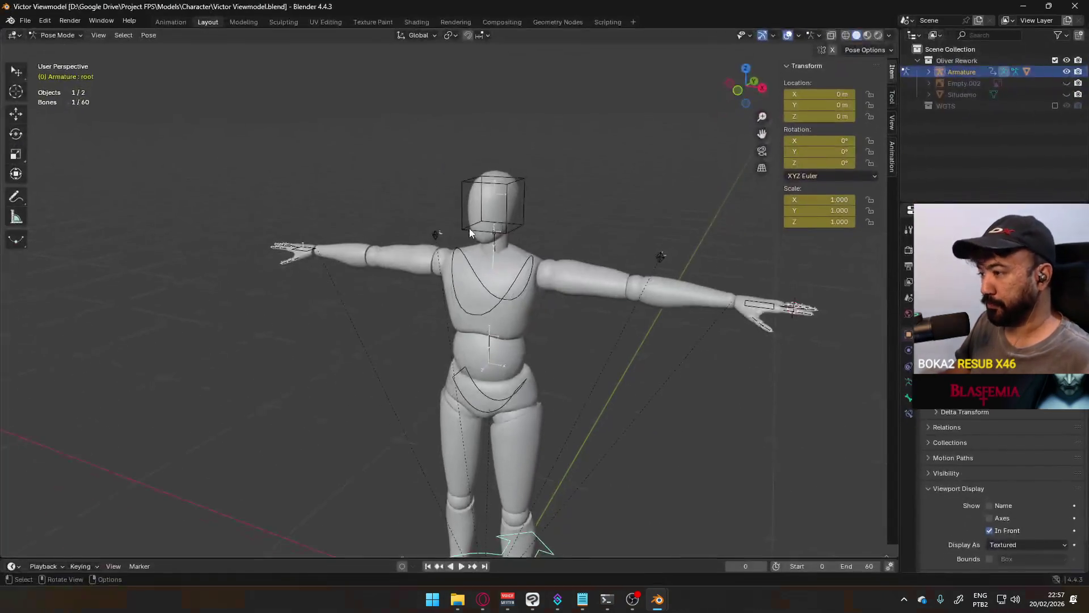
Step: In the Animation workspace, toggle Sifudemo's viewport and render visibility in the outliner
left_click(171, 23)
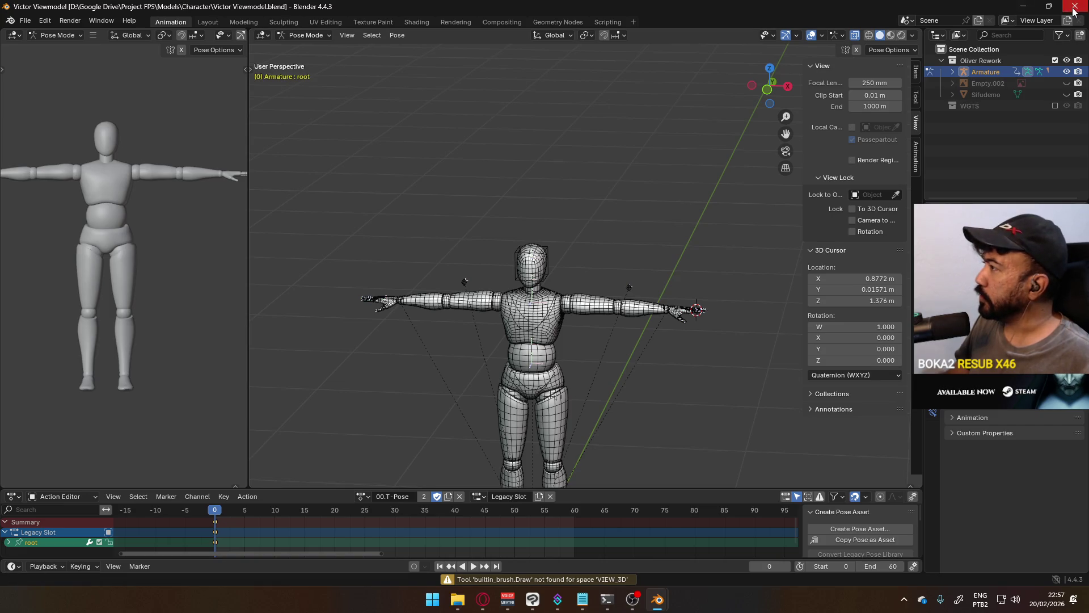
left_click(952, 93)
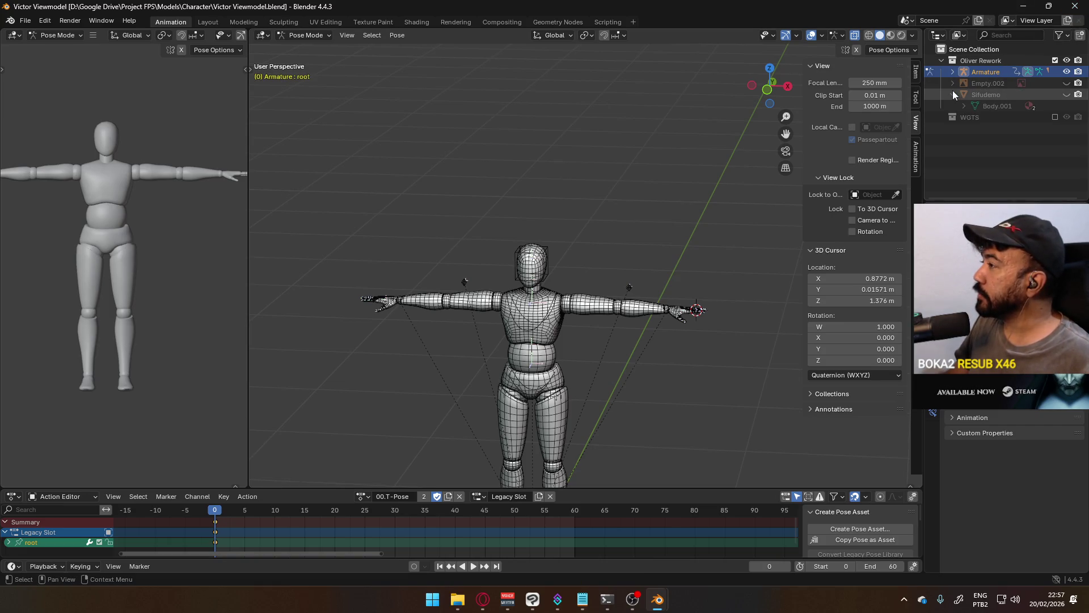
left_click(1066, 95)
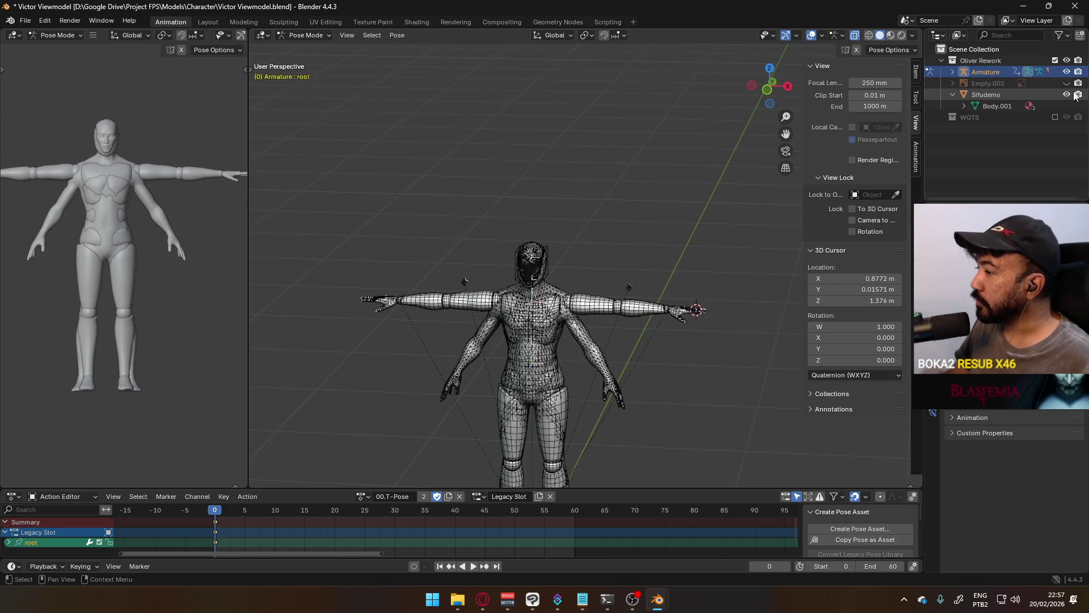
left_click(1076, 94)
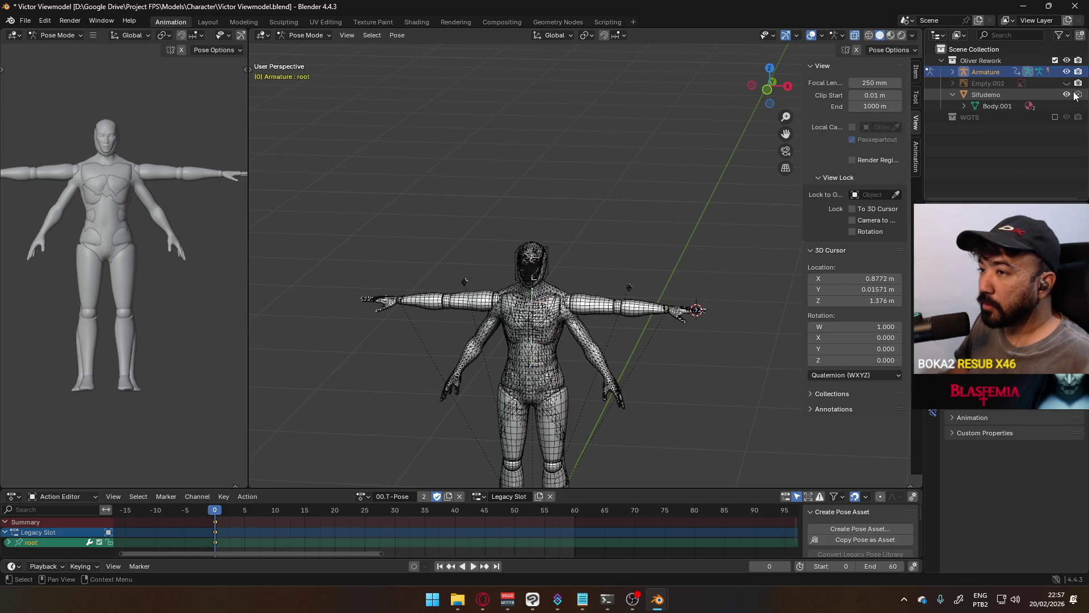
left_click(1067, 95)
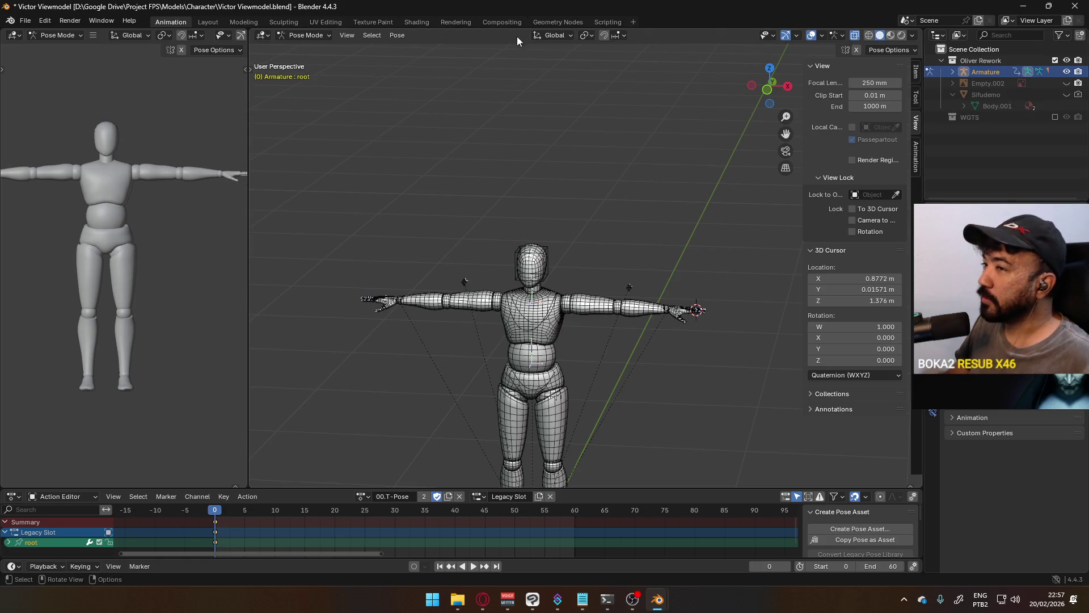
Step: Close the Victor Viewmodel window via the save prompt and open Victor Face.blend
left_click(1079, 9)
left_click(576, 316)
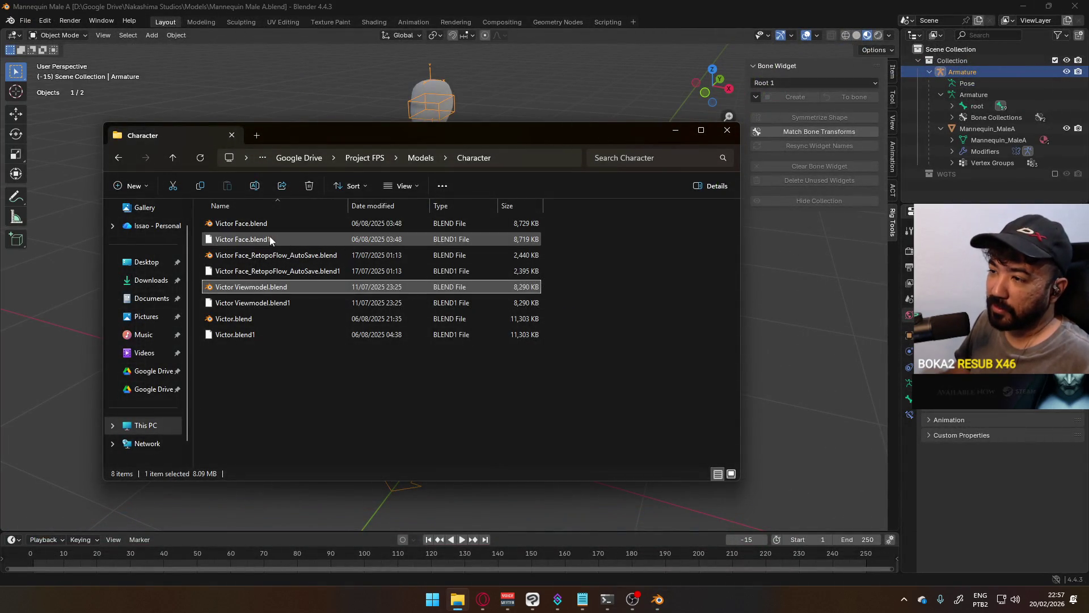
left_click(238, 227)
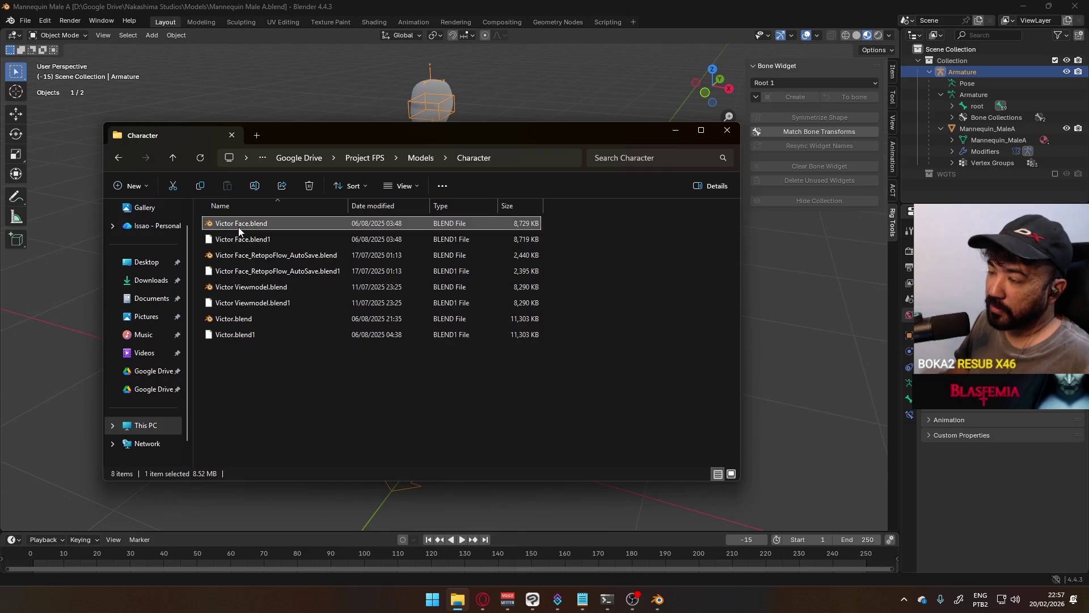
double_click(239, 227)
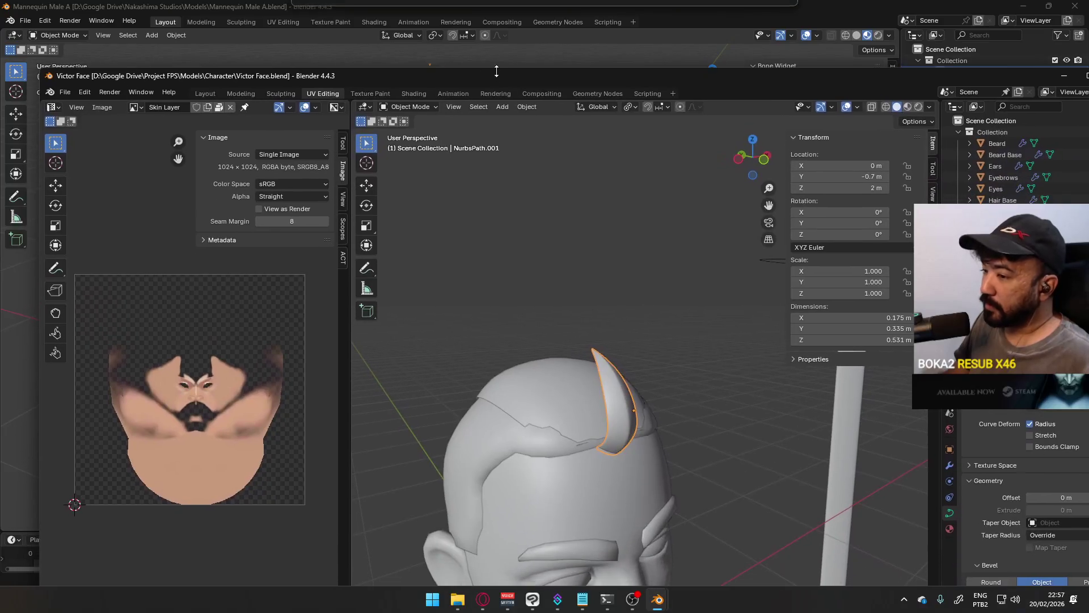
Step: View the Victor Face head in Material Preview shading from the front and right side
middle_click_drag(683, 437, 634, 394)
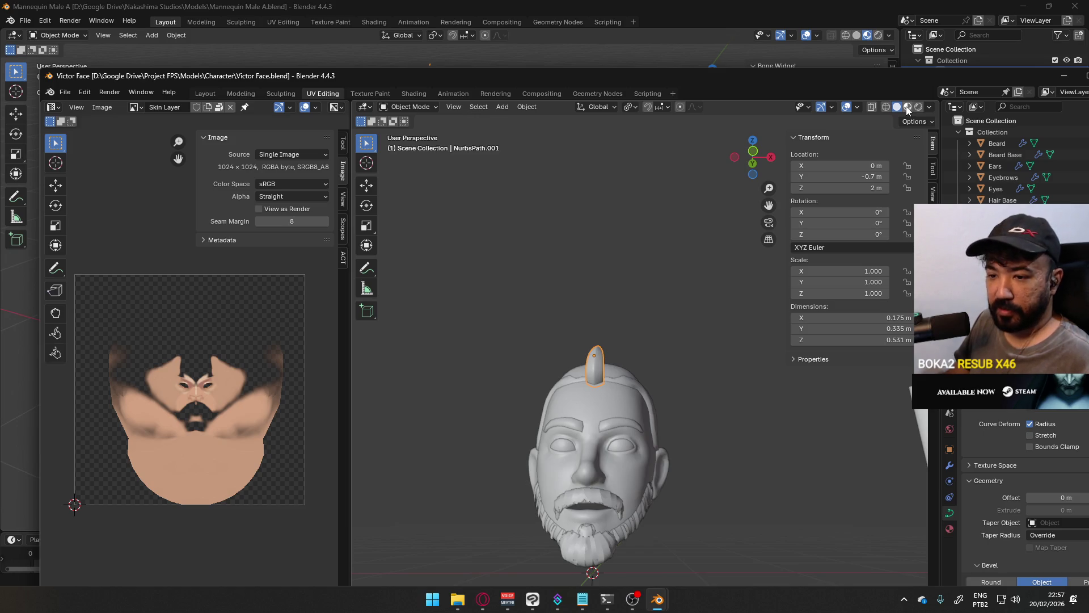
left_click(496, 8)
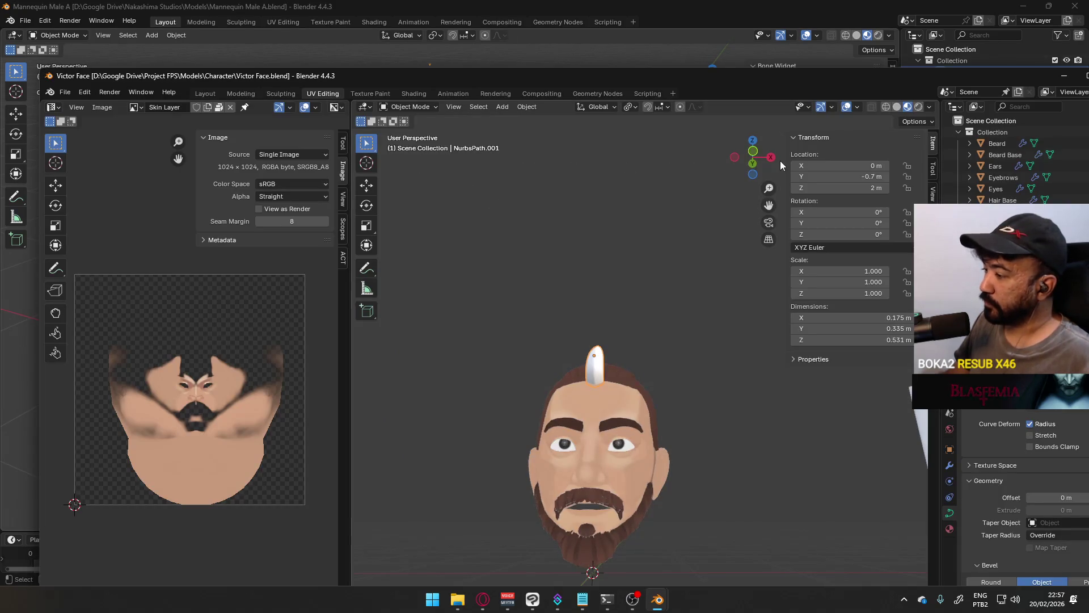
key("KP_3")
mouse_move(605, 302)
middle_mouse_down()
mouse_move(667, 300)
mouse_move(649, 283)
middle_mouse_up()
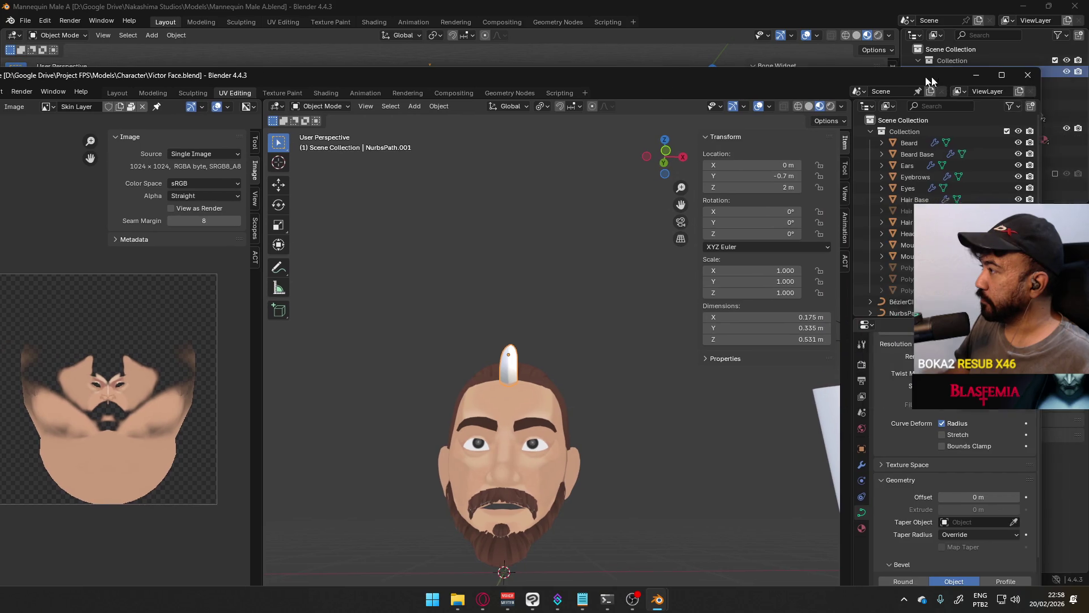
Step: Move the Victor Face window aside and bring the Mannequin Male A scene forward
left_click_drag(707, 75, 587, 75)
left_click(586, 134)
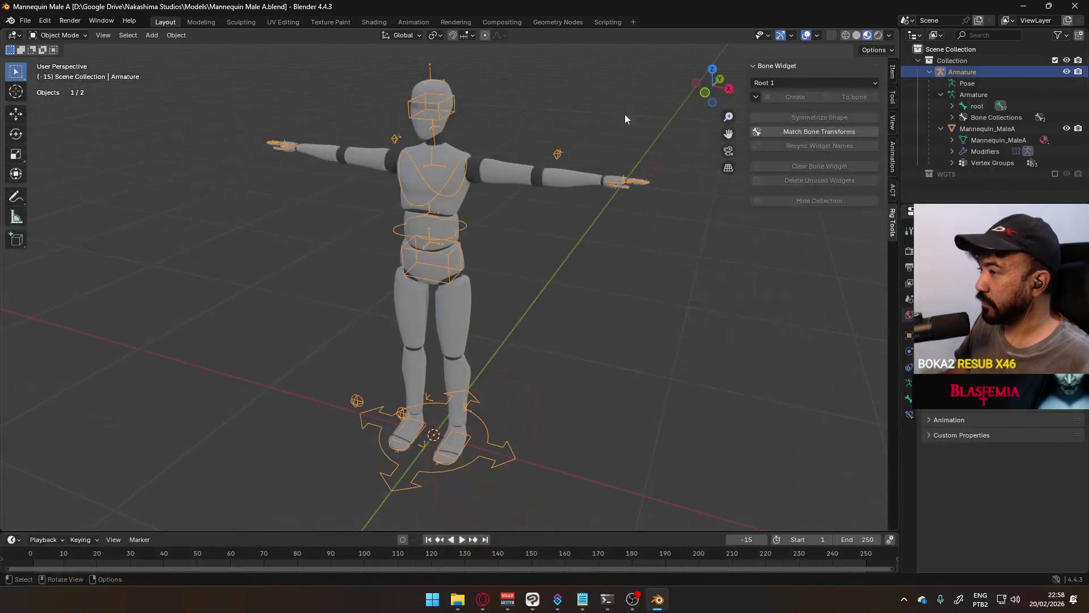
Step: Switch to File Explorer, go up to Google Drive and reopen the Project FPS folder
key("alt+Tab")
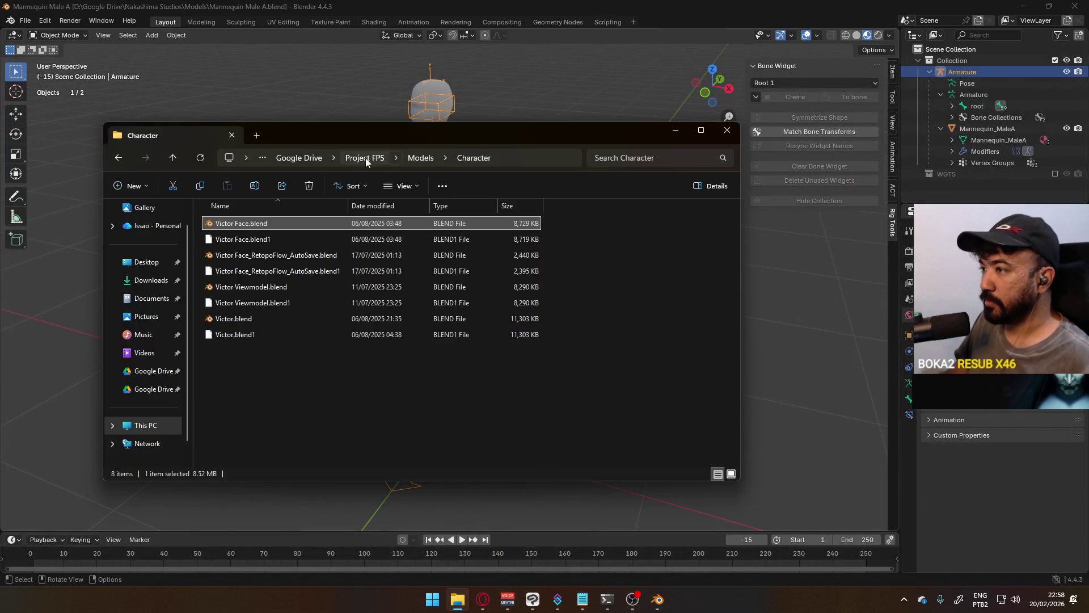
left_click(364, 158)
left_click(386, 158)
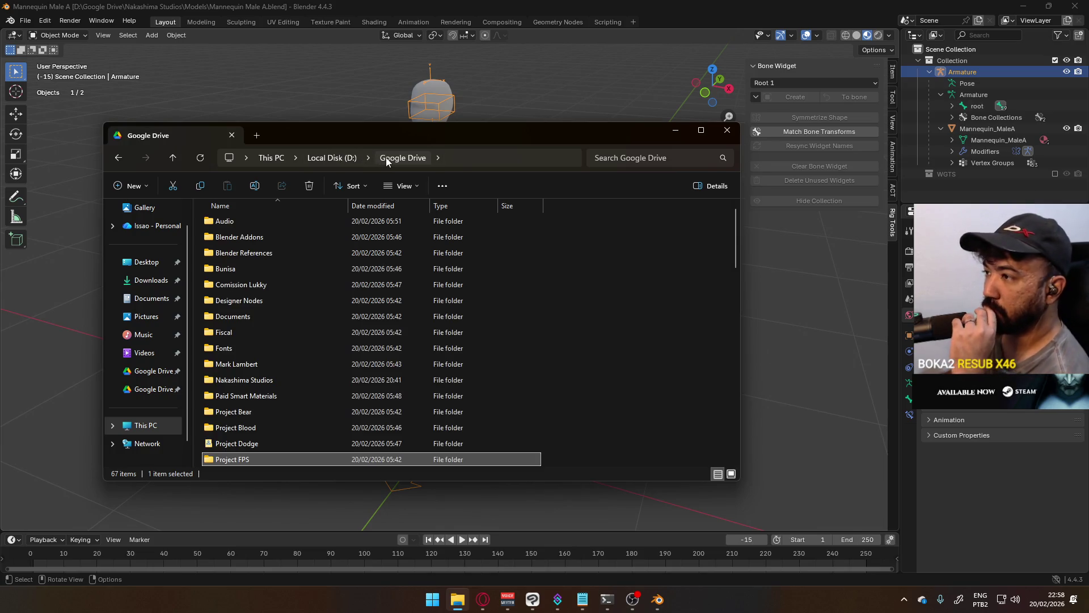
scroll(338, 346, "down", 2)
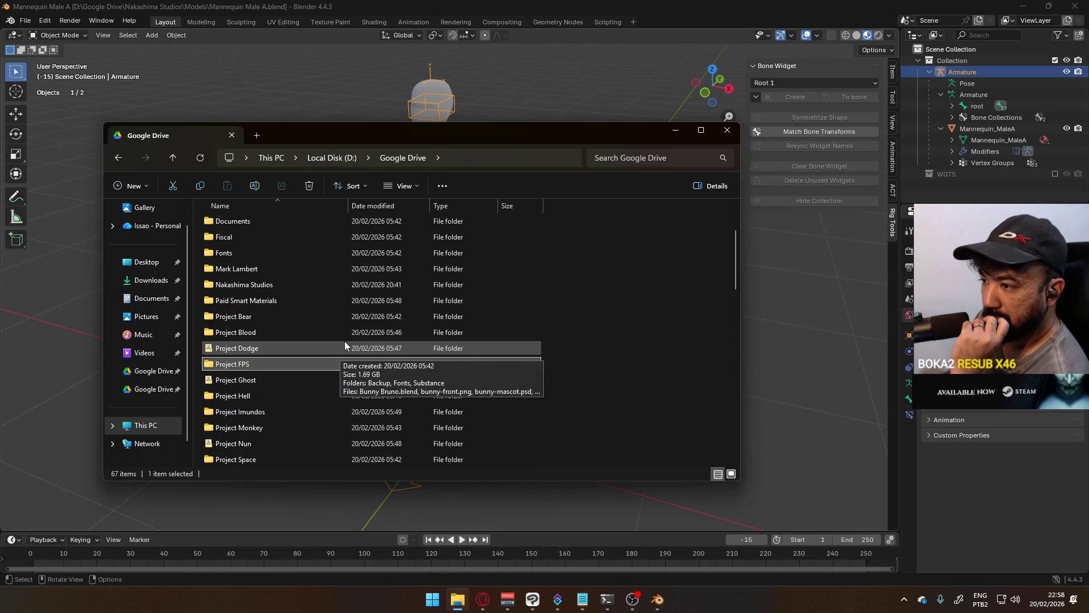
left_click(277, 362)
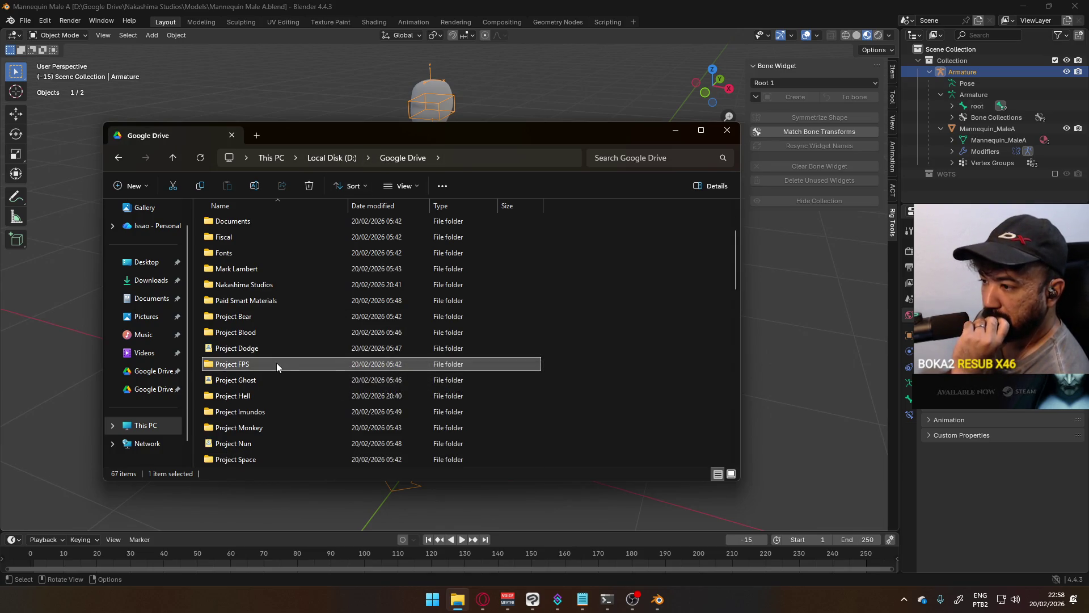
left_click(292, 412)
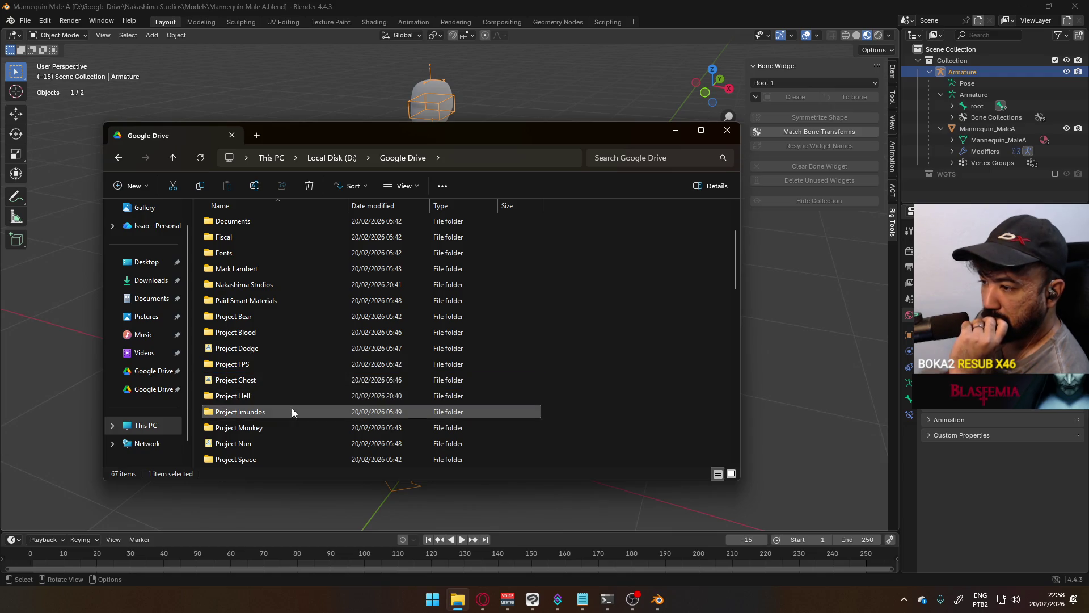
double_click(257, 363)
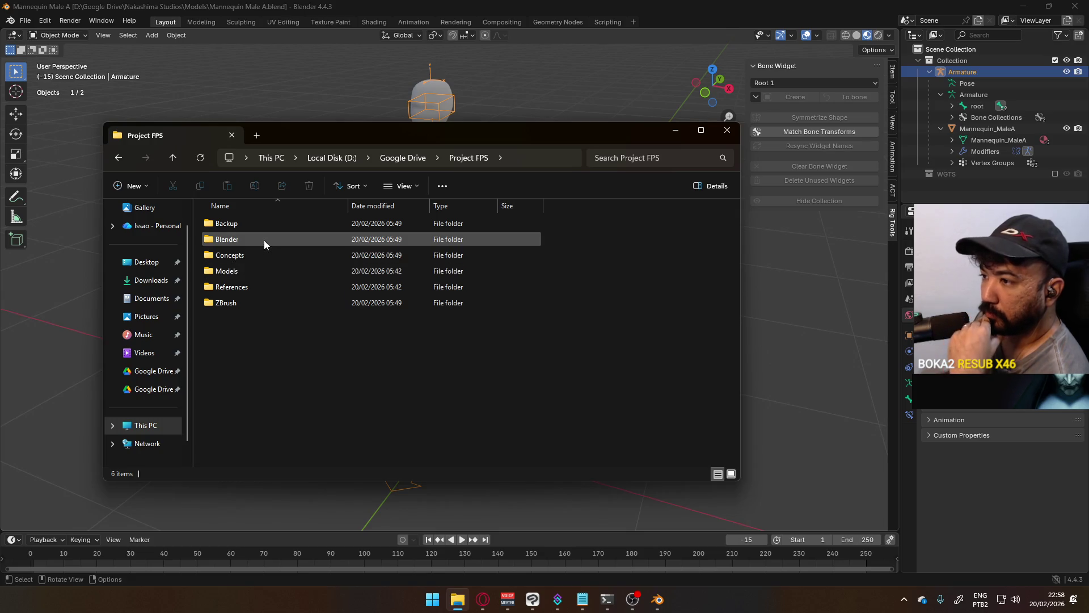
Step: Browse the Blender, Backup and Models > Weapons subfolders of Project FPS
double_click(264, 241)
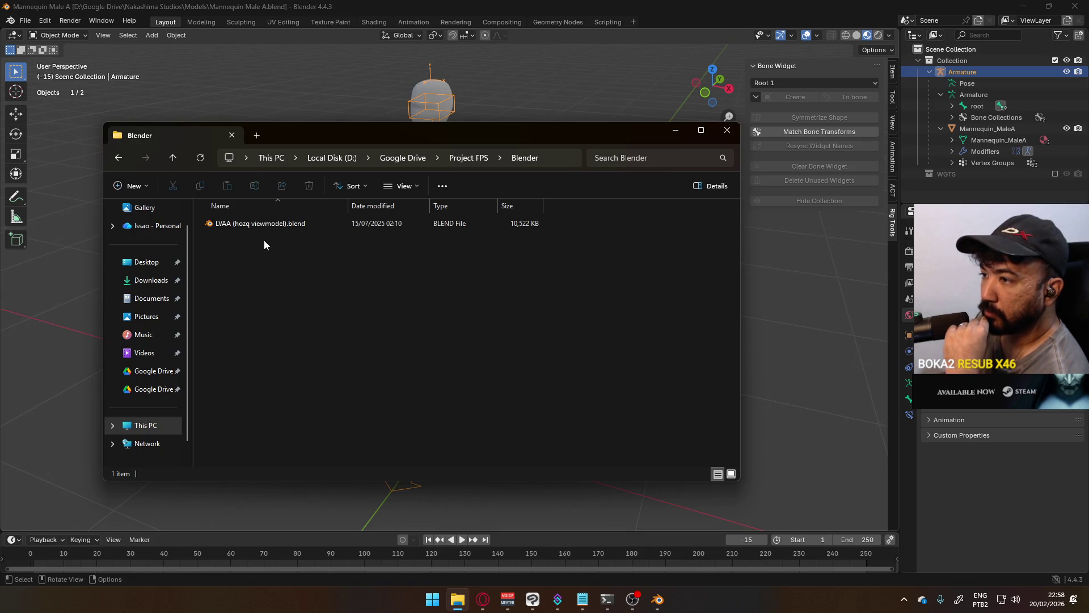
left_click(467, 157)
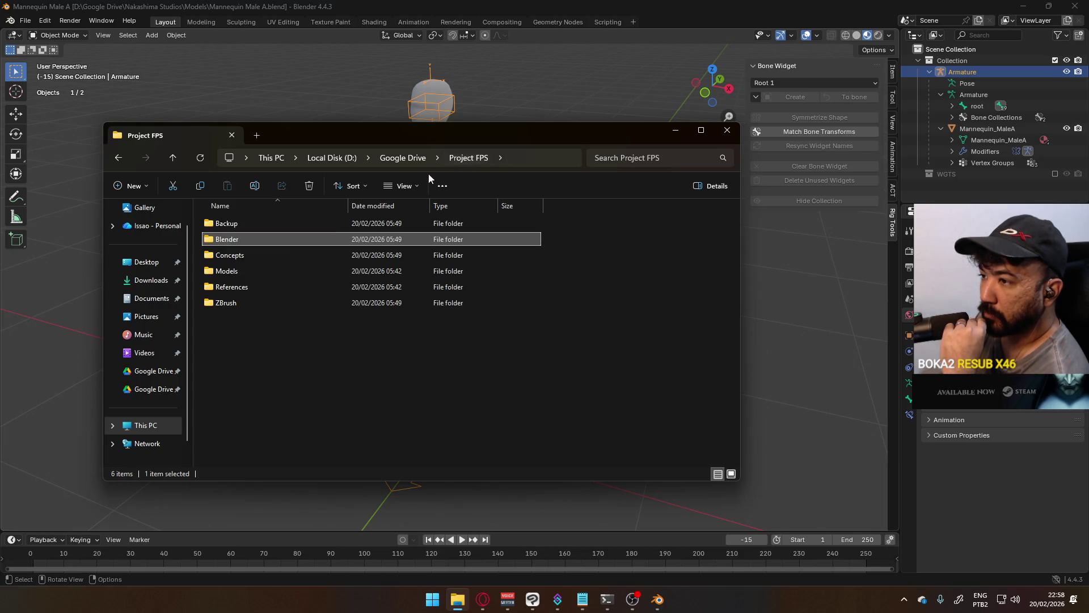
double_click(266, 224)
left_click(468, 158)
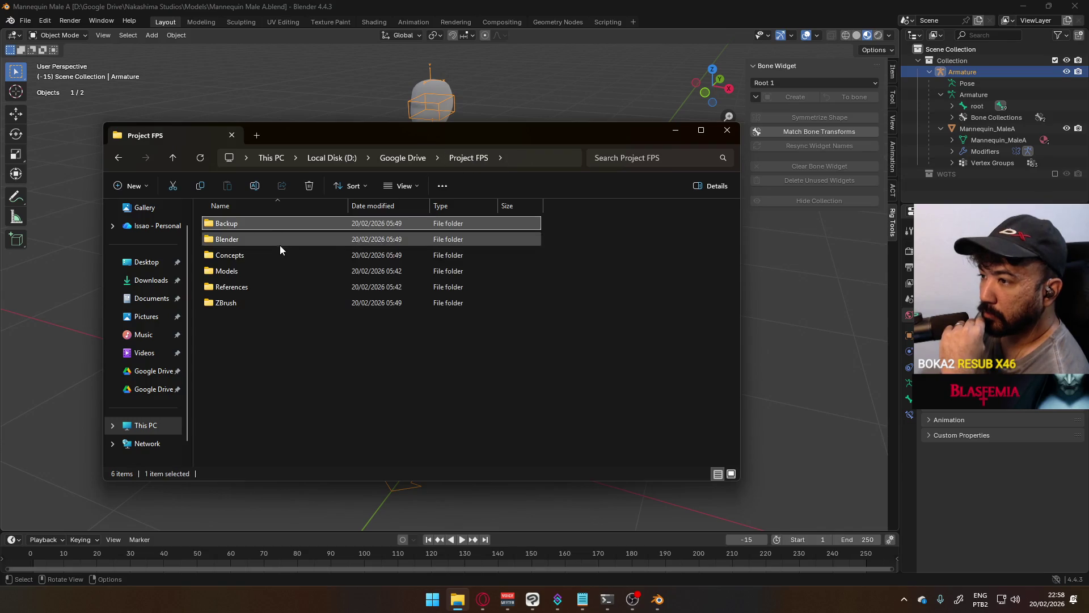
double_click(257, 270)
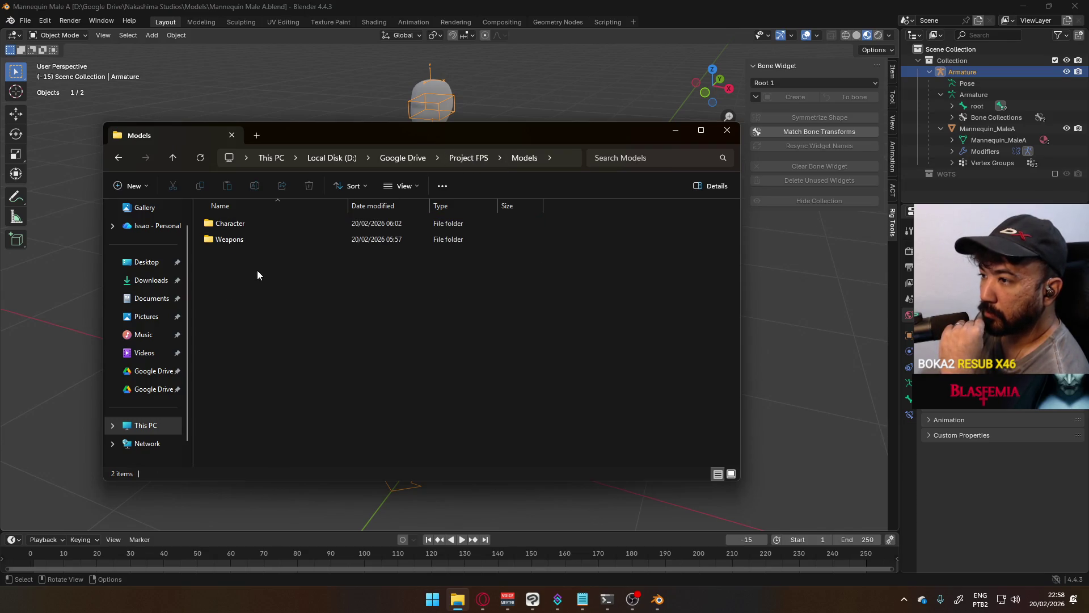
double_click(272, 239)
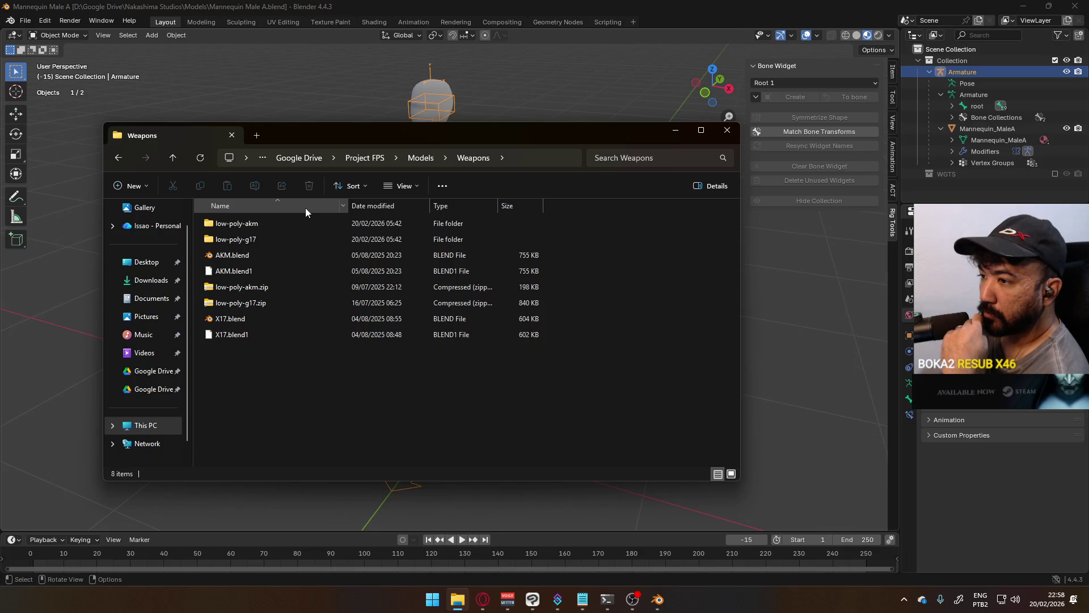
left_click(416, 158)
Step: Open Victor Viewmodel.blend from the Models > Character folder in Blender
double_click(291, 224)
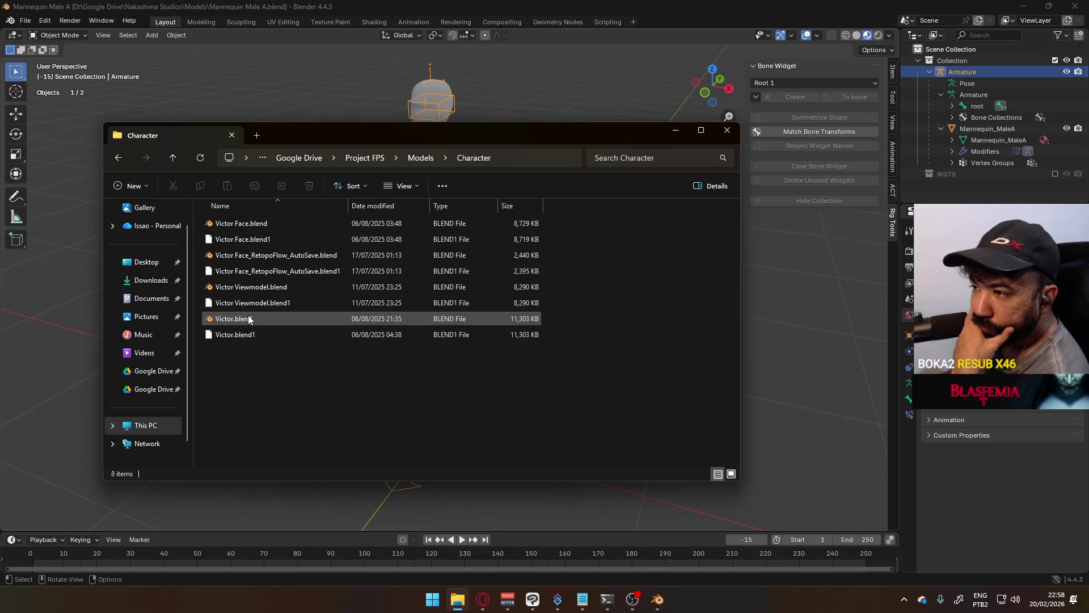
left_click(287, 287)
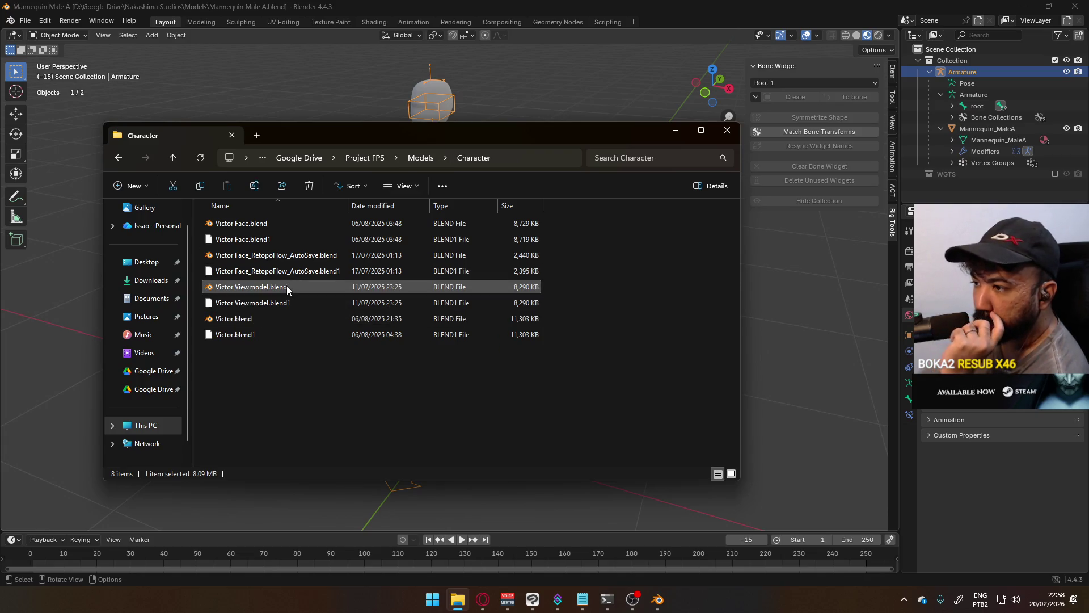
double_click(287, 285)
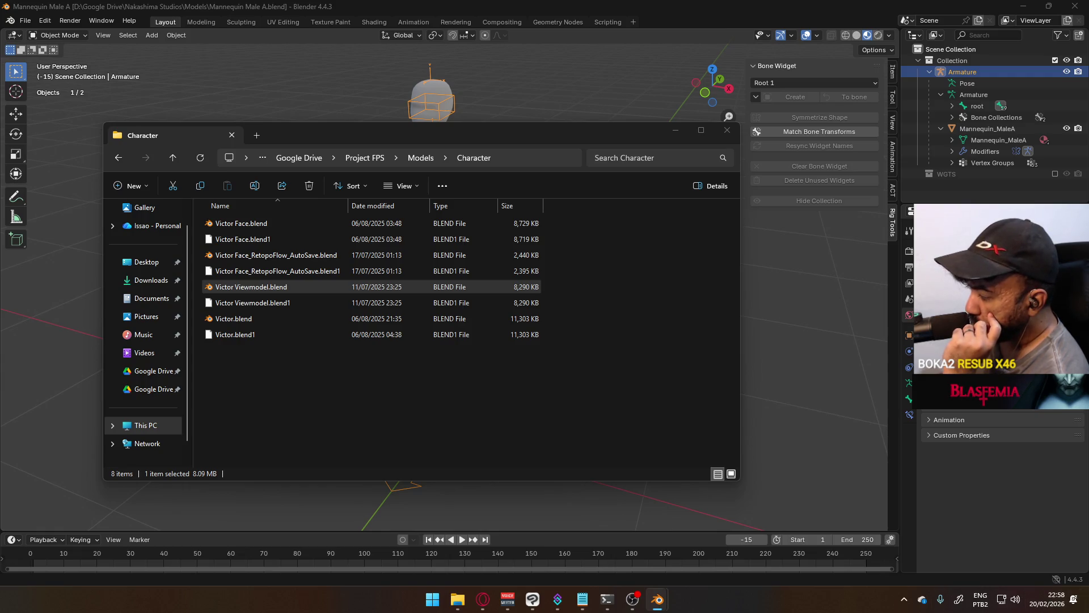
Step: Return to Google Drive, glance into Documents, then reopen the Project FPS folder
left_click(424, 159)
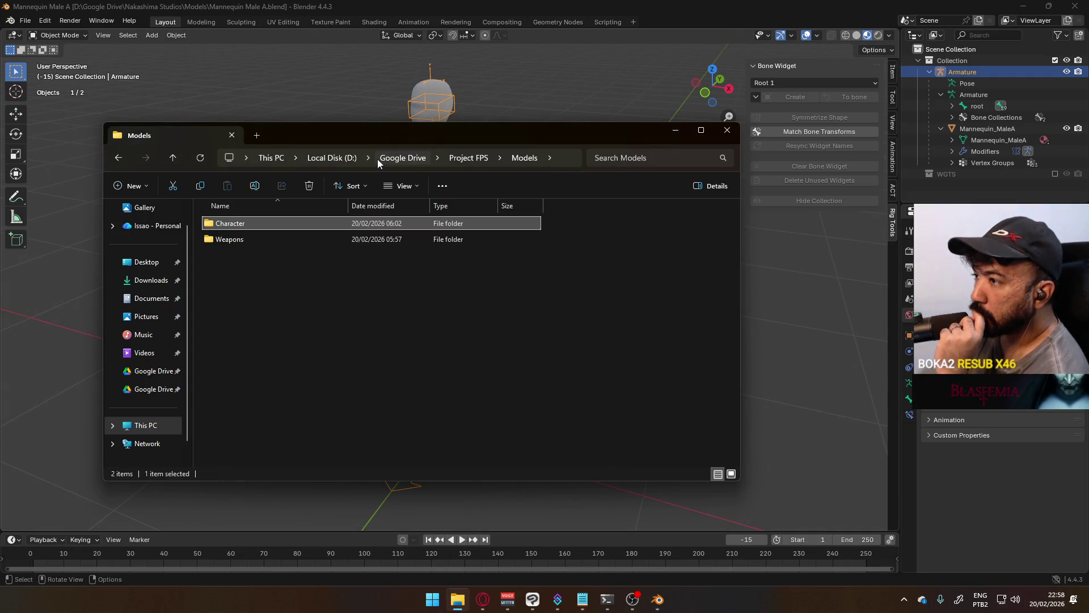
left_click(467, 159)
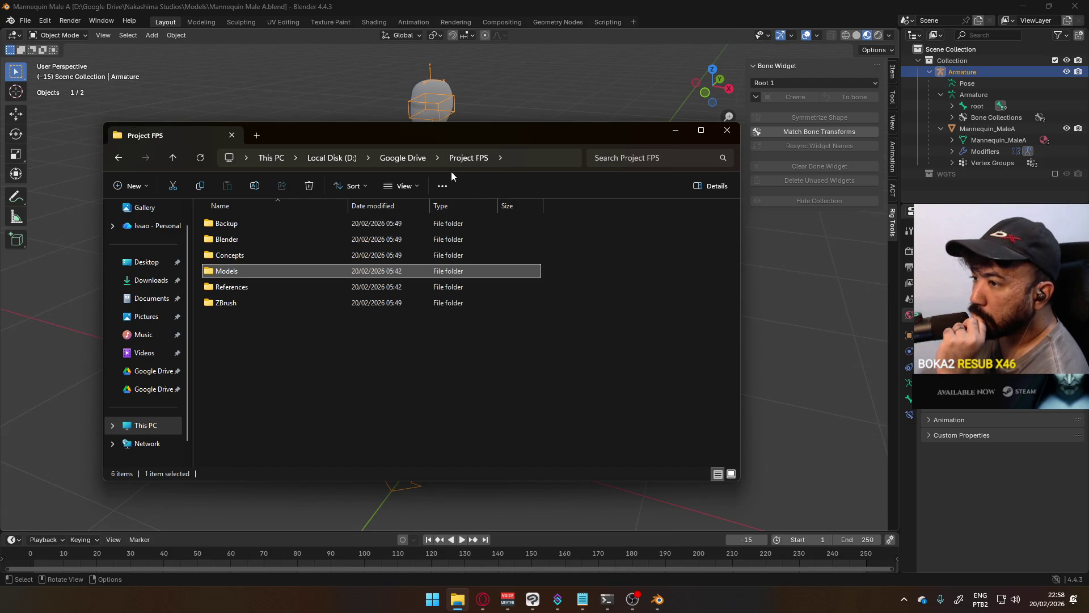
left_click(418, 158)
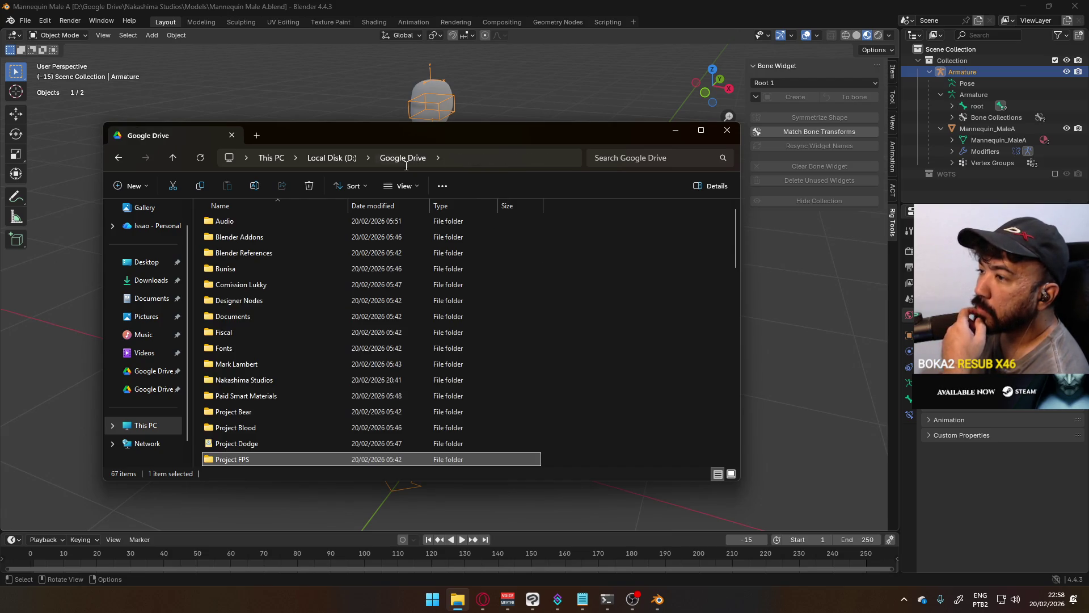
scroll(386, 408, "down", 2)
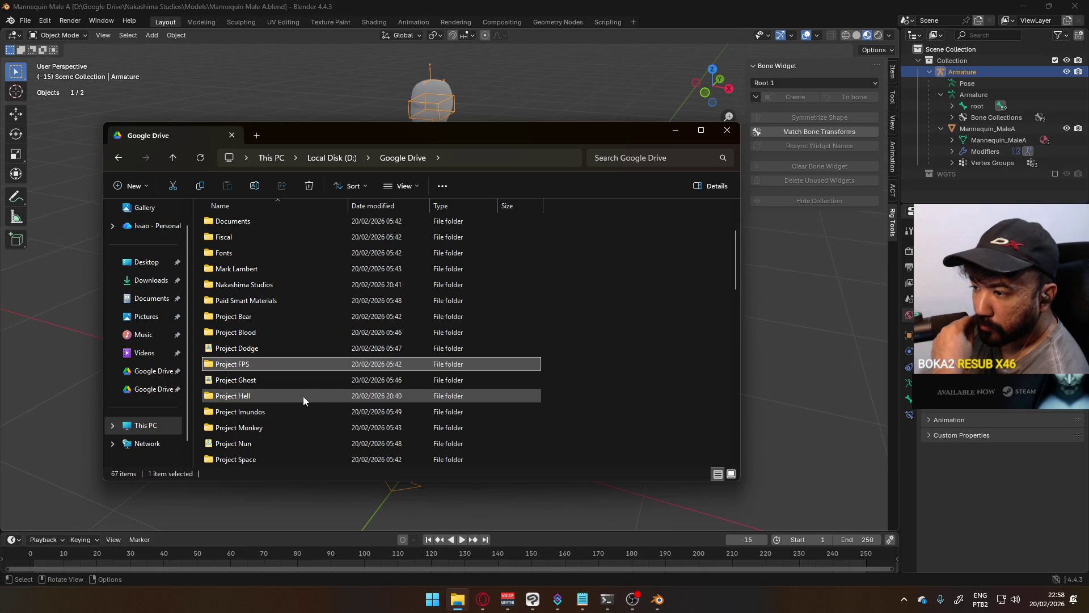
scroll(334, 413, "down", 1)
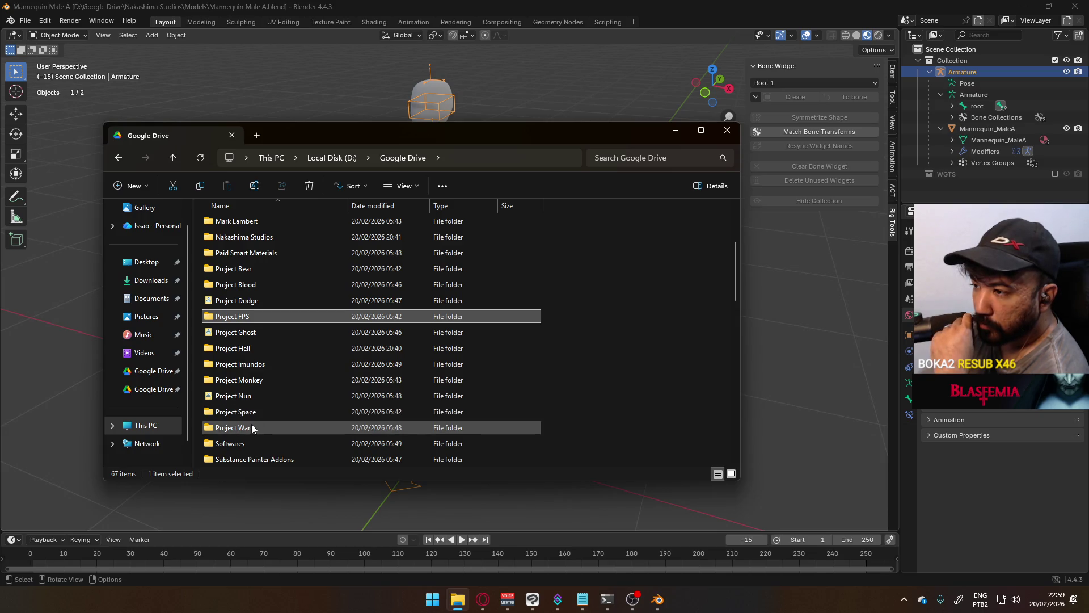
scroll(252, 424, "up", 1)
scroll(255, 422, "up", 2)
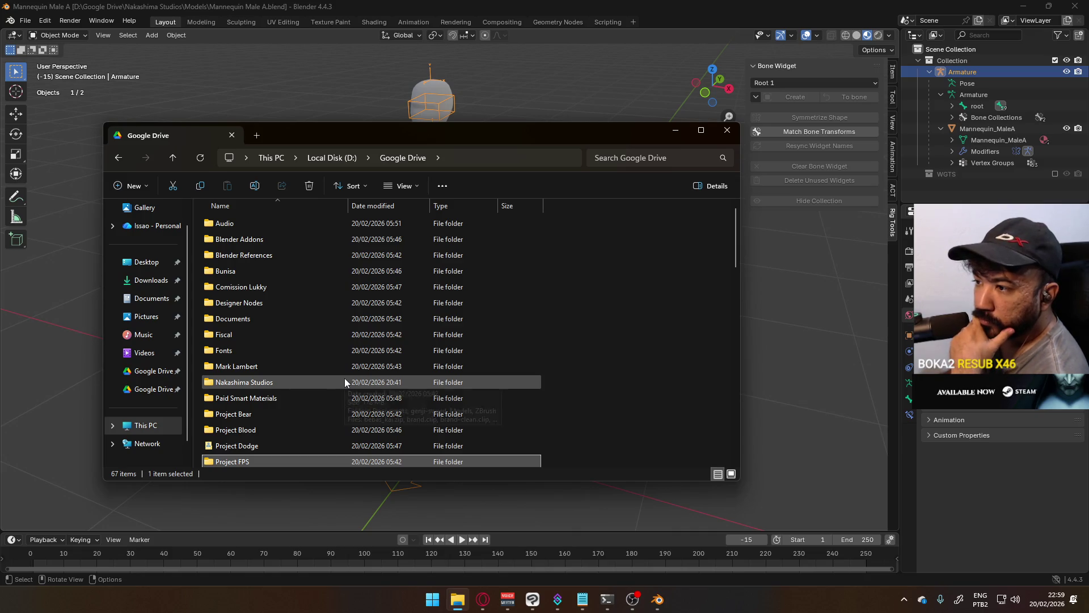
double_click(289, 321)
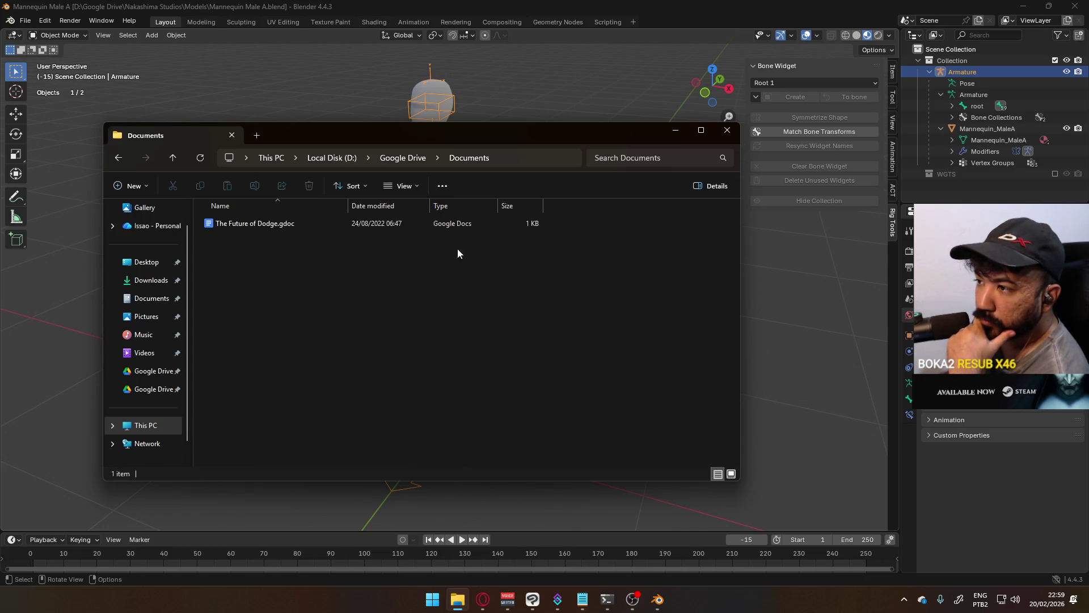
left_click(415, 161)
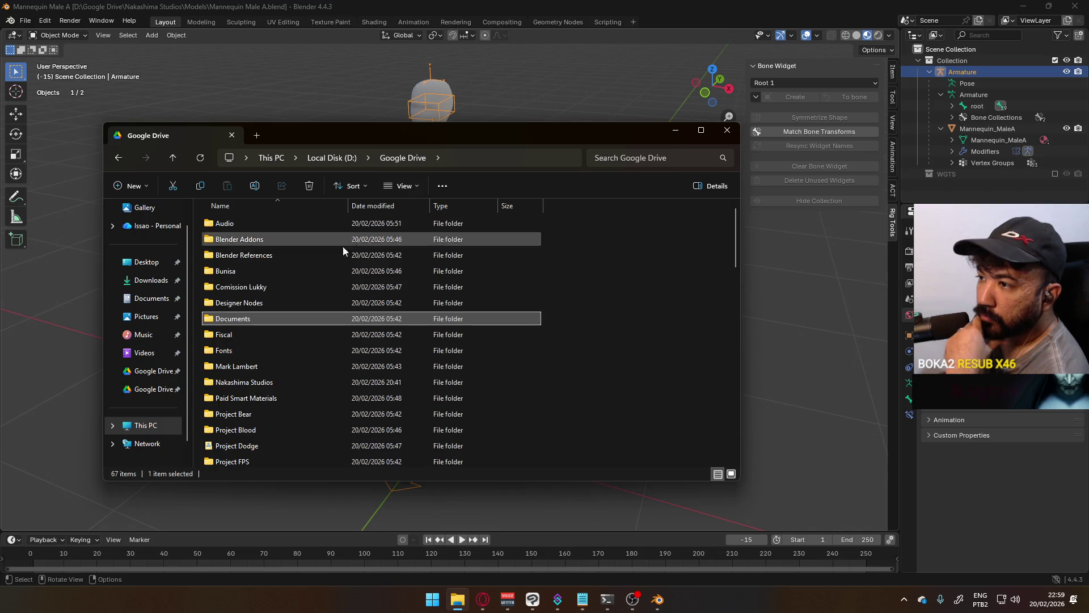
double_click(303, 313)
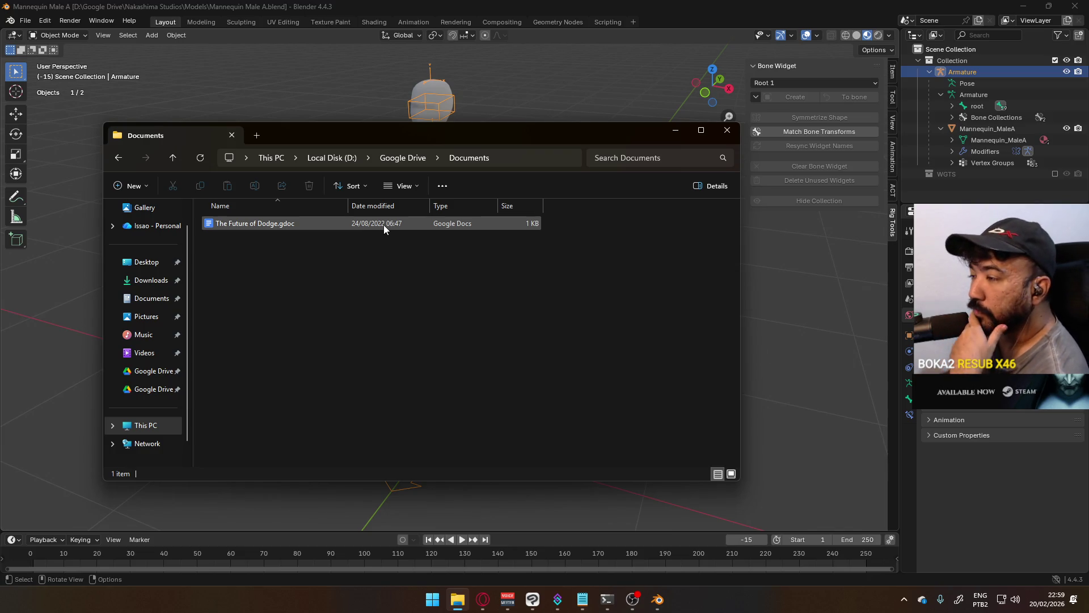
left_click(400, 158)
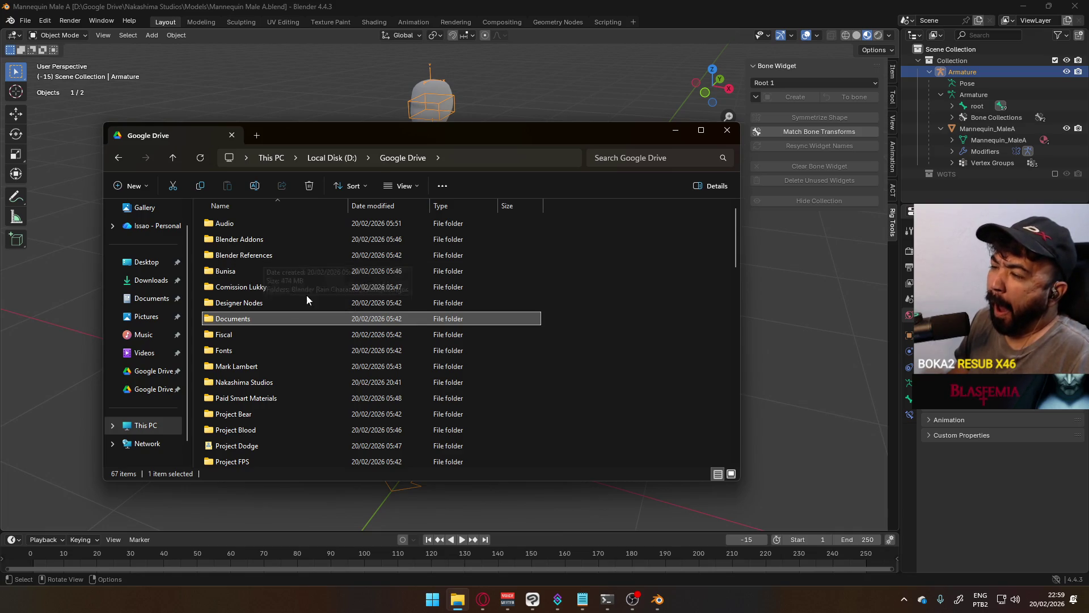
scroll(308, 303, "down", 2)
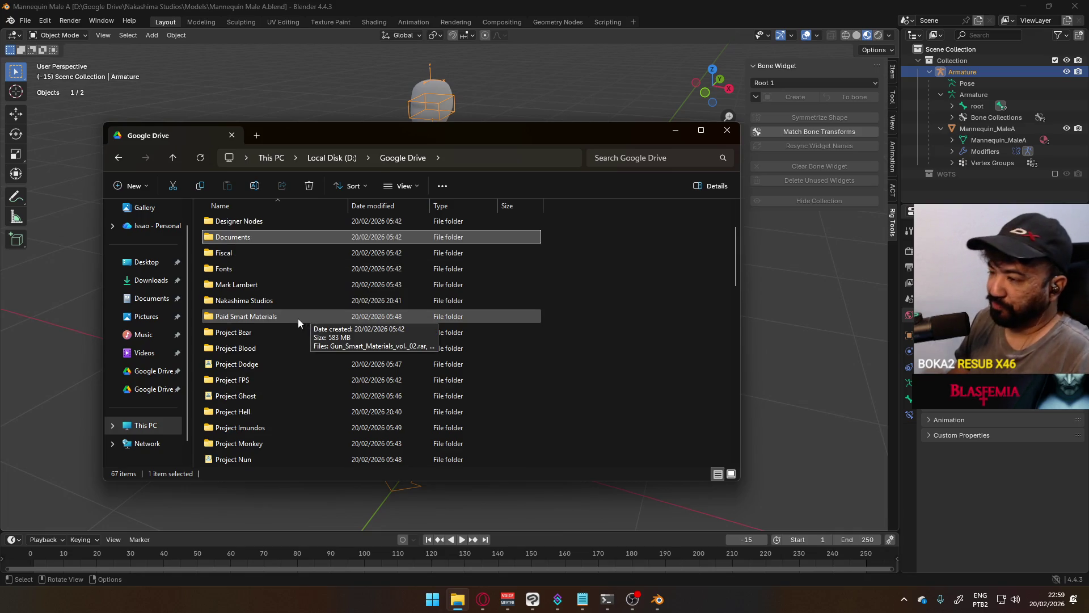
scroll(297, 317, "down", 1)
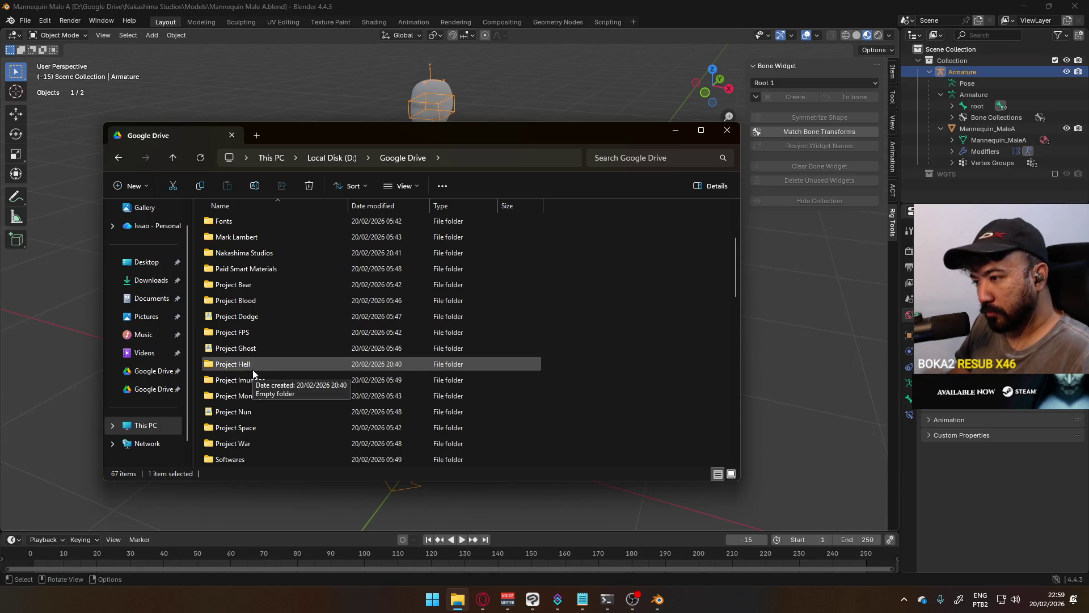
scroll(253, 367, "down", 1)
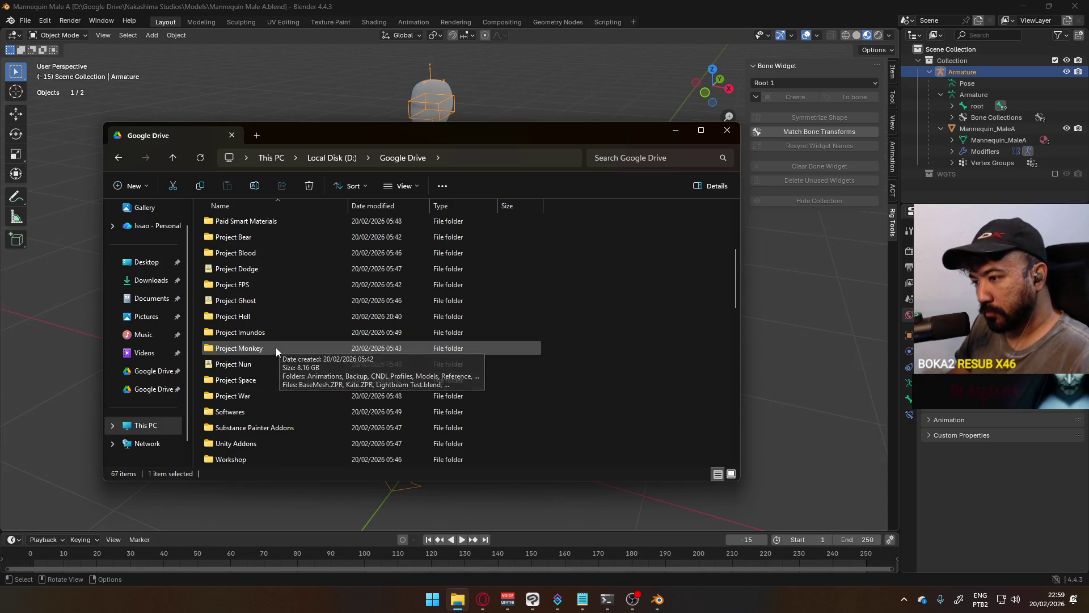
mouse_move(233, 396)
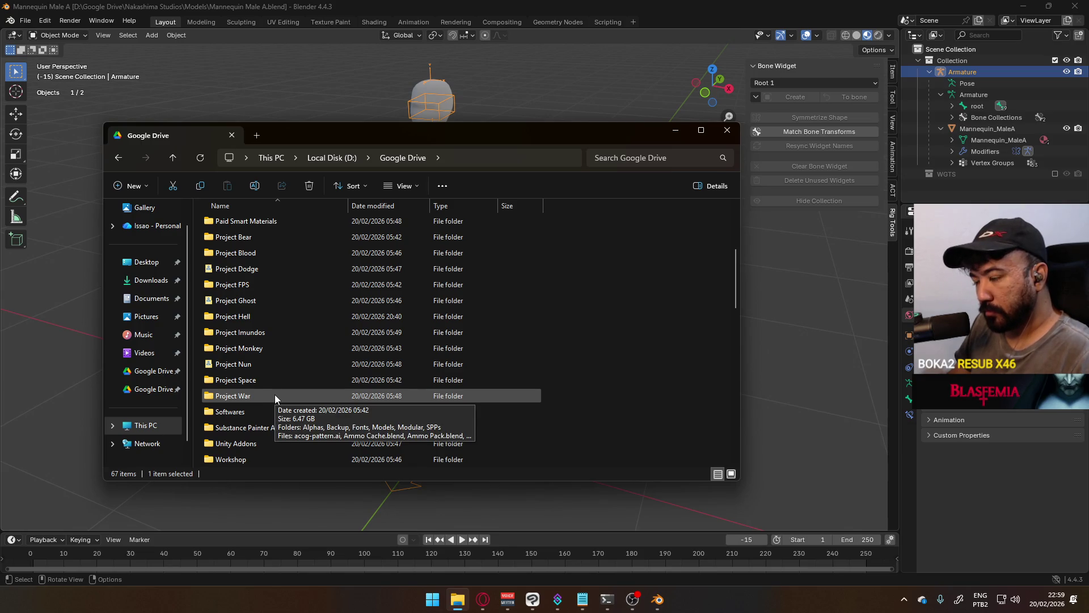
scroll(275, 394, "down", 1)
scroll(277, 377, "down", 1)
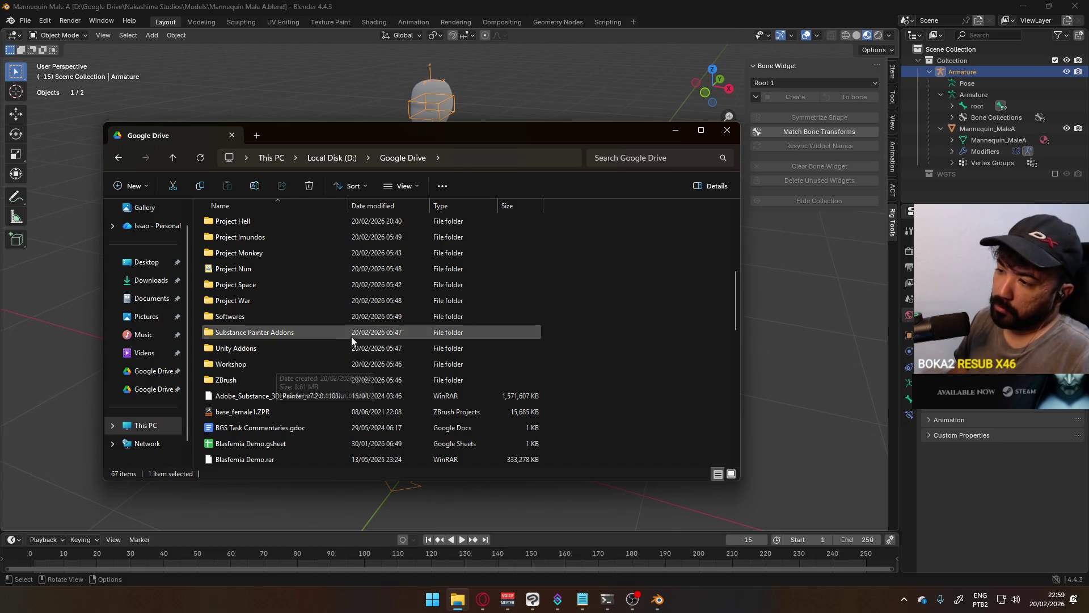
scroll(315, 345, "down", 2)
scroll(303, 347, "down", 1)
scroll(302, 347, "down", 2)
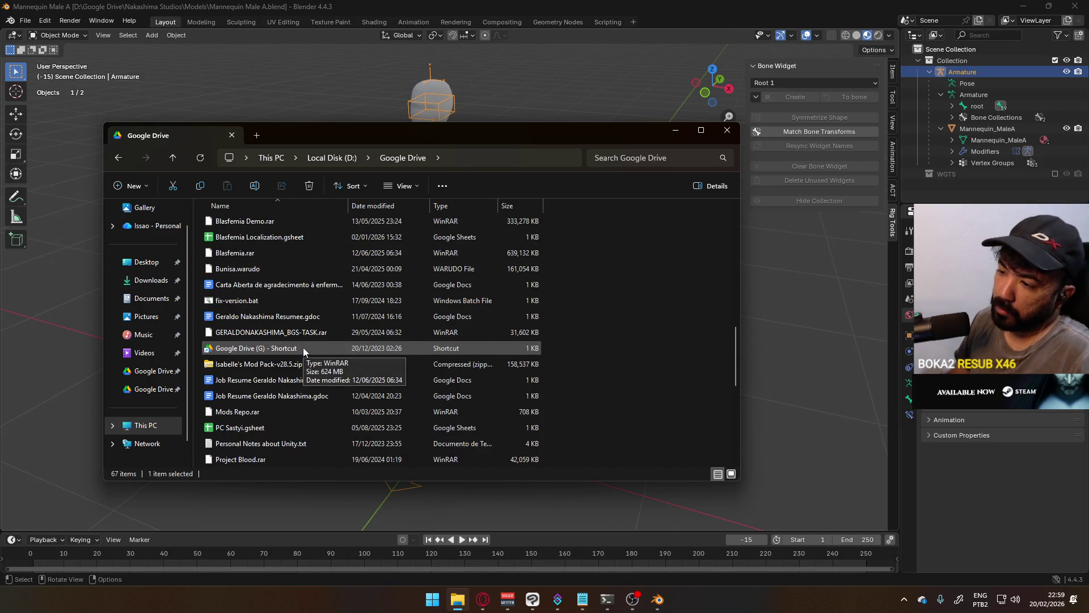
scroll(351, 326, "down", 3)
scroll(342, 342, "down", 3)
scroll(552, 442, "up", 4)
scroll(551, 443, "up", 2)
scroll(559, 416, "up", 3)
scroll(558, 416, "up", 1)
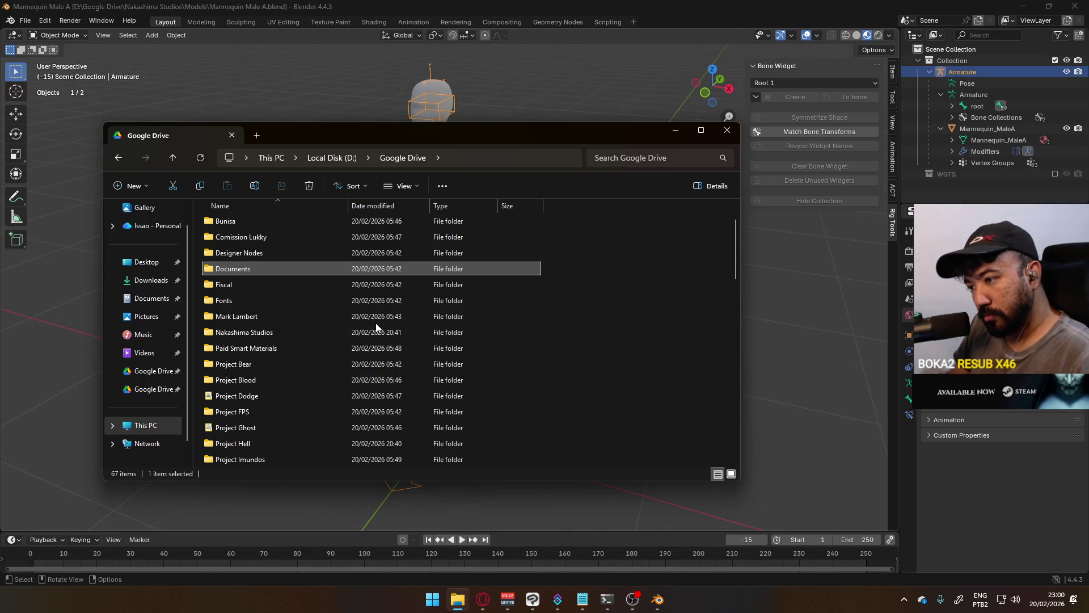
double_click(245, 411)
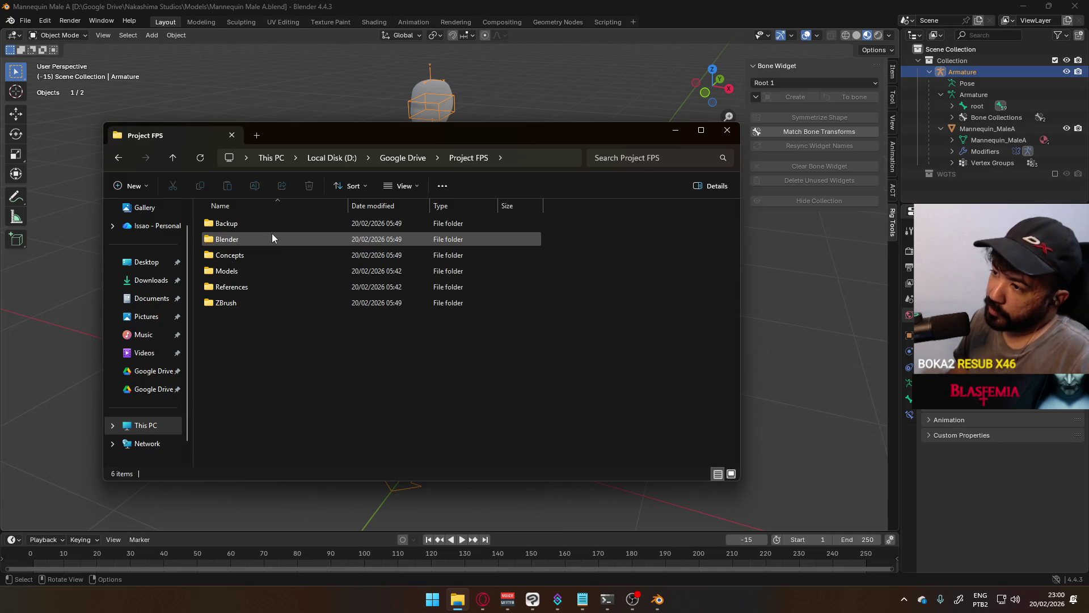
Step: Look into the Concepts and Models > Weapons folders of Project FPS
double_click(247, 253)
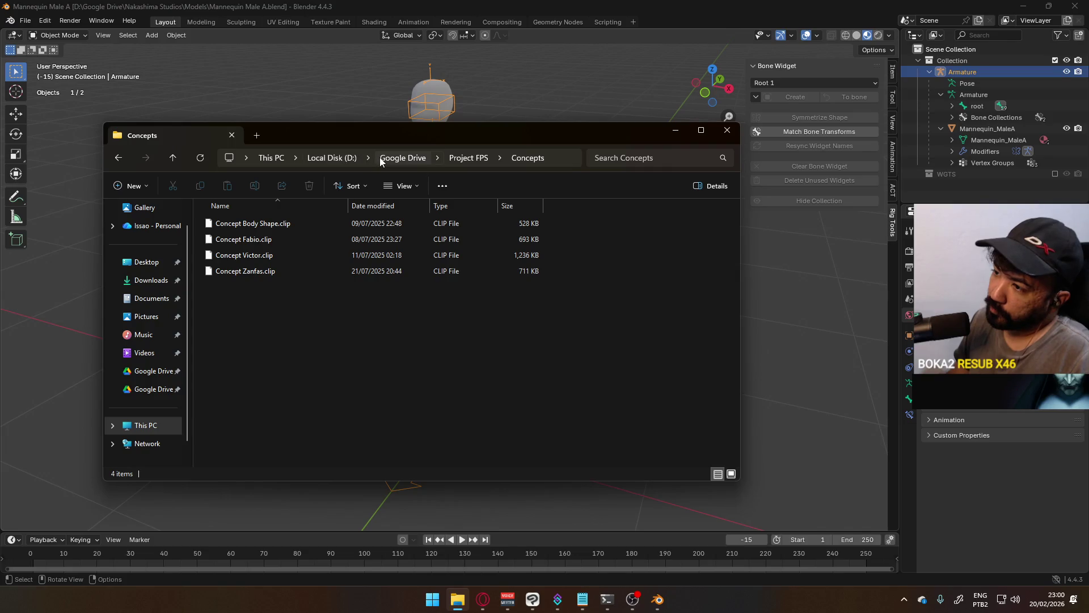
left_click(469, 157)
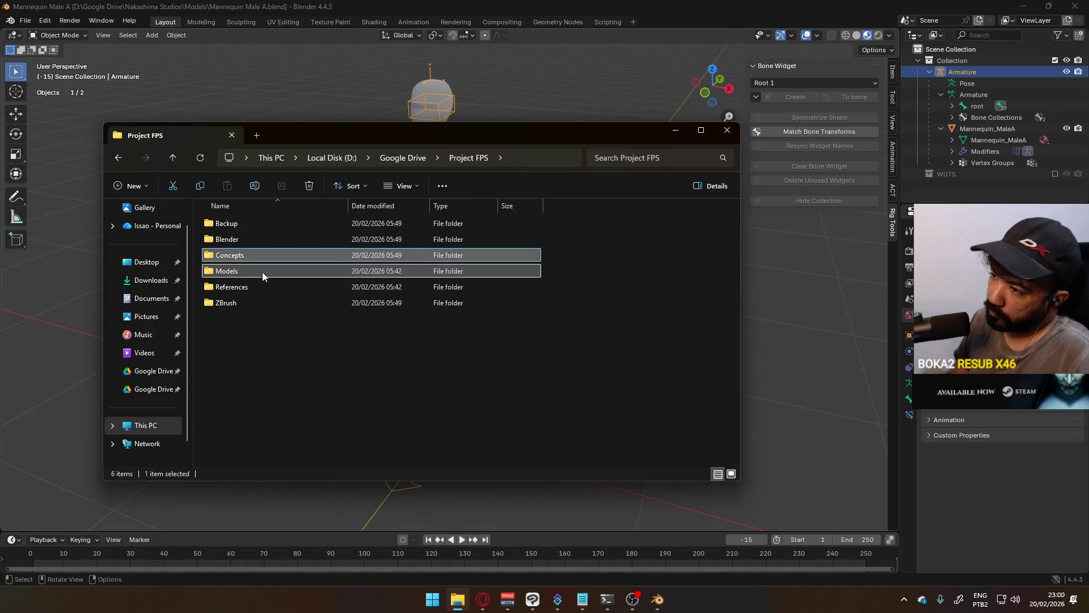
double_click(262, 271)
double_click(278, 241)
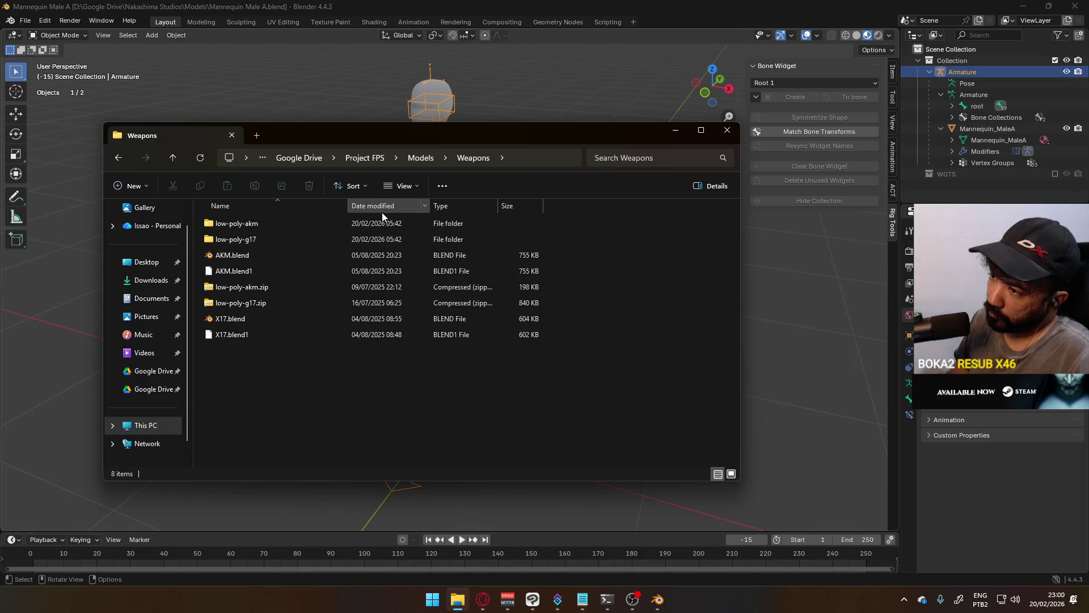
left_click(421, 158)
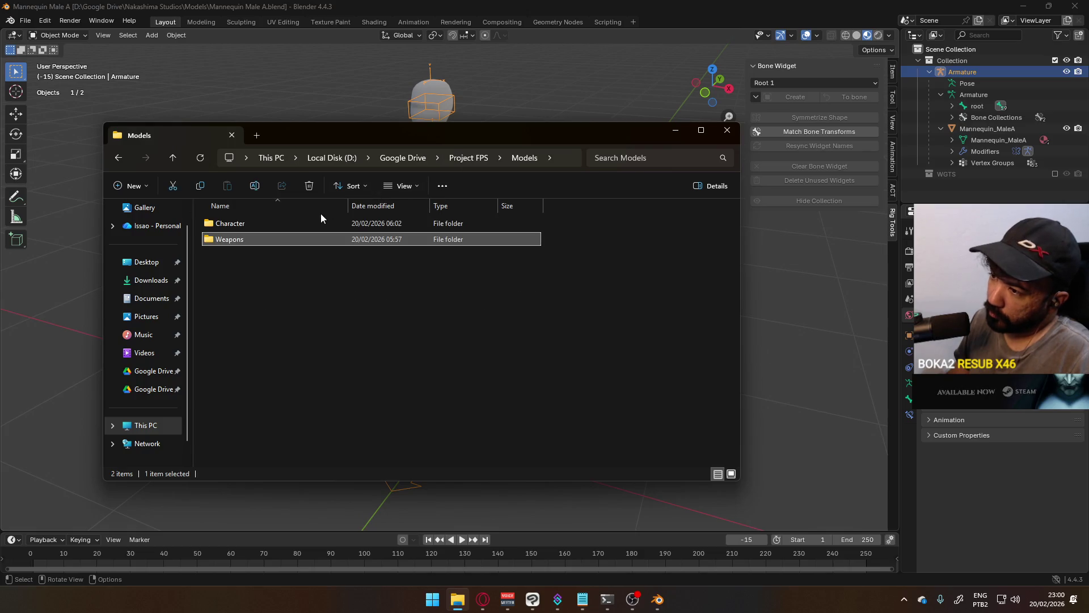
left_click(468, 159)
Step: Check References > Character and ZBrush, then go back up to the Google Drive folder
double_click(248, 284)
double_click(359, 223)
left_click(413, 161)
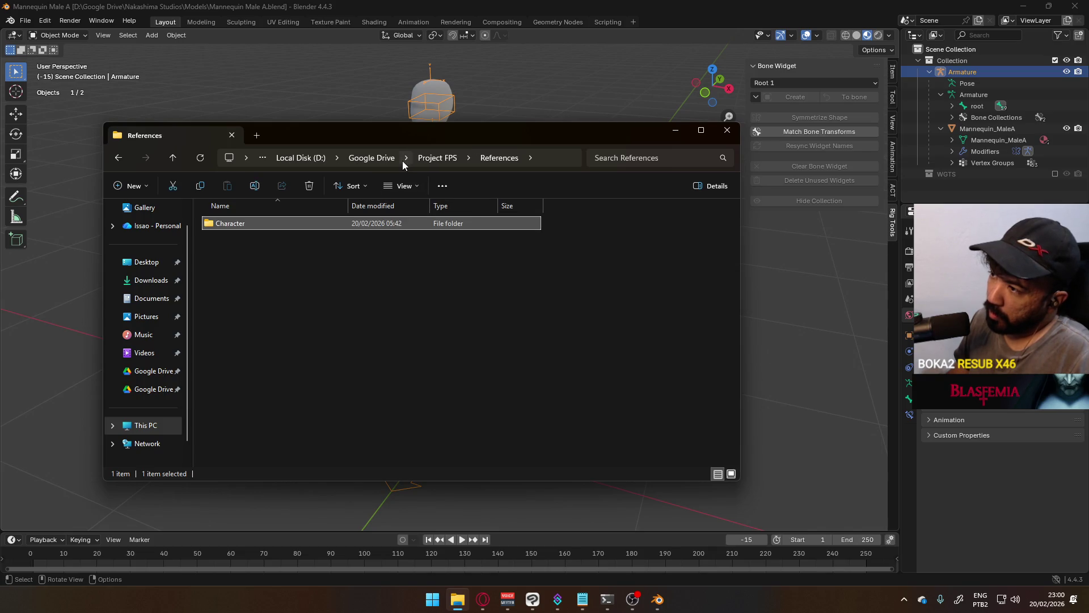
left_click(430, 160)
double_click(247, 302)
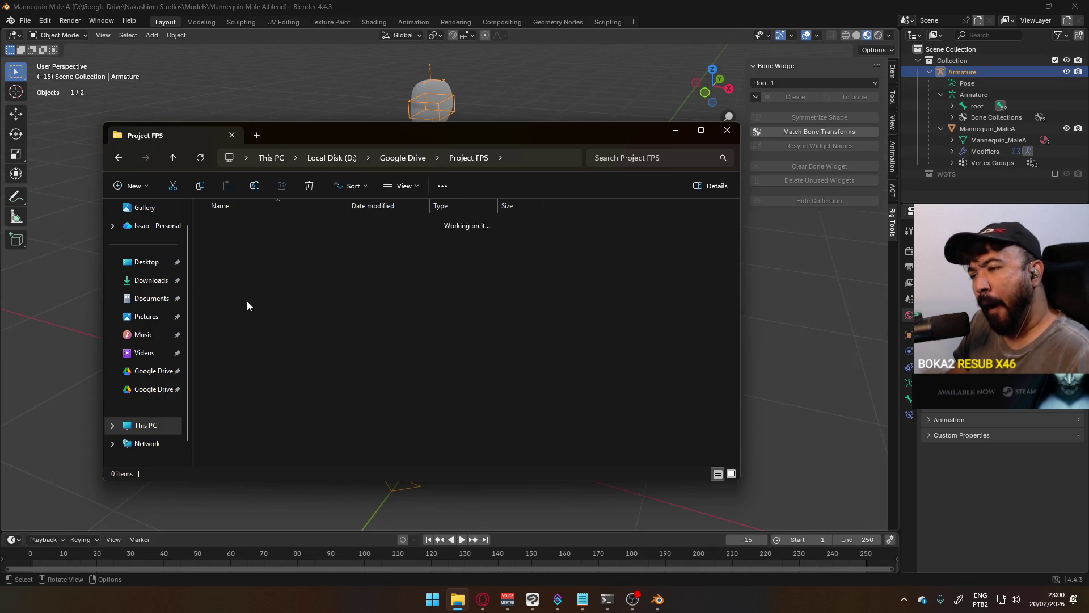
left_click(470, 159)
left_click(414, 158)
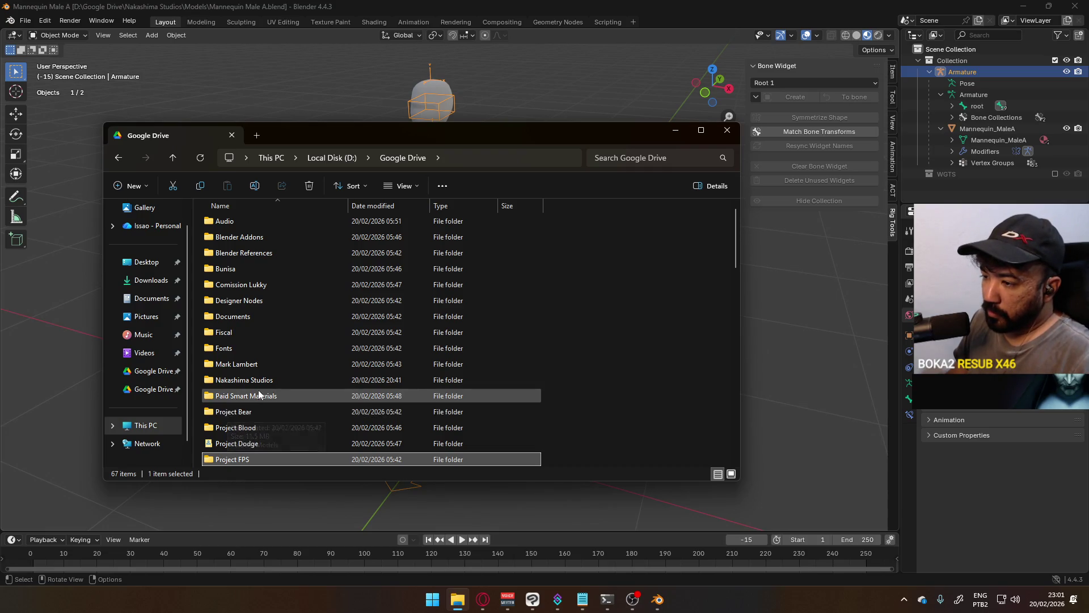
scroll(228, 404, "down", 1)
scroll(252, 395, "down", 2)
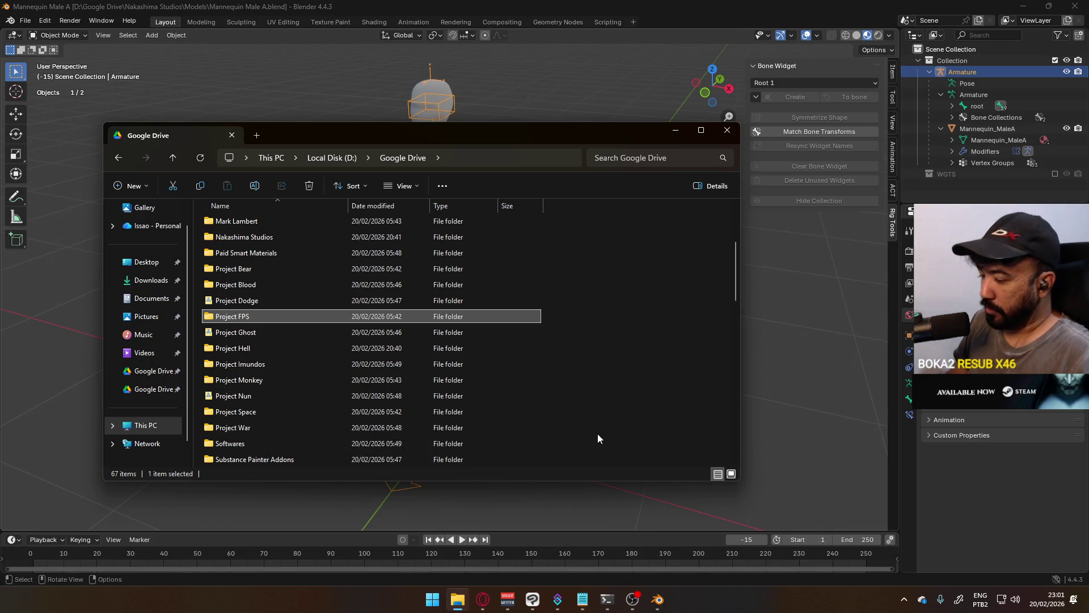
Step: Show the hidden tray icons and open the Windows Start menu
left_click(904, 597)
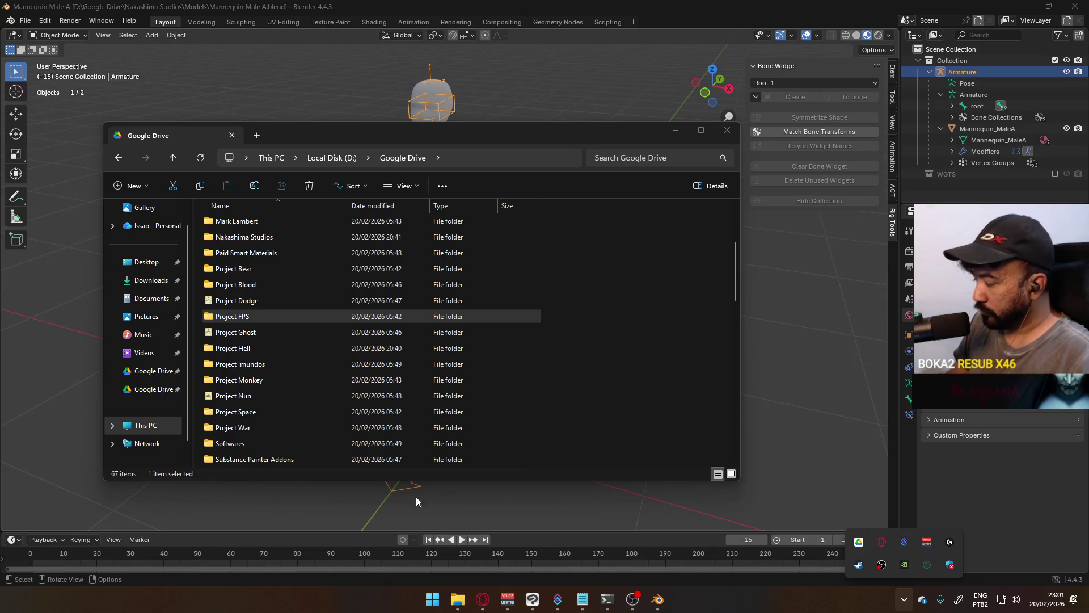
left_click(433, 599)
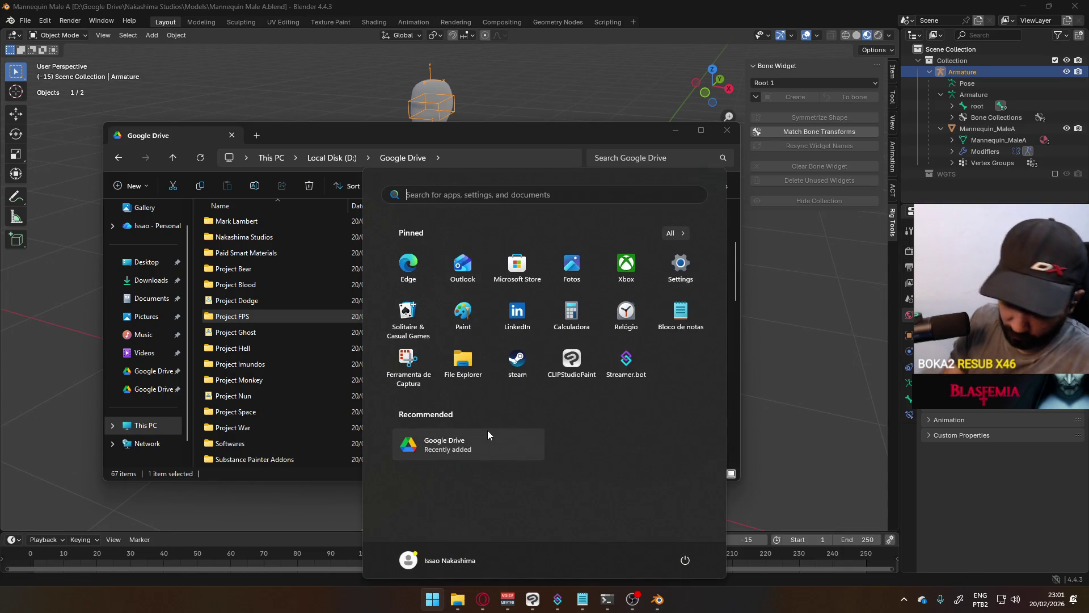
type("hub")
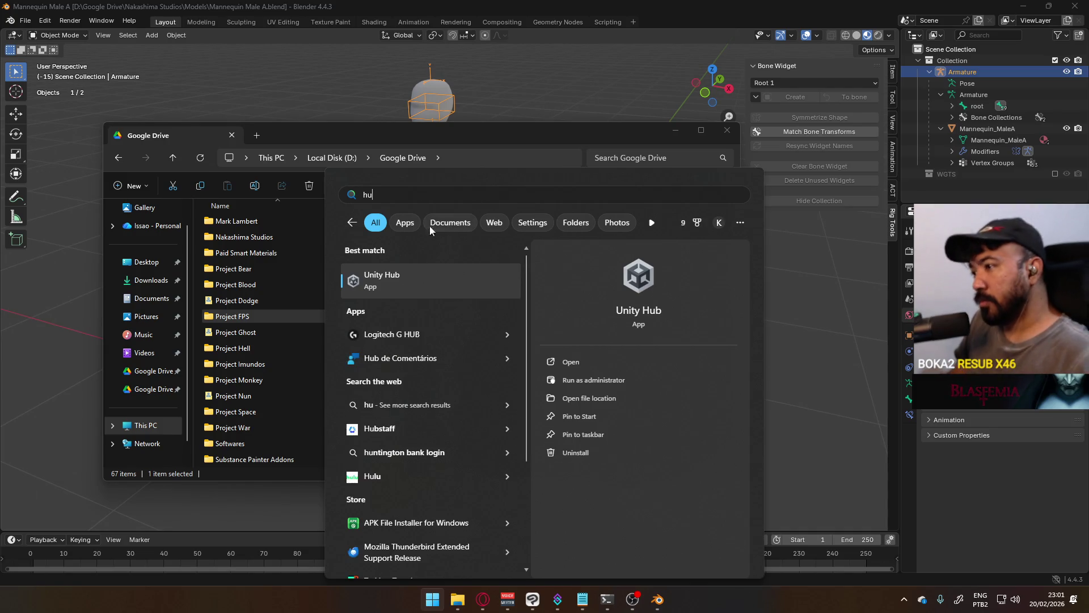
Step: Launch Unity Hub, open Project FPS from its Projects list, then return to File Explorer
left_click(358, 279)
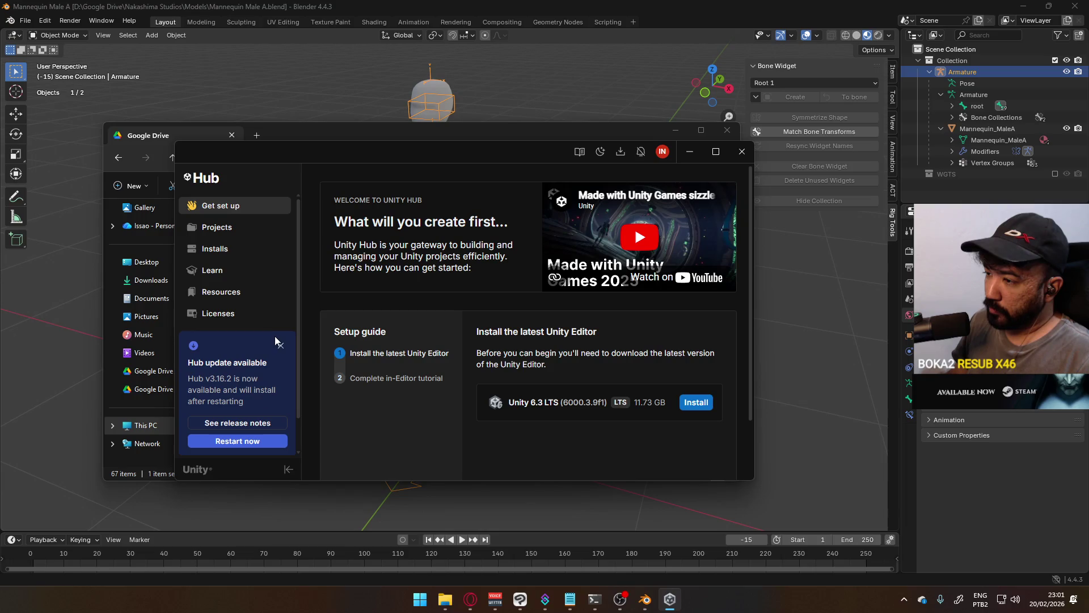
left_click(243, 227)
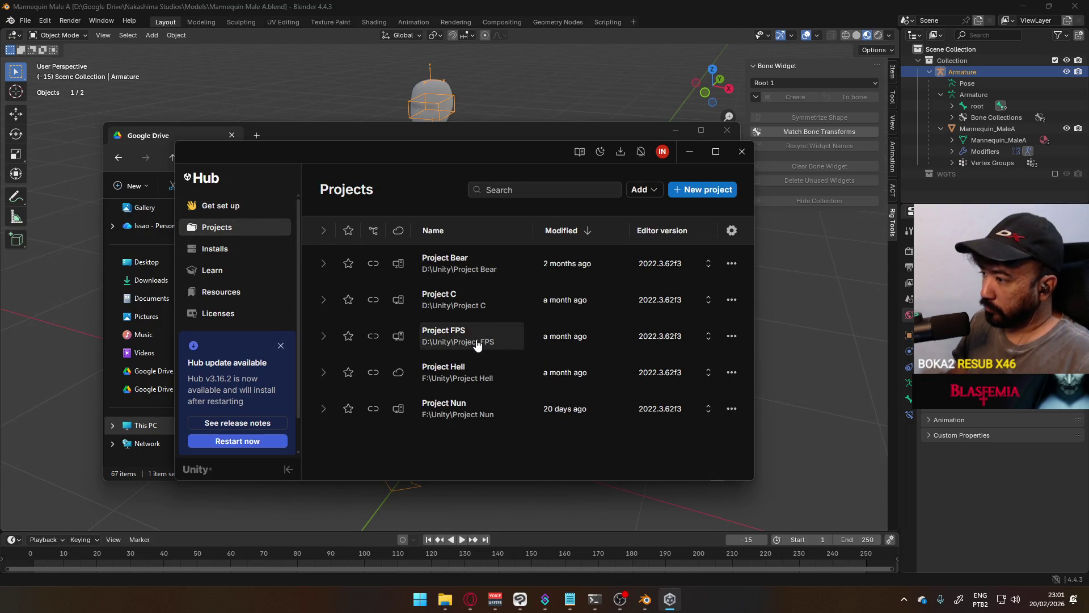
left_click(457, 344)
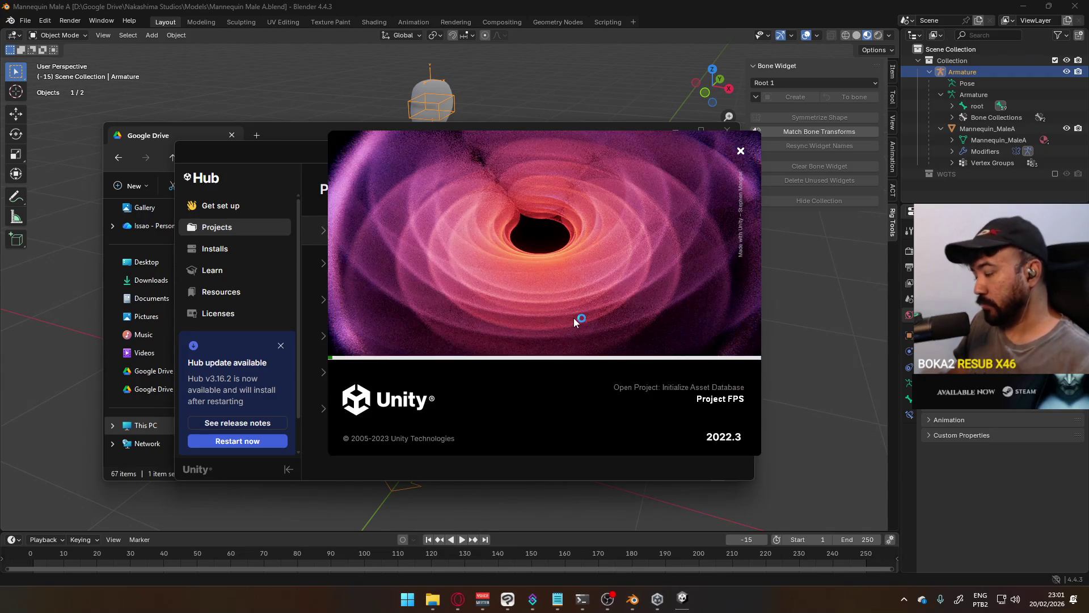
left_click(432, 599)
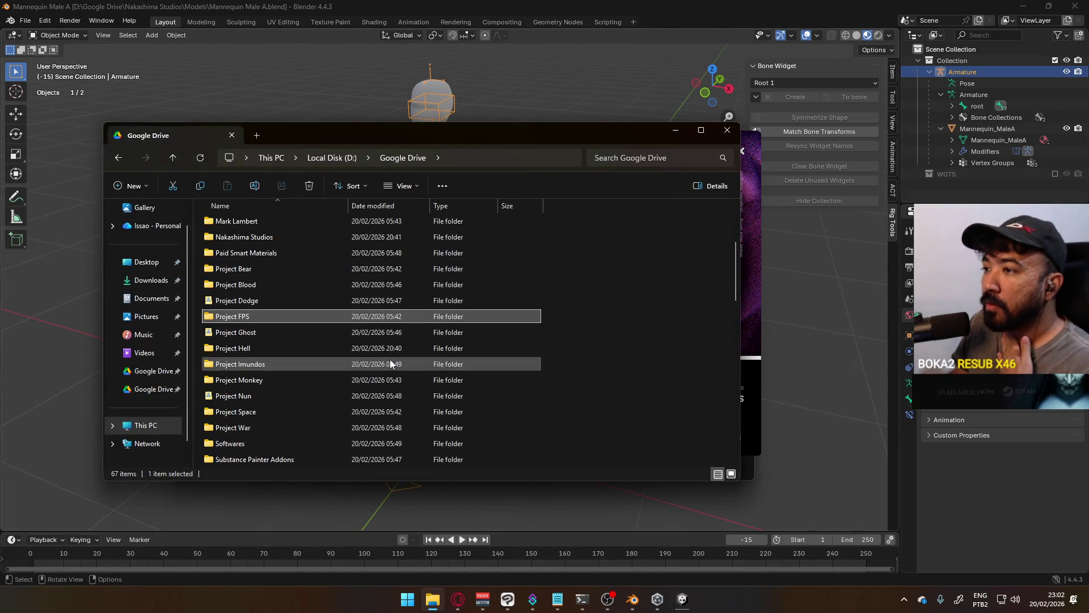
scroll(447, 300, "up", 2)
scroll(447, 306, "up", 1)
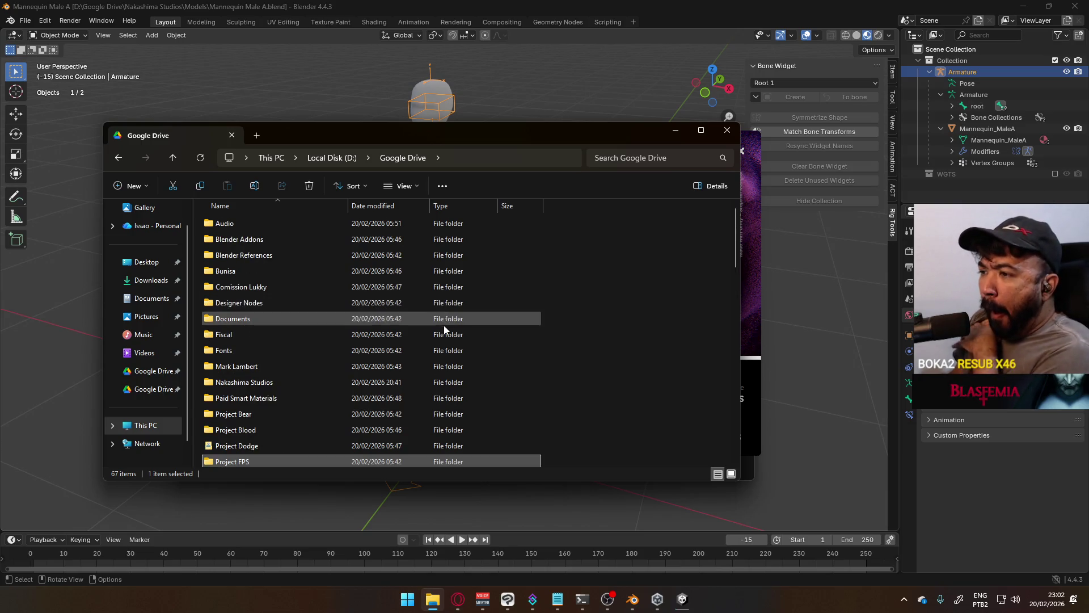
scroll(444, 329, "down", 2)
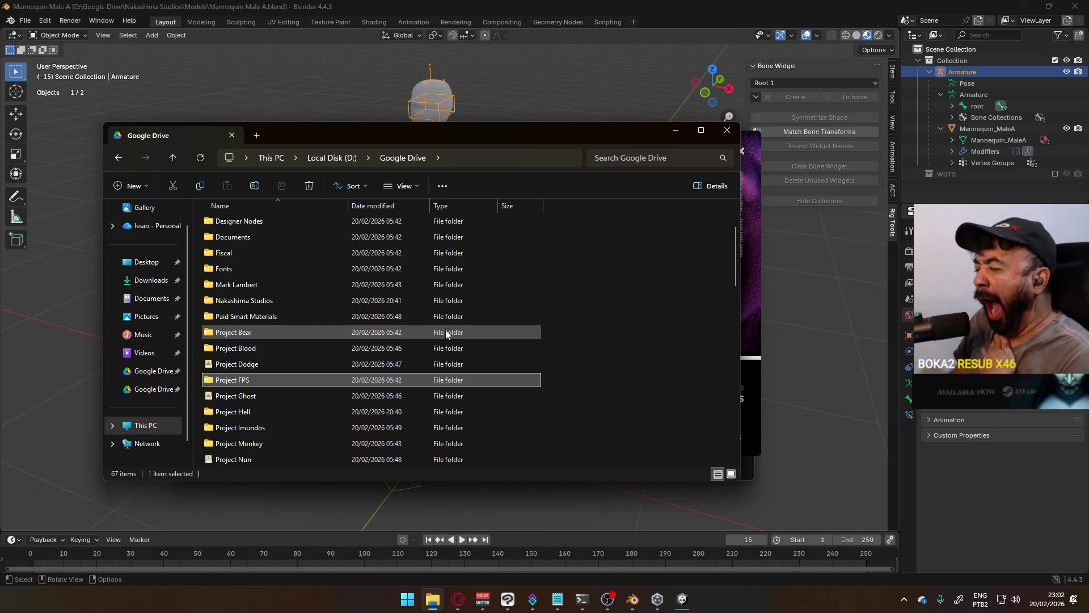
scroll(429, 289, "down", 2)
scroll(429, 285, "down", 1)
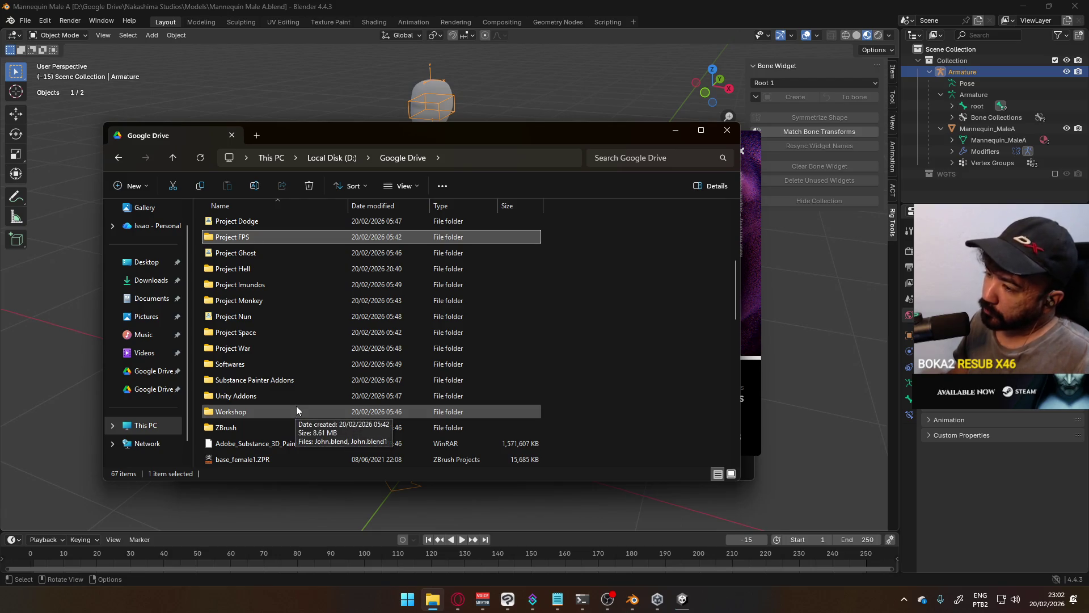
scroll(296, 406, "down", 3)
scroll(297, 406, "up", 1)
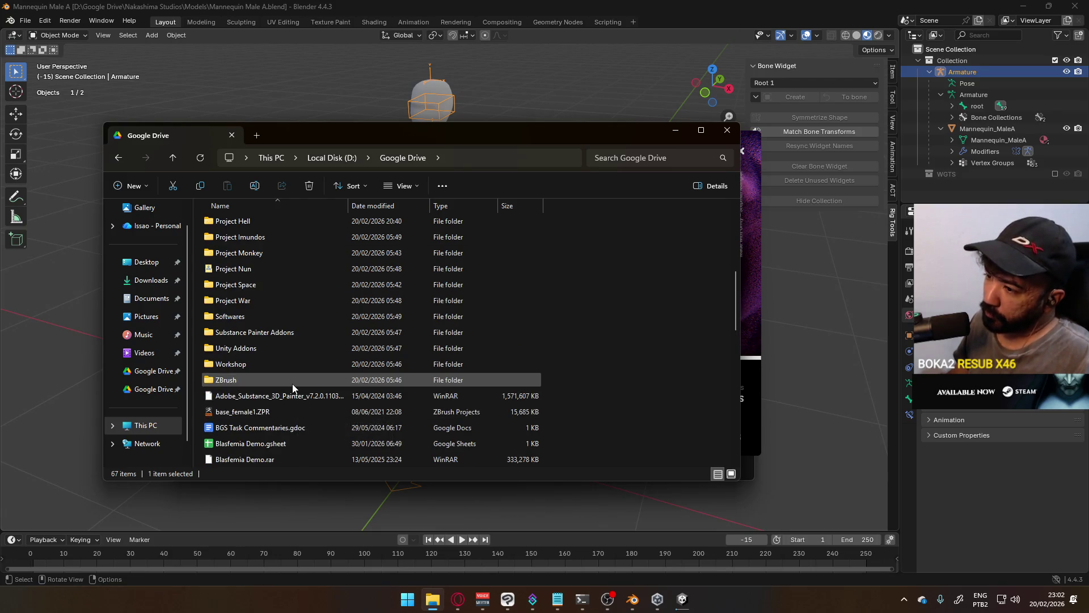
mouse_move(226, 427)
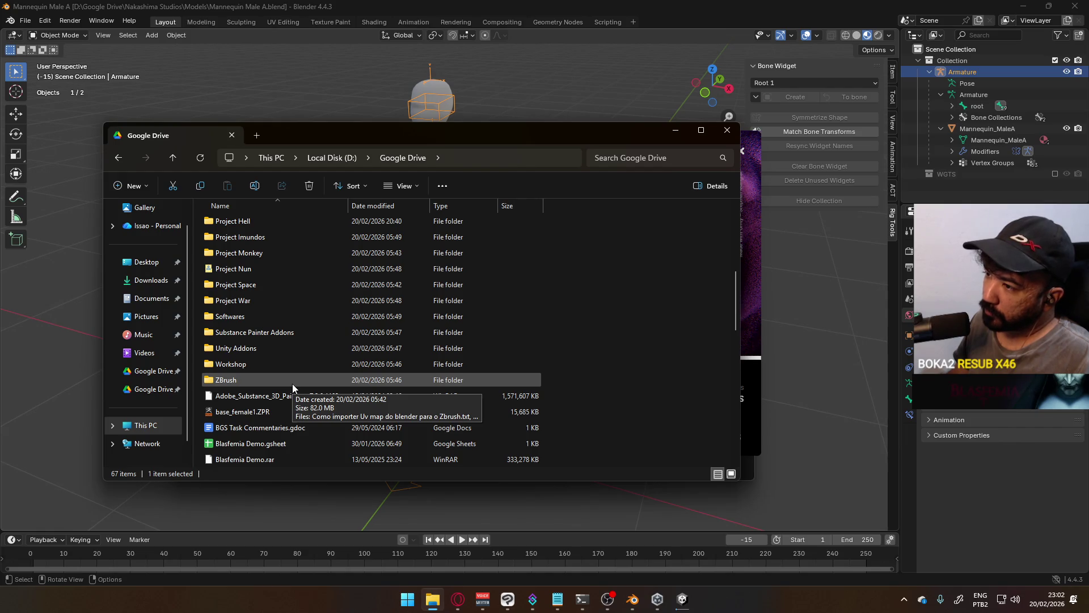
scroll(292, 384, "up", 2)
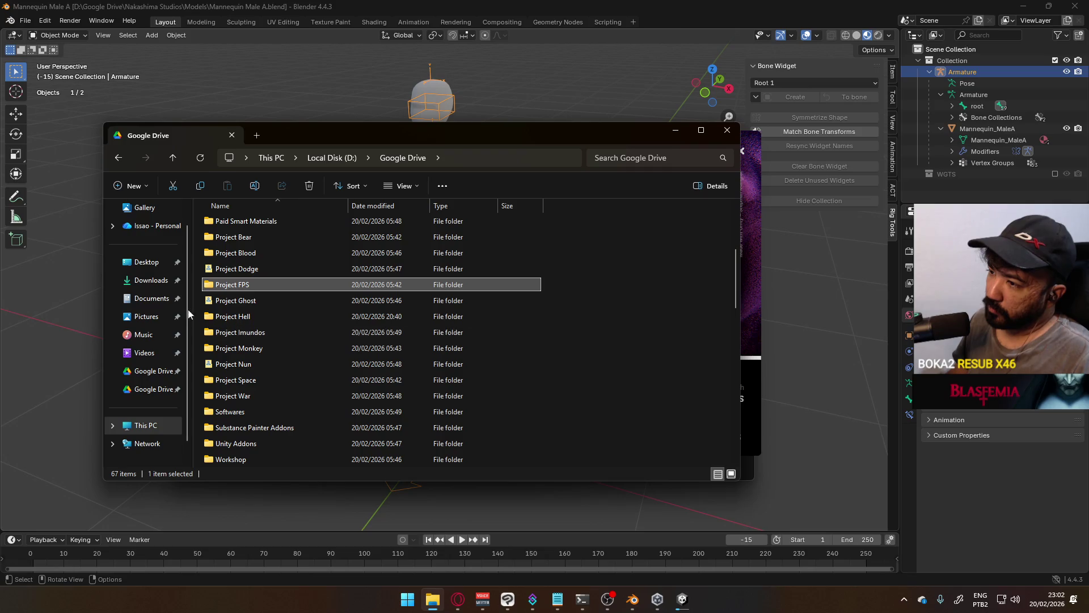
scroll(205, 319, "up", 2)
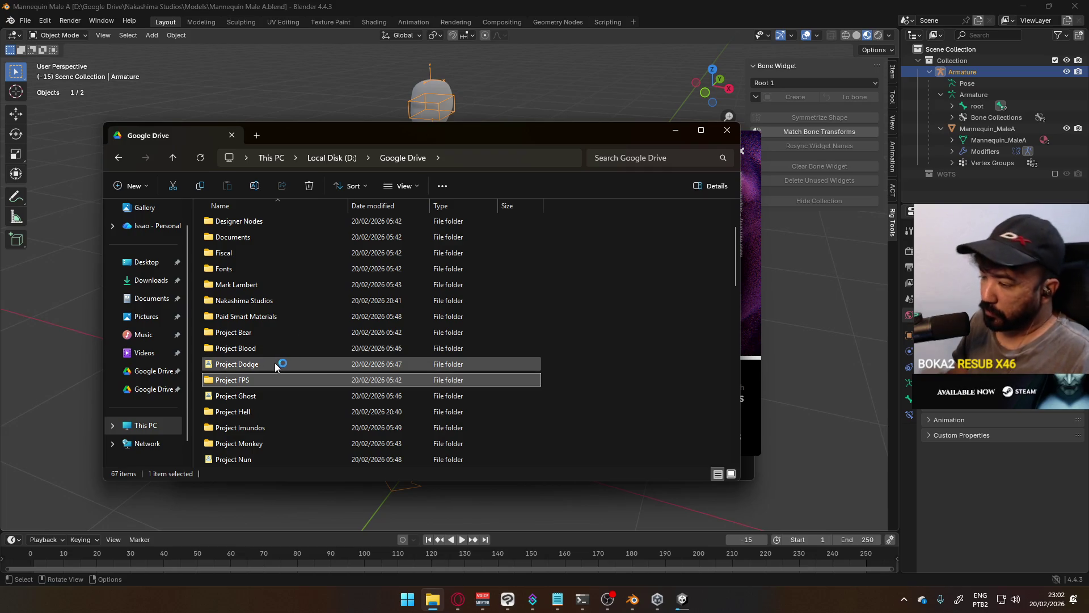
Step: Open Project FPS and browse its Blender, Backup and Concepts subfolders
double_click(259, 380)
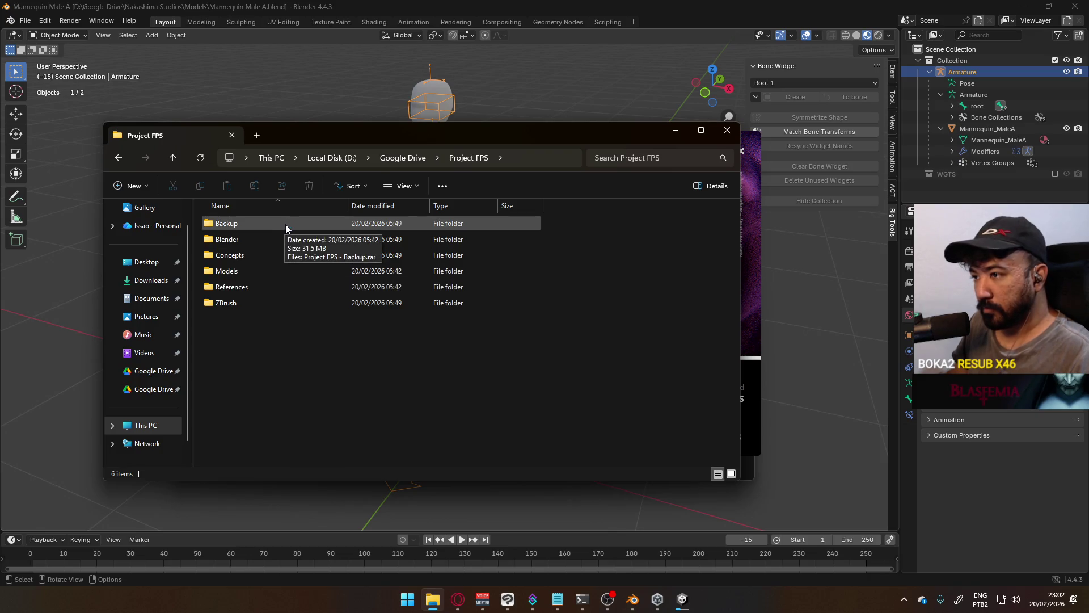
double_click(269, 238)
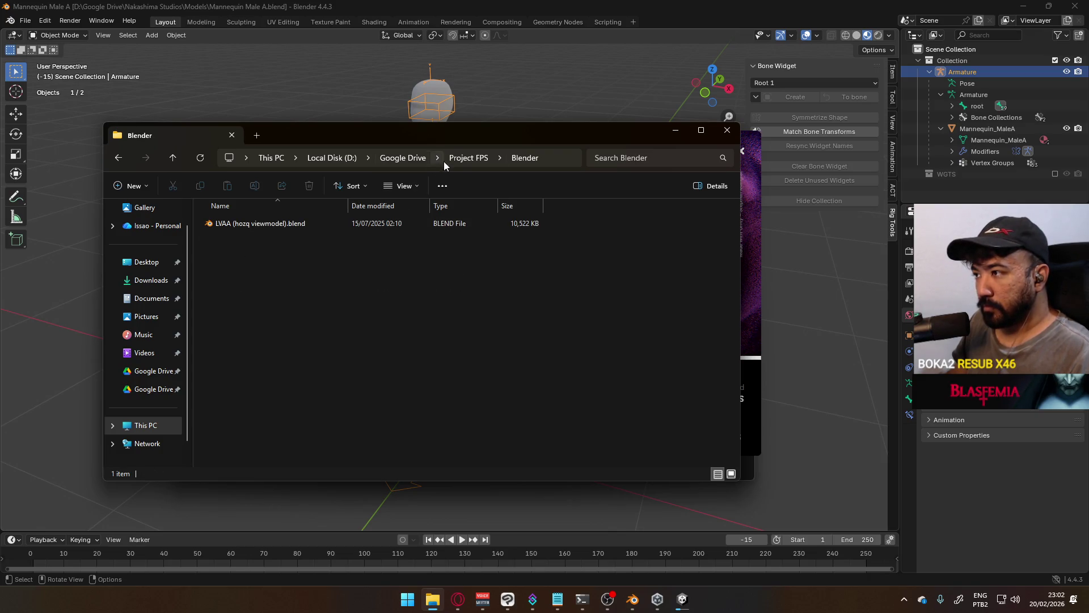
left_click(468, 158)
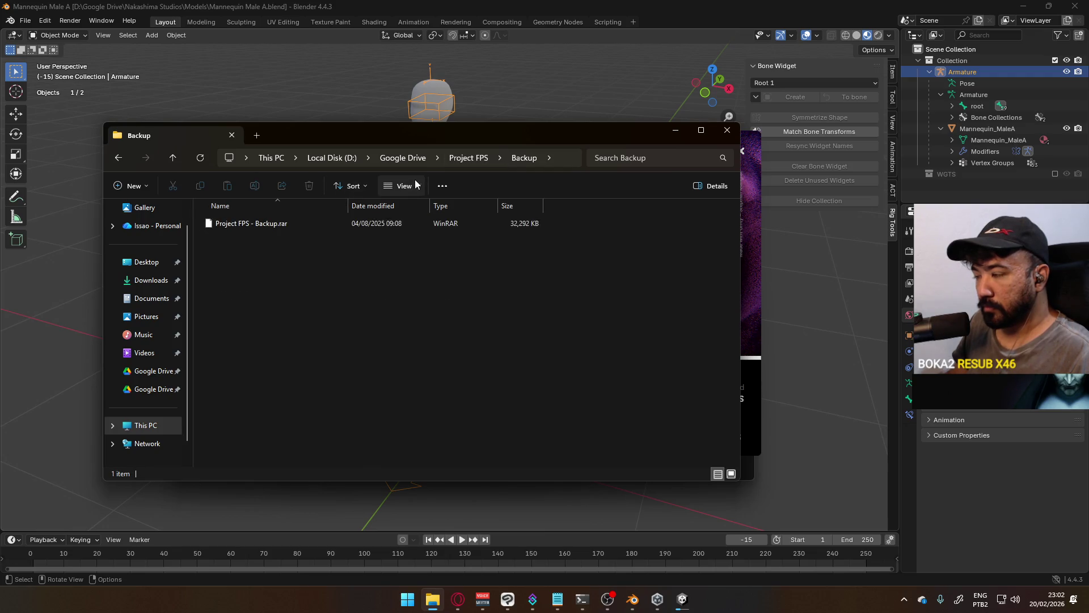
left_click(471, 158)
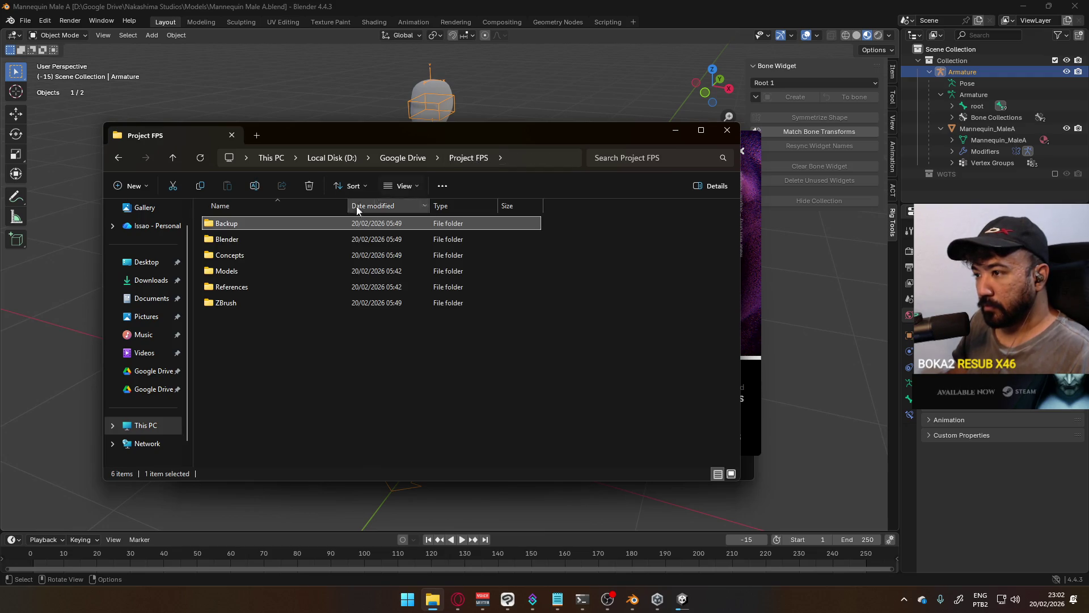
double_click(270, 255)
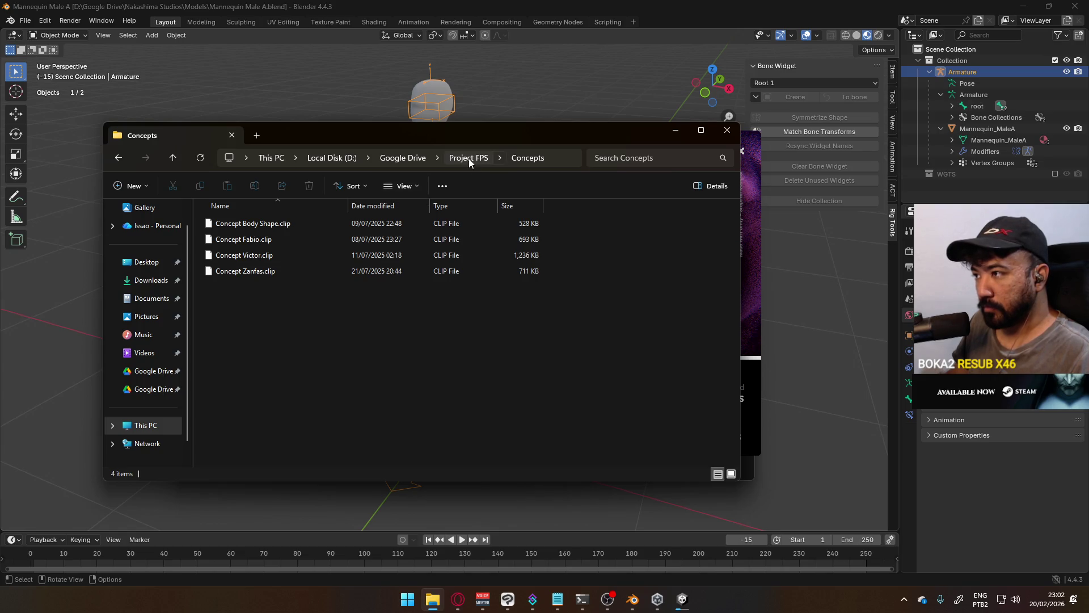
left_click(469, 157)
Step: Open Victor.blend from the Models > Character folder in Blender
double_click(266, 270)
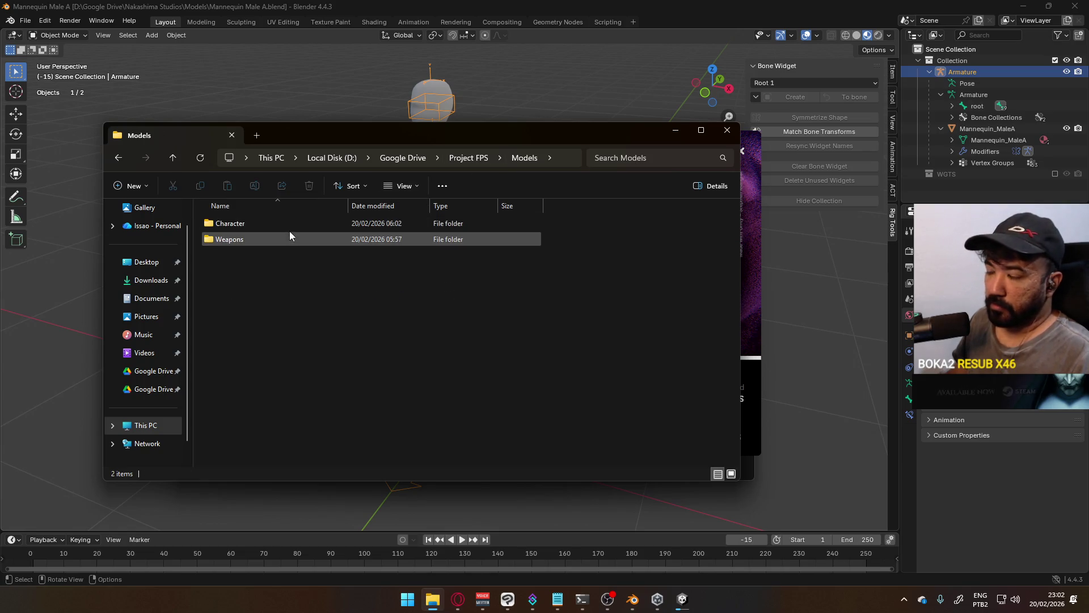
double_click(291, 226)
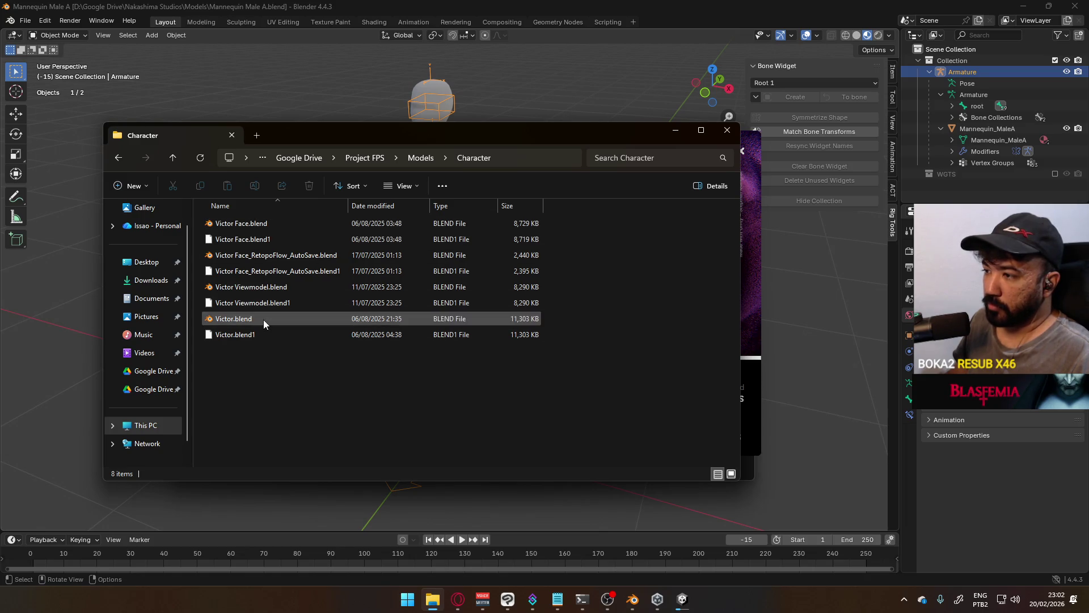
double_click(263, 319)
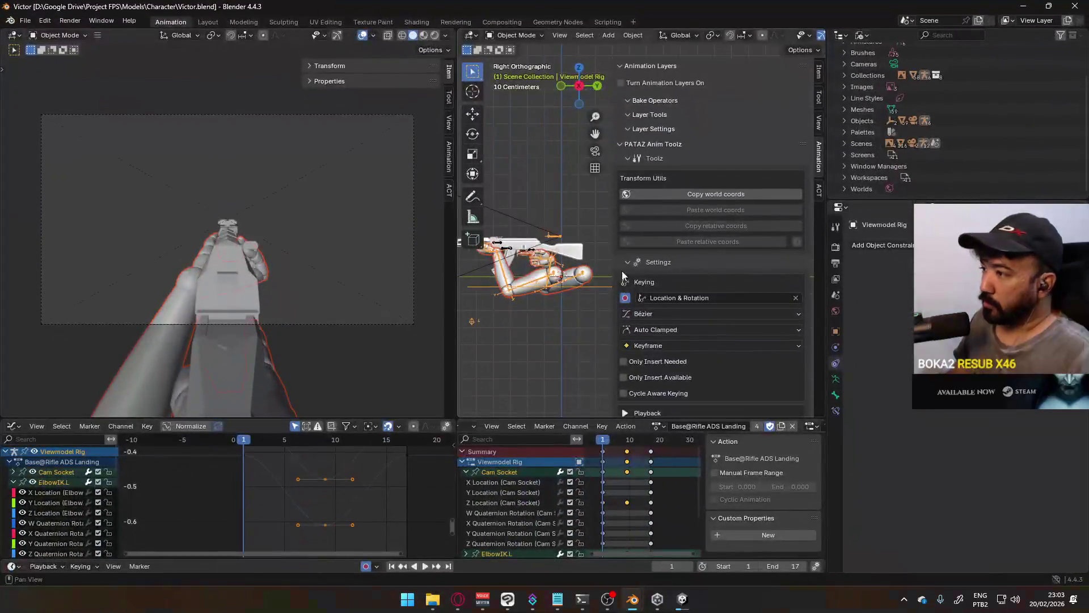
Step: Collapse the Animation Layers and PATAZ Anim Toolz panels and browse the Viewmodel Rig action list
left_click(630, 66)
left_click(624, 80)
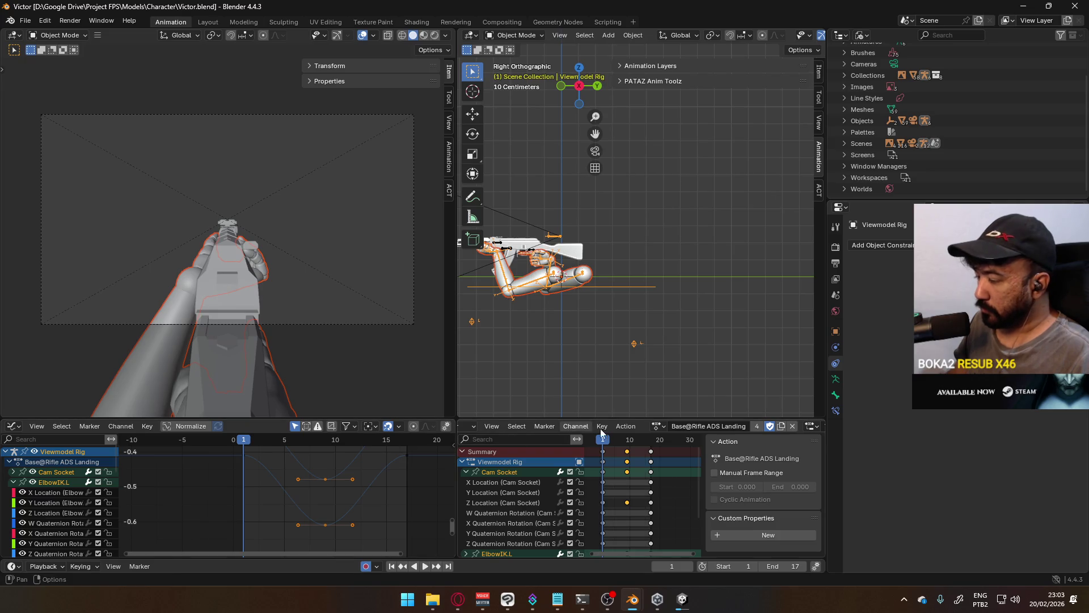
left_click(658, 426)
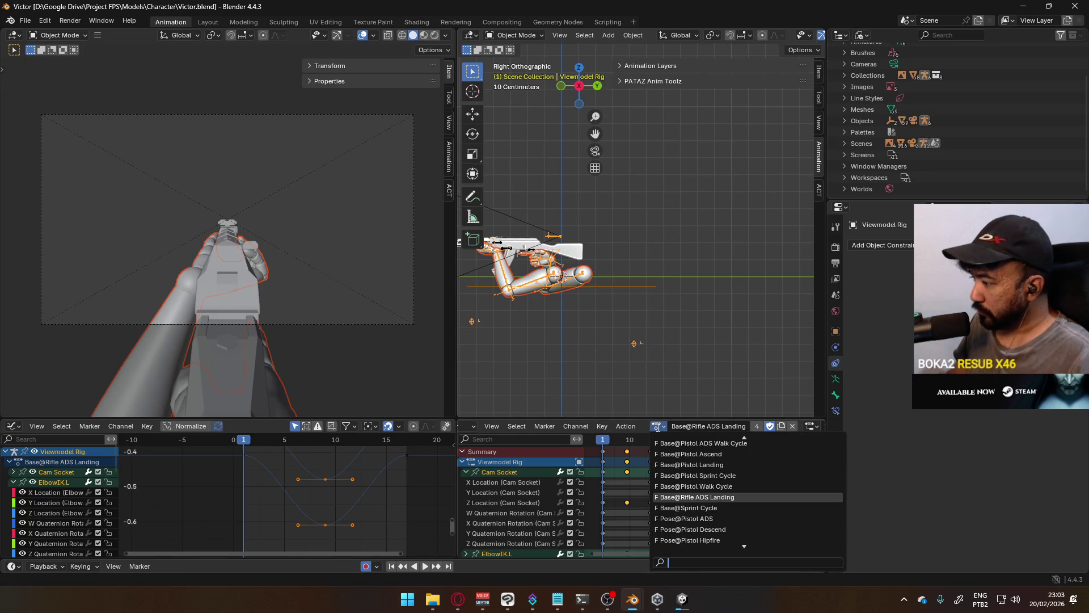
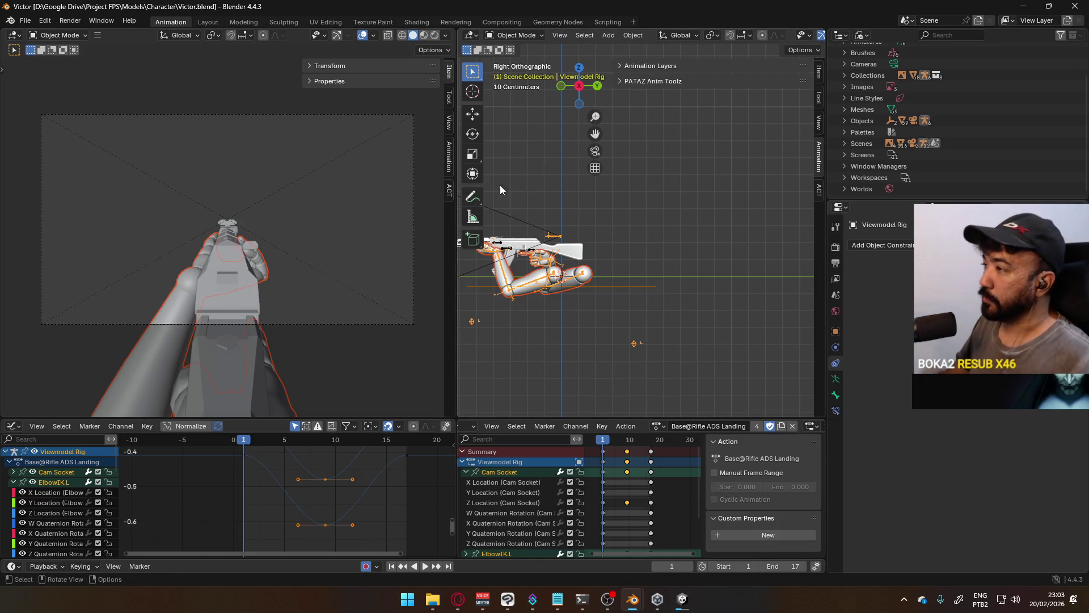
Step: Make the AKM Rig the active object and reveal its animation layers settings
left_click(657, 426)
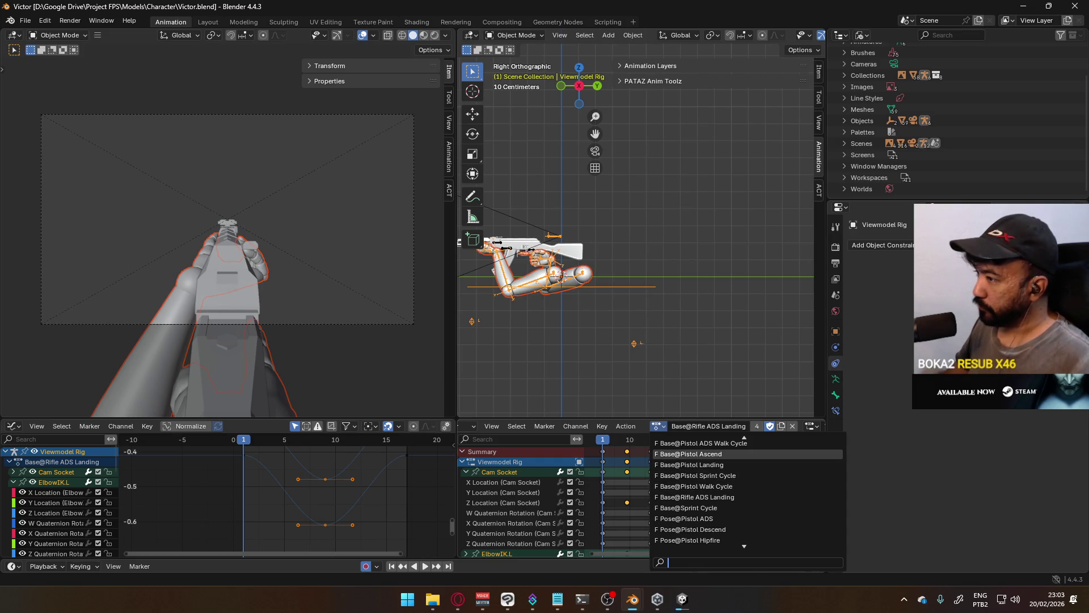
left_click(532, 255)
left_click(532, 253)
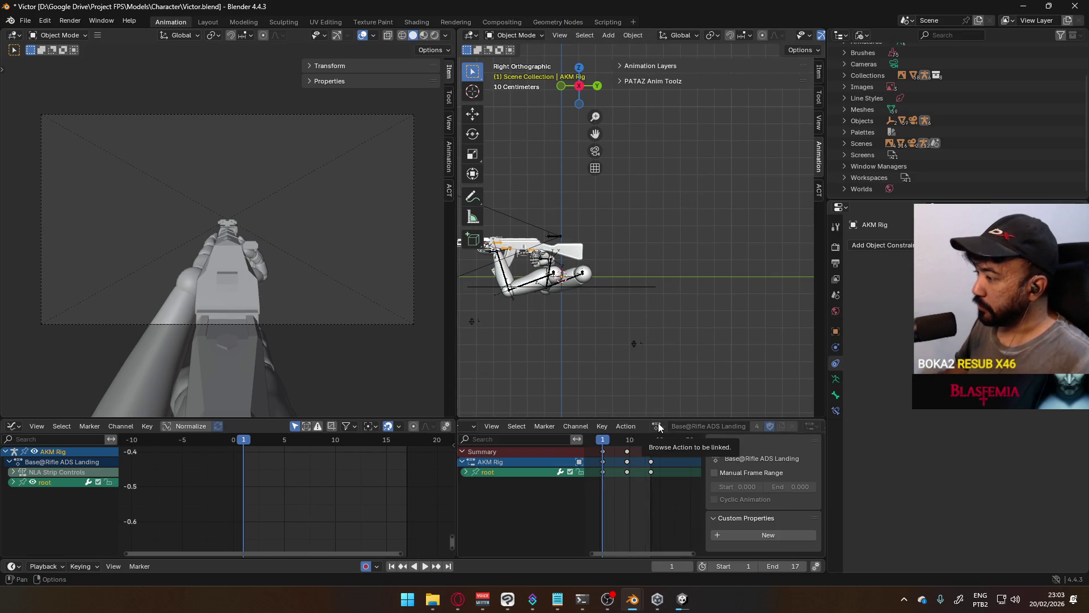
left_click(630, 66)
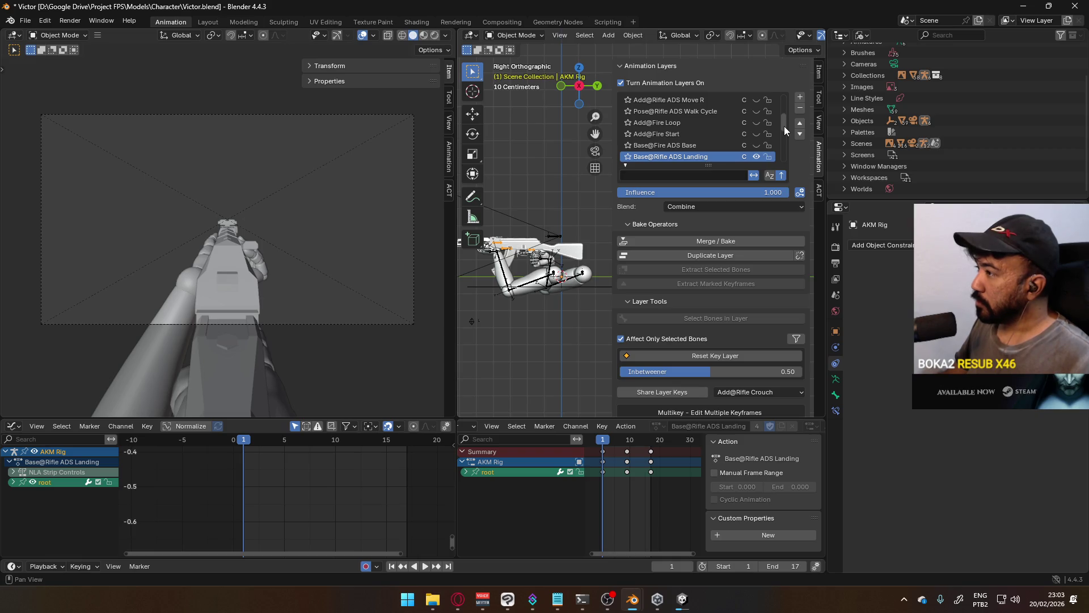
left_click_drag(784, 127, 773, 137)
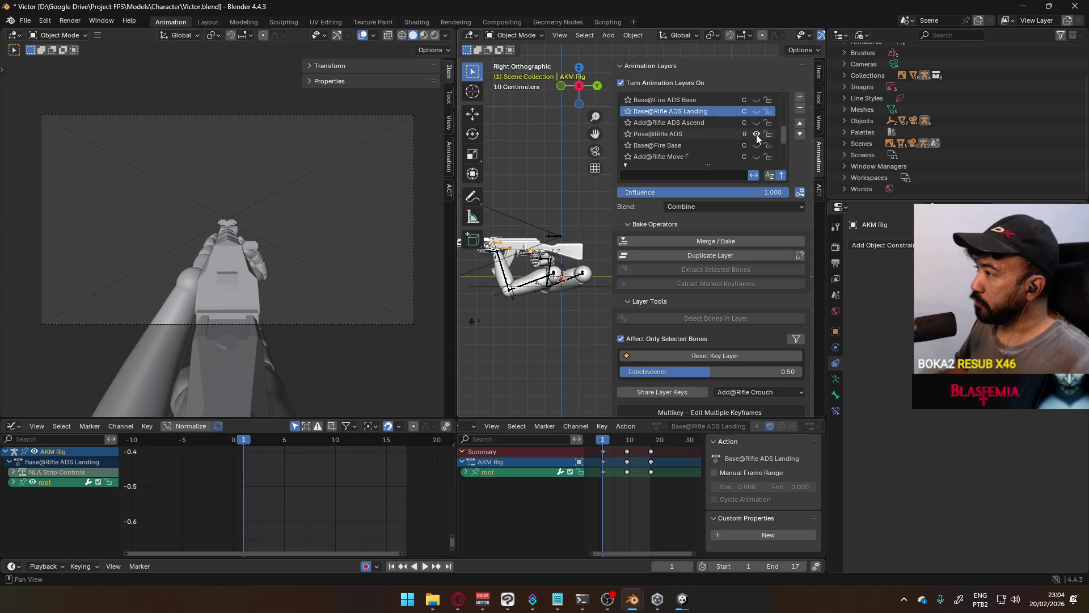
mouse_move(792, 132)
left_mouse_down()
mouse_move(775, 128)
mouse_move(770, 156)
left_mouse_up()
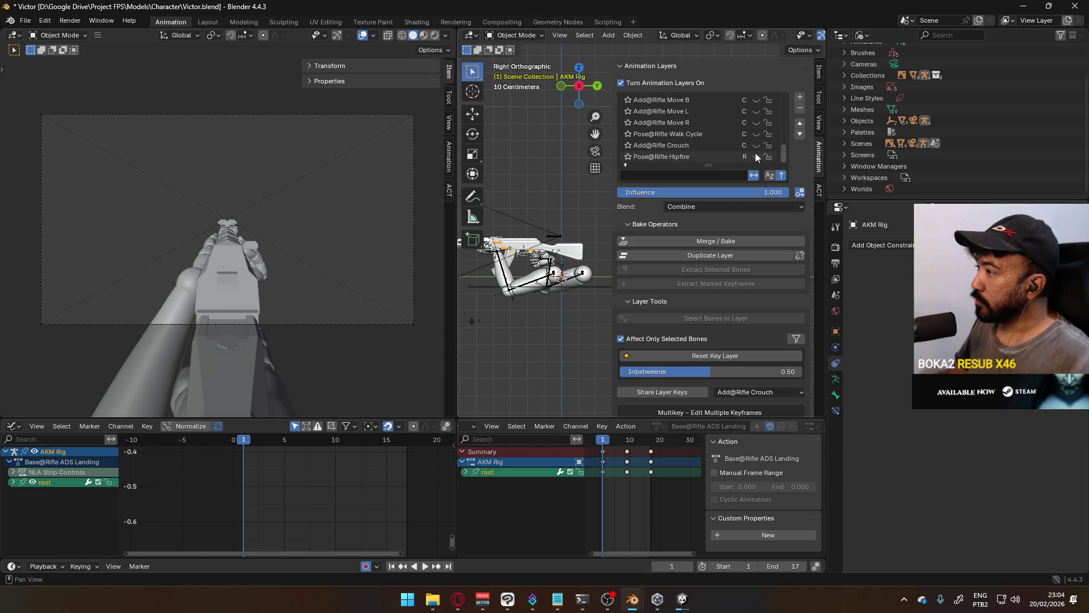
Step: Enable the Pose@Rifle Hipfire layer, then make the Viewmodel Rig active again
left_click(755, 156)
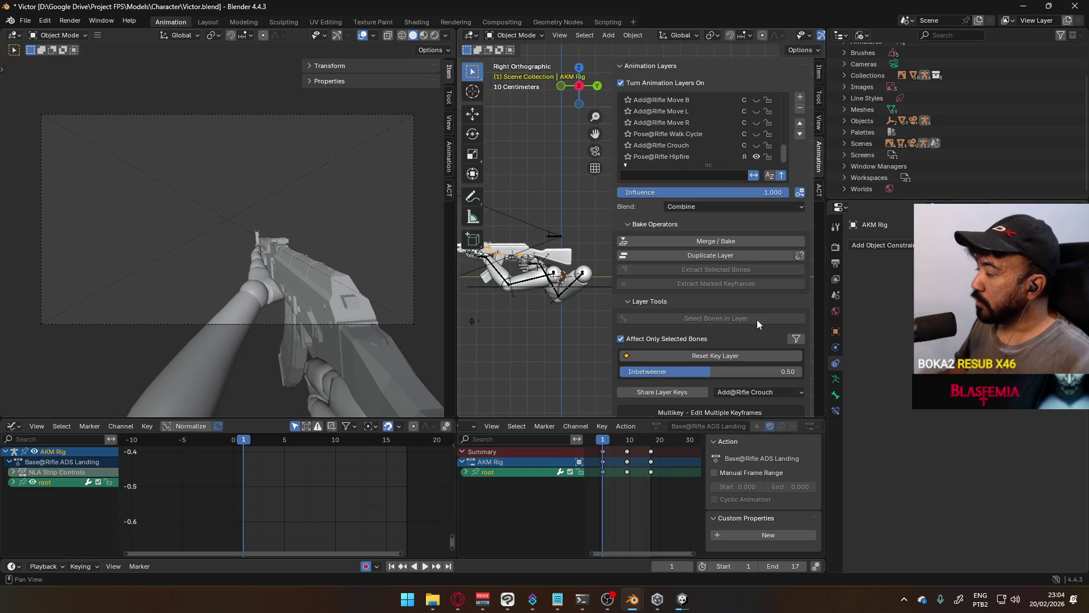
left_click(543, 256)
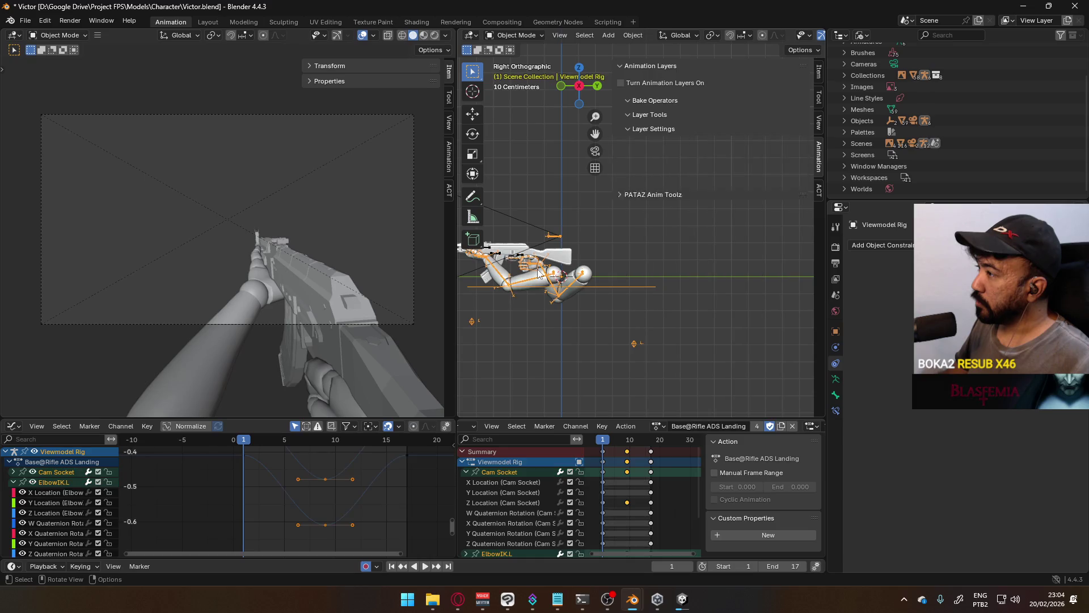
Step: Assign AKM@Reload Single to the Viewmodel Rig, preview it from frame 1, then make the AKM Rig active
left_click(659, 425)
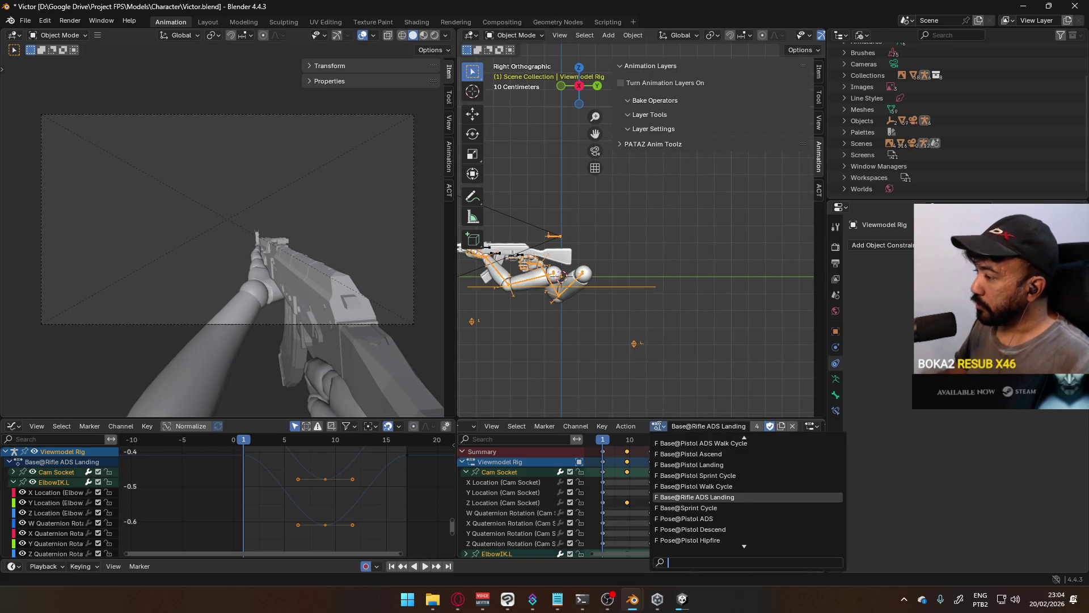
scroll(764, 492, "down", 8)
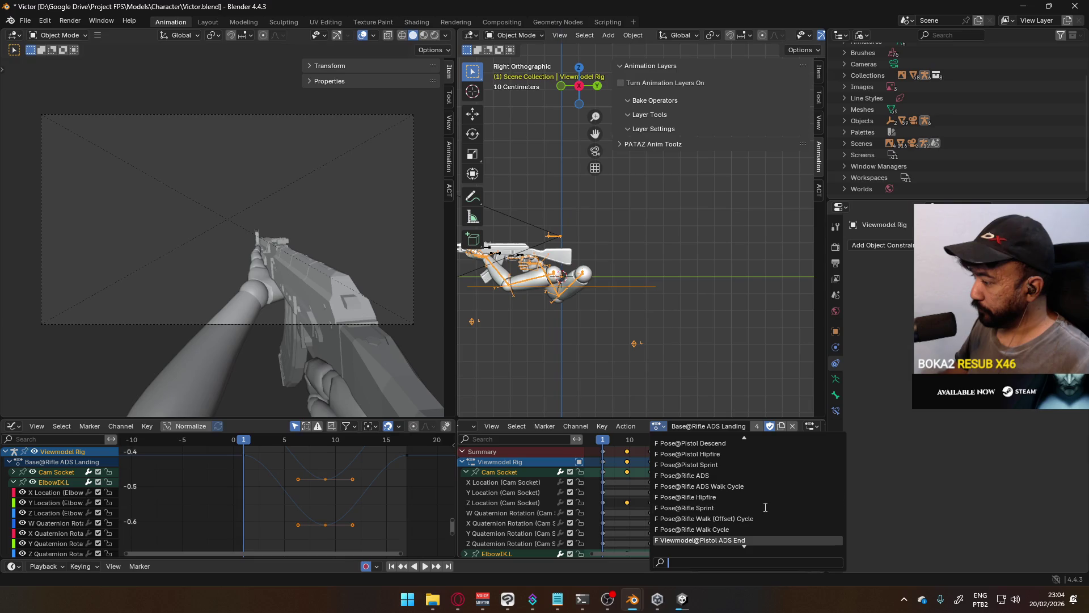
scroll(723, 474, "down", 2)
scroll(732, 485, "down", 4)
scroll(748, 504, "down", 3)
scroll(747, 504, "up", 8)
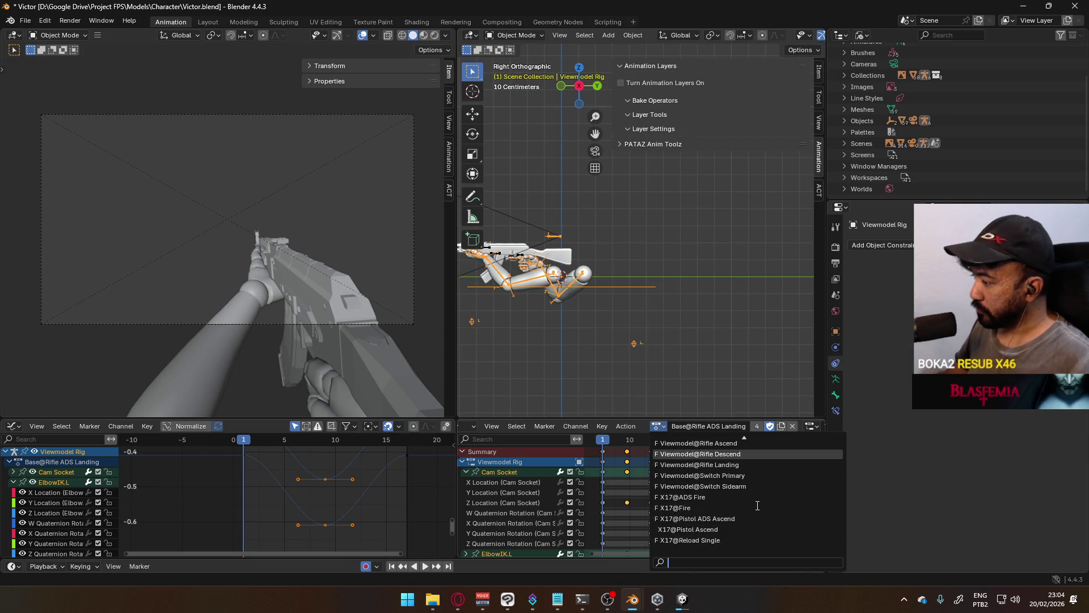
scroll(762, 509, "up", 10)
scroll(761, 508, "up", 3)
scroll(749, 506, "up", 3)
scroll(736, 503, "up", 3)
scroll(713, 496, "up", 3)
left_click(711, 496)
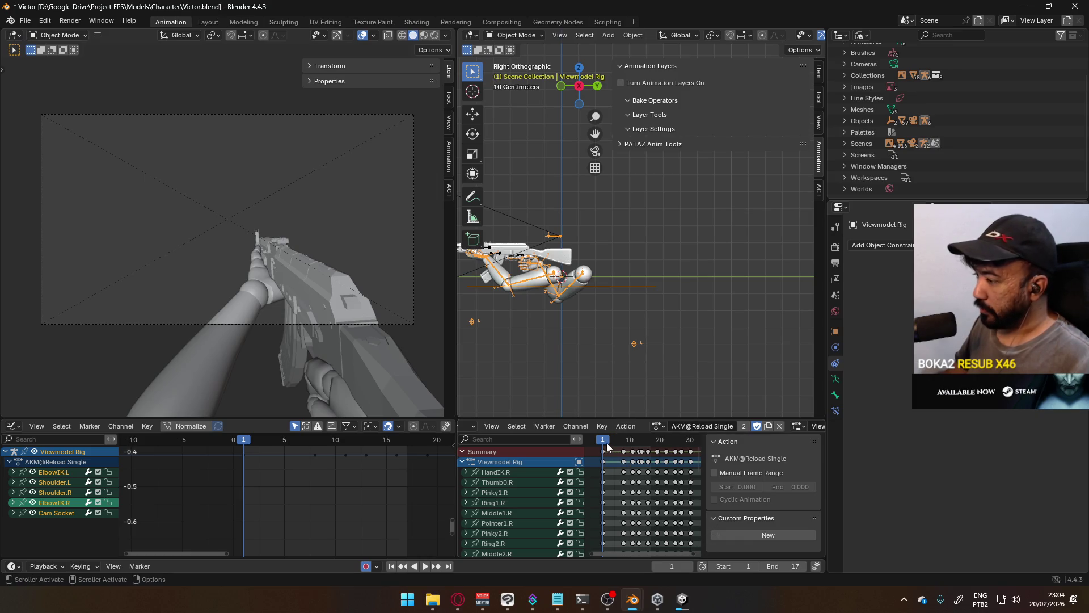
key("space")
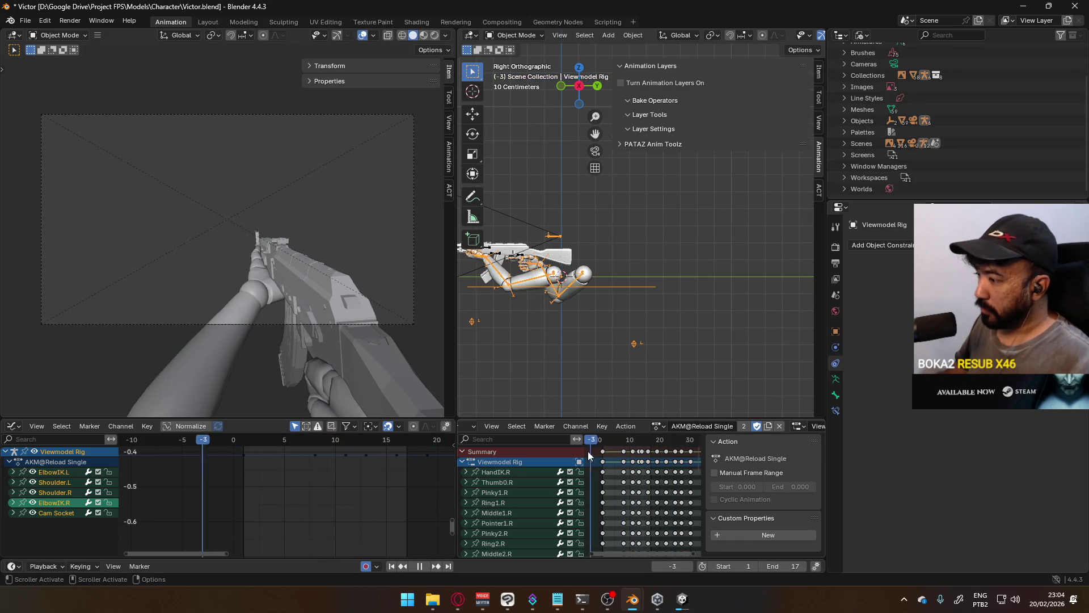
left_click_drag(589, 455, 602, 447)
key("space")
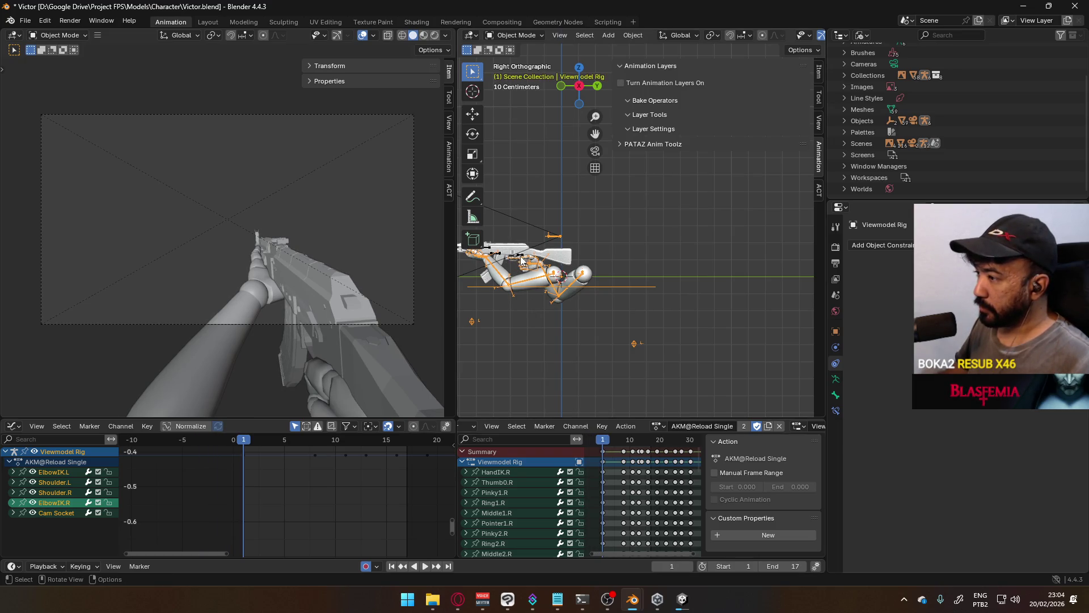
left_click(521, 260)
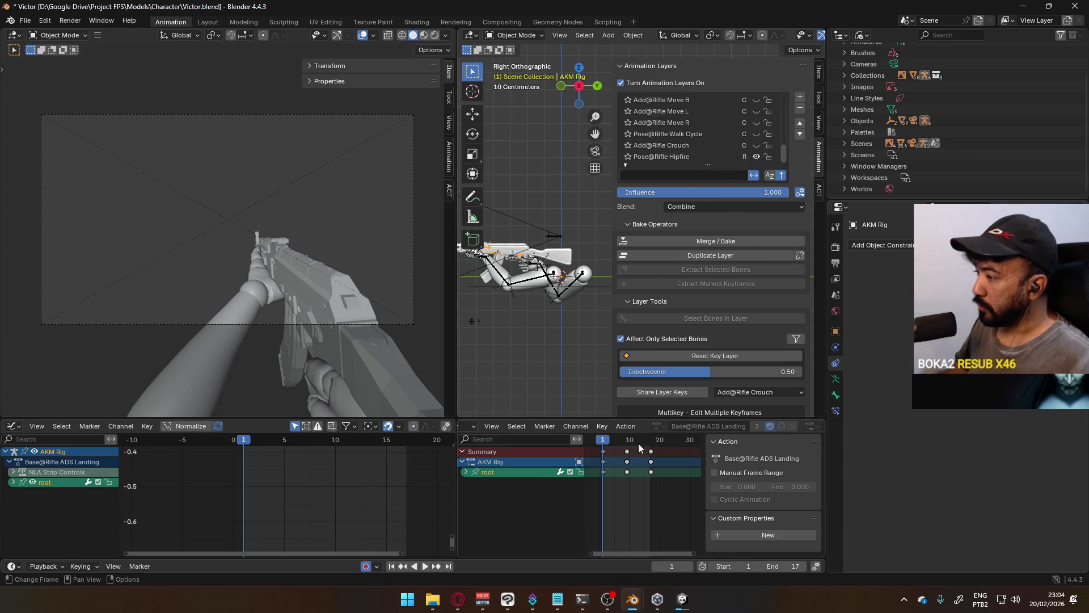
scroll(783, 124, "up", 3)
mouse_move(784, 124)
left_mouse_down()
mouse_move(784, 96)
mouse_move(780, 133)
left_mouse_up()
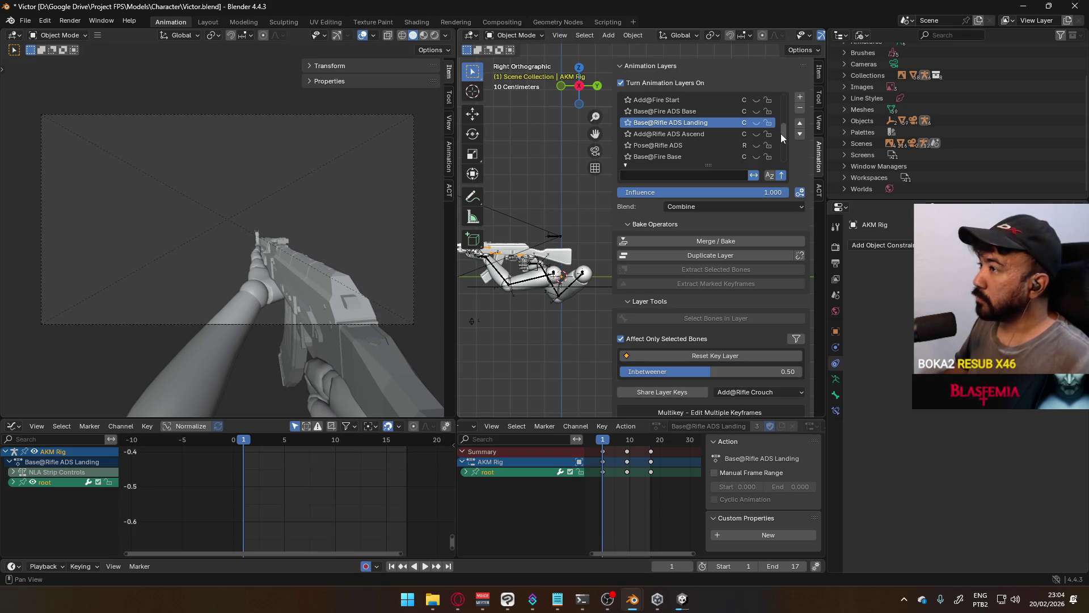
Step: Switch the Outliner to View Layer display and expand the AKM collection
left_click(857, 35)
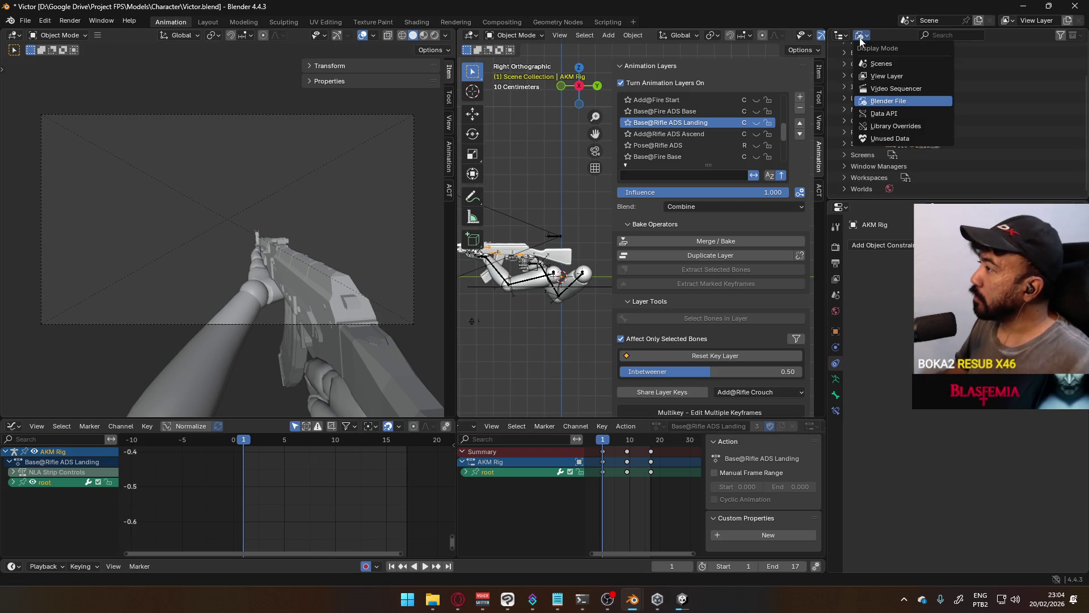
left_click(891, 76)
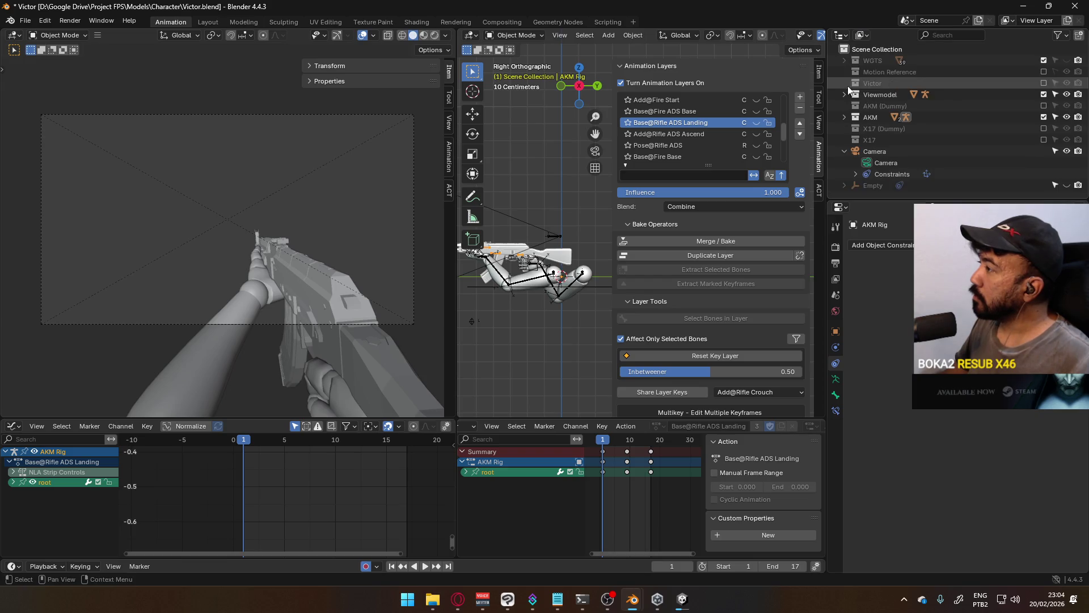
left_click(843, 116)
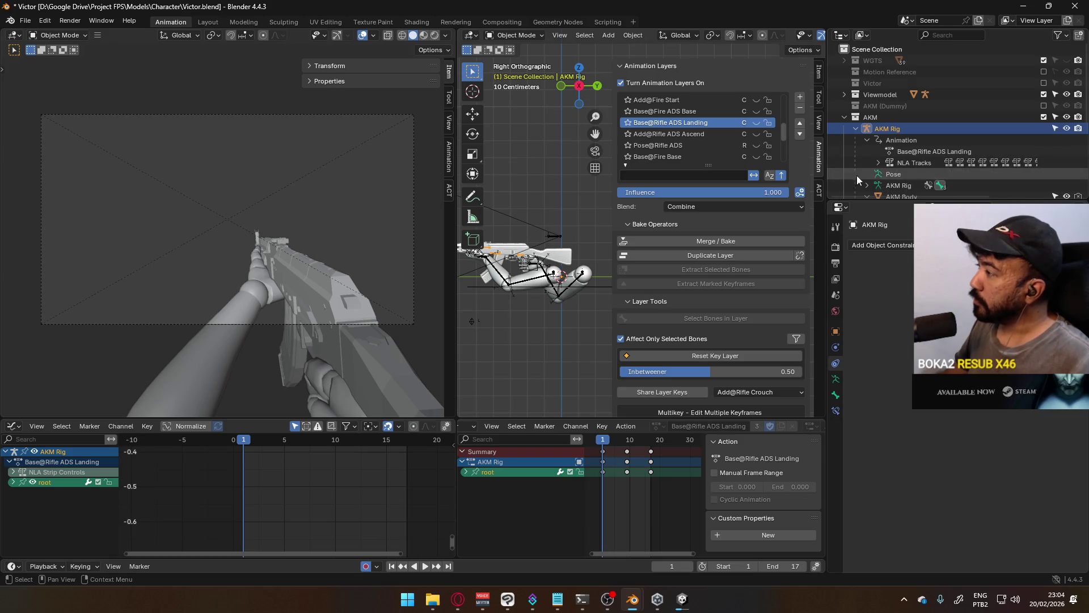
mouse_move(781, 124)
left_mouse_down()
mouse_move(790, 96)
mouse_move(781, 127)
left_mouse_up()
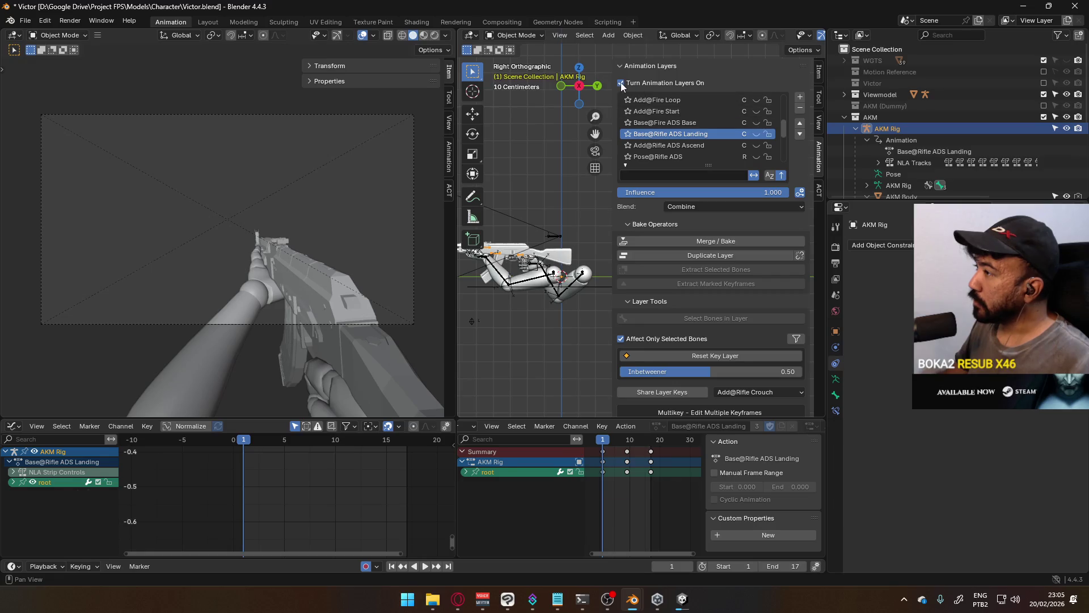
Step: Turn off the AKM rig's animation layers and assign the AKM@Reload Single action, scrubbing through it
left_click(620, 83)
left_click_drag(604, 442, 599, 441)
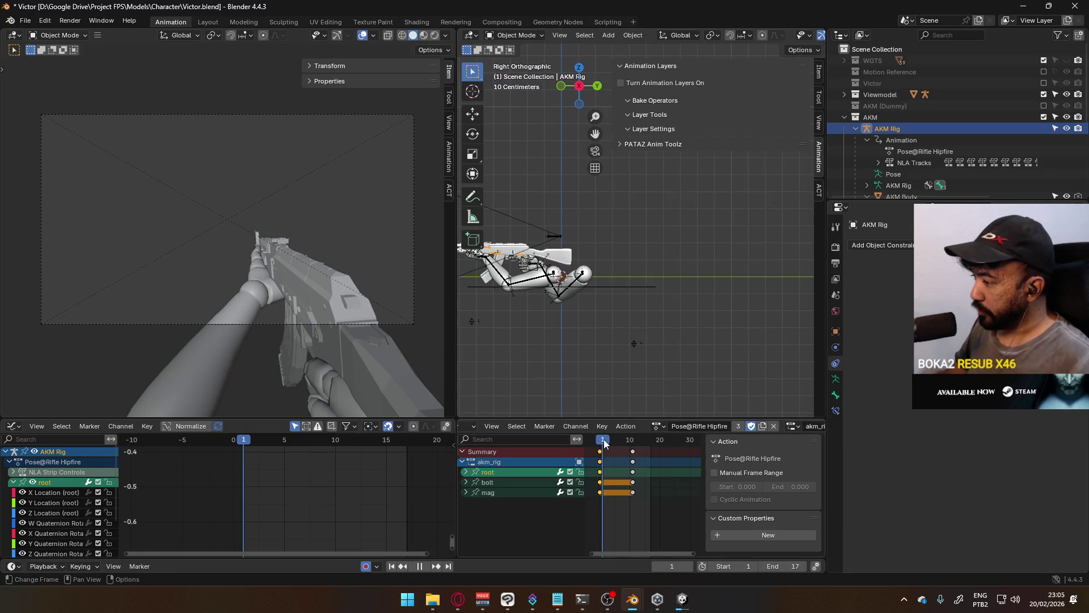
left_click(656, 426)
scroll(748, 512, "down", 4)
scroll(748, 511, "down", 4)
scroll(749, 509, "down", 4)
scroll(749, 507, "down", 4)
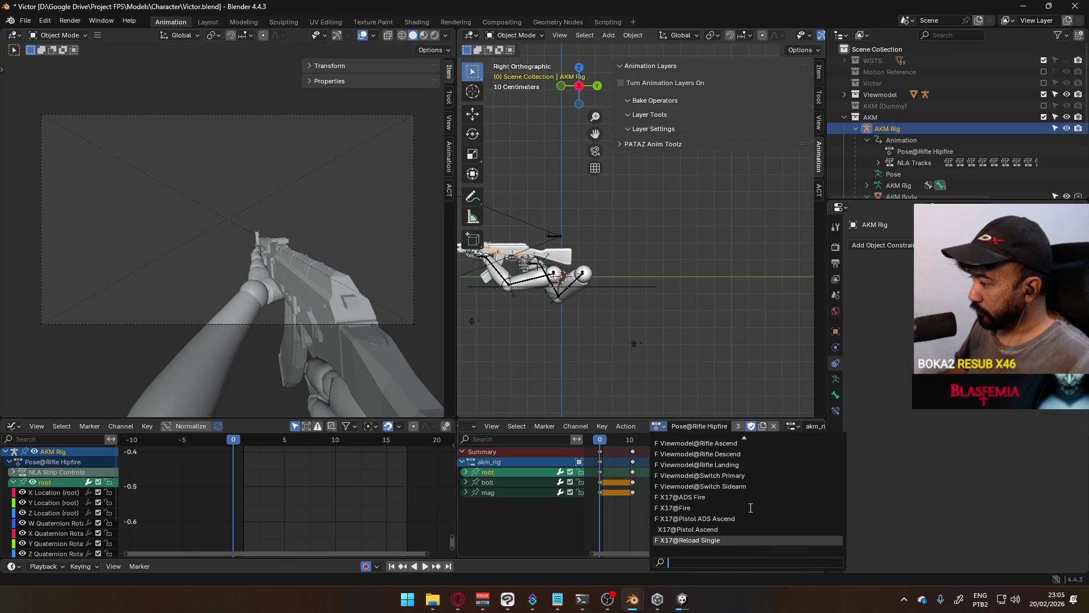
scroll(750, 508, "up", 4)
scroll(751, 506, "up", 4)
scroll(753, 505, "up", 4)
scroll(755, 503, "up", 4)
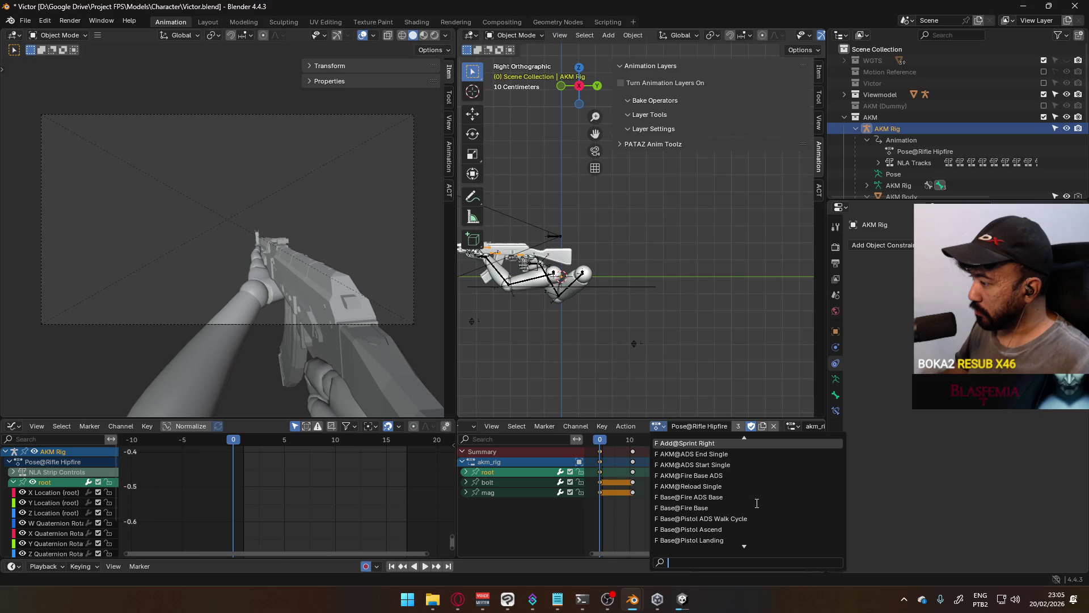
left_click(725, 486)
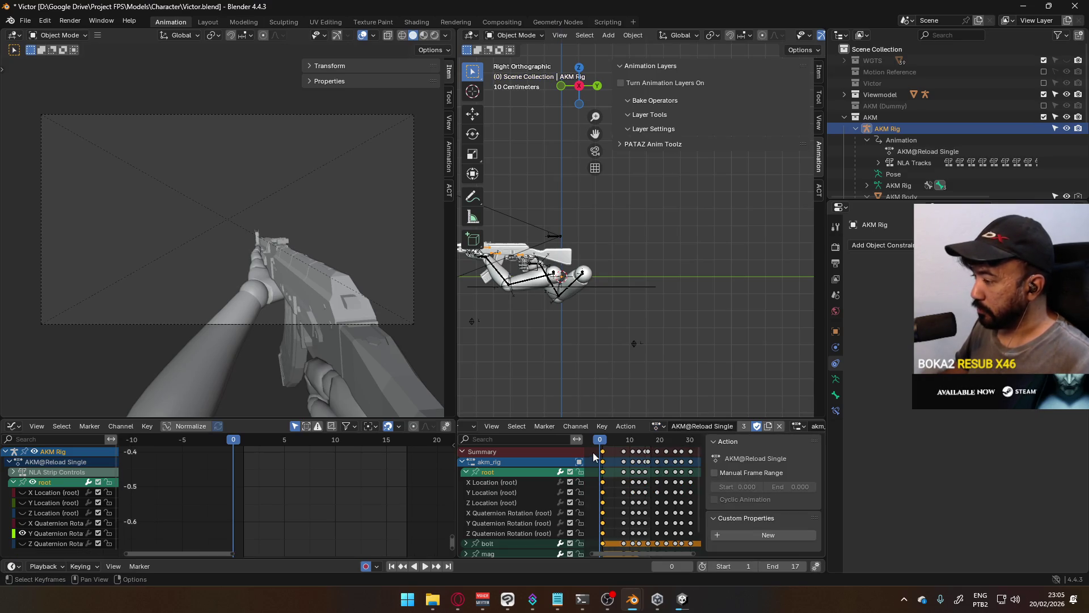
left_click_drag(600, 444, 690, 439)
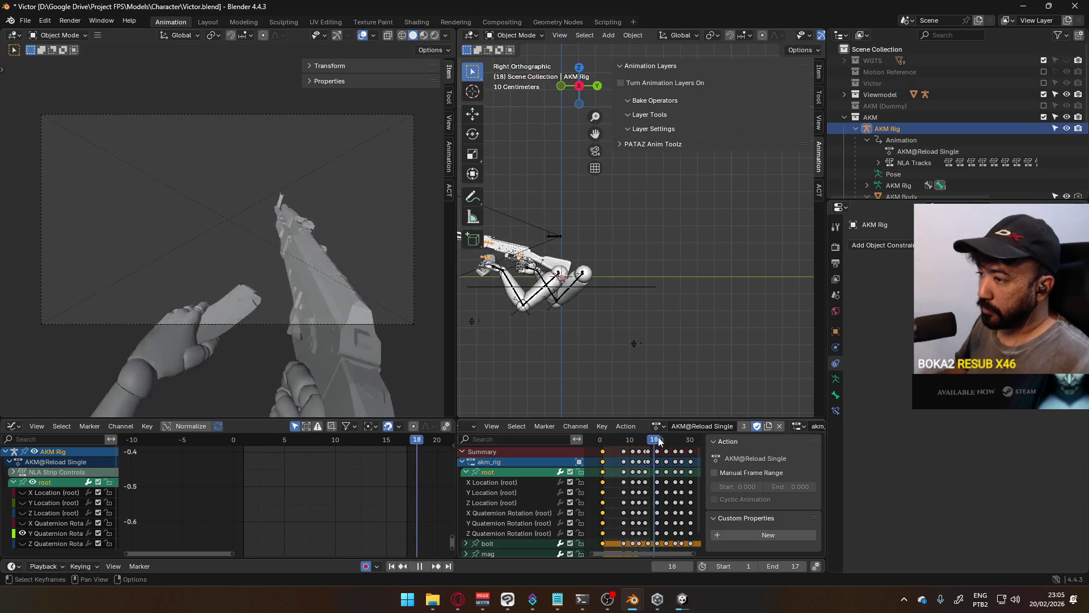
key("space")
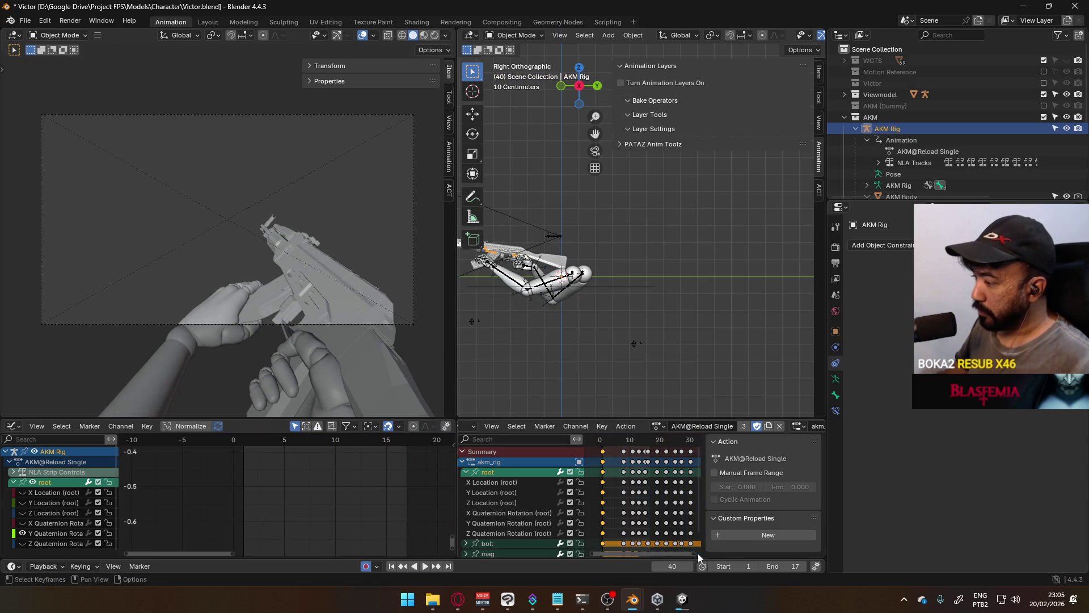
scroll(646, 480, "down", 5)
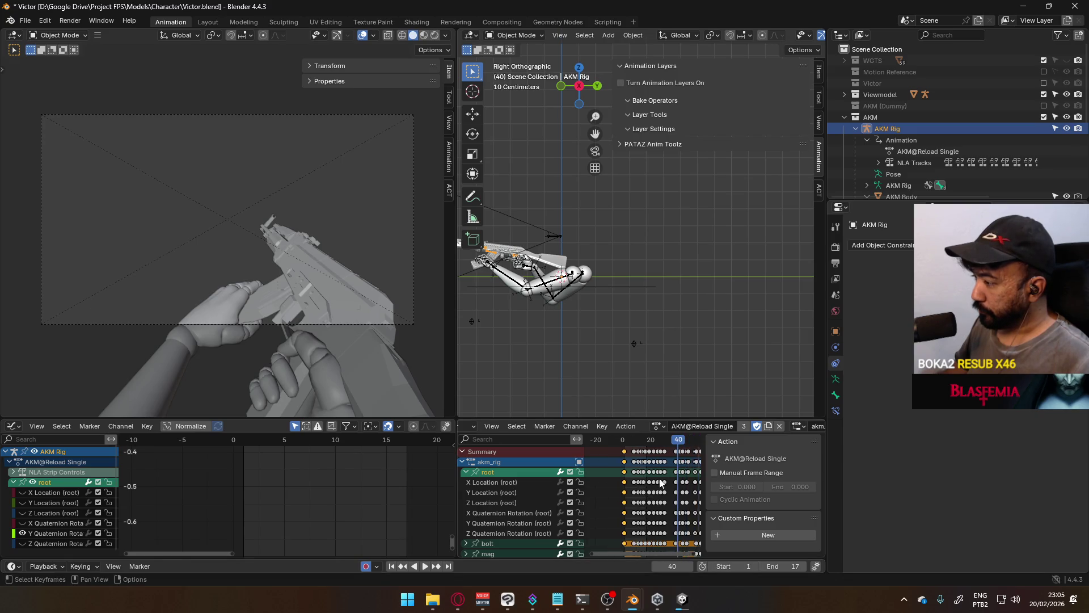
Step: Set the scene end frame to 72 to match the reload's last keyframe and play it from the start
left_click(676, 442)
scroll(676, 442, "up", 2)
scroll(677, 442, "up", 2)
left_click(783, 565)
type("7")
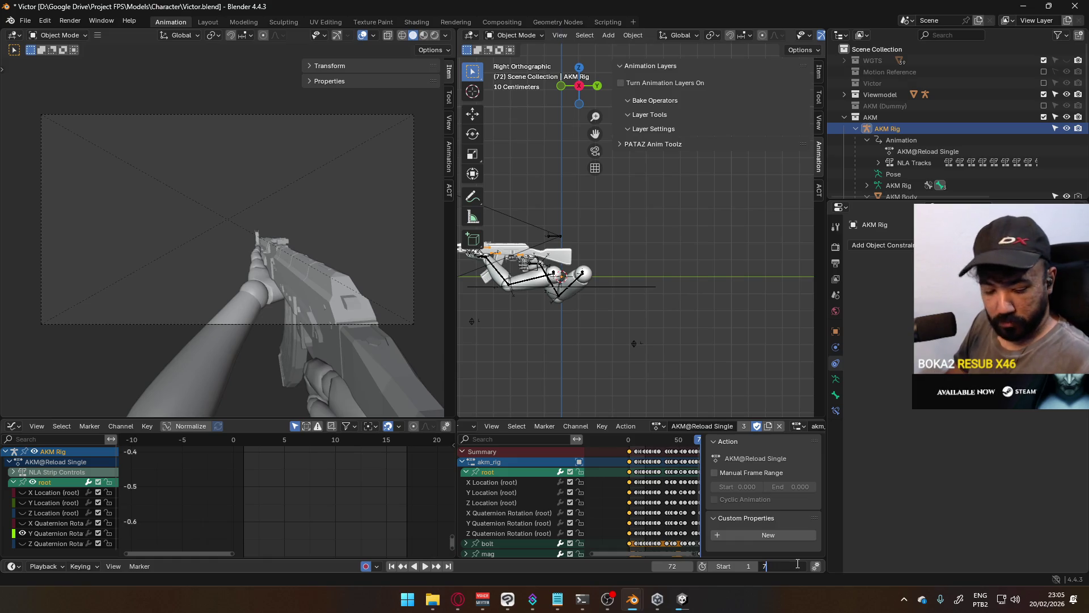
type("2")
key("Return")
key("space")
left_click(628, 442)
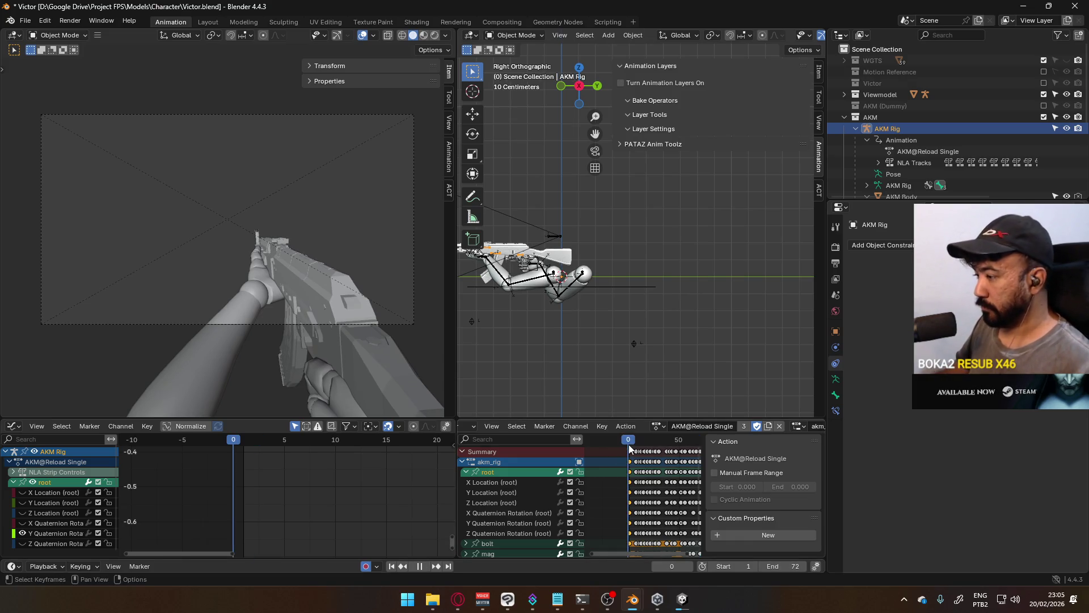
left_click_drag(628, 444, 630, 444)
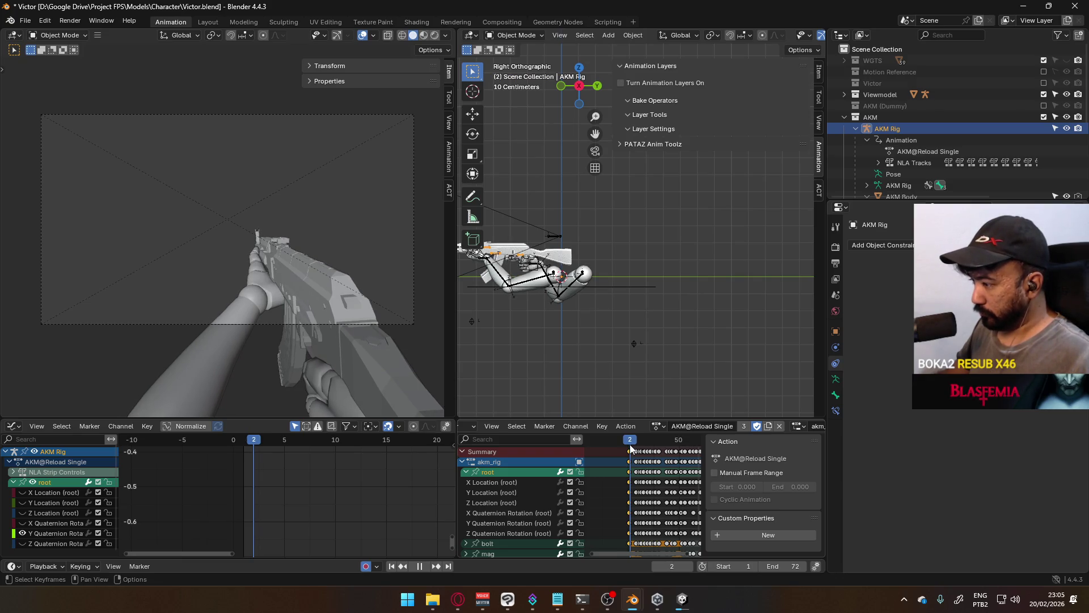
left_click_drag(629, 448, 628, 449)
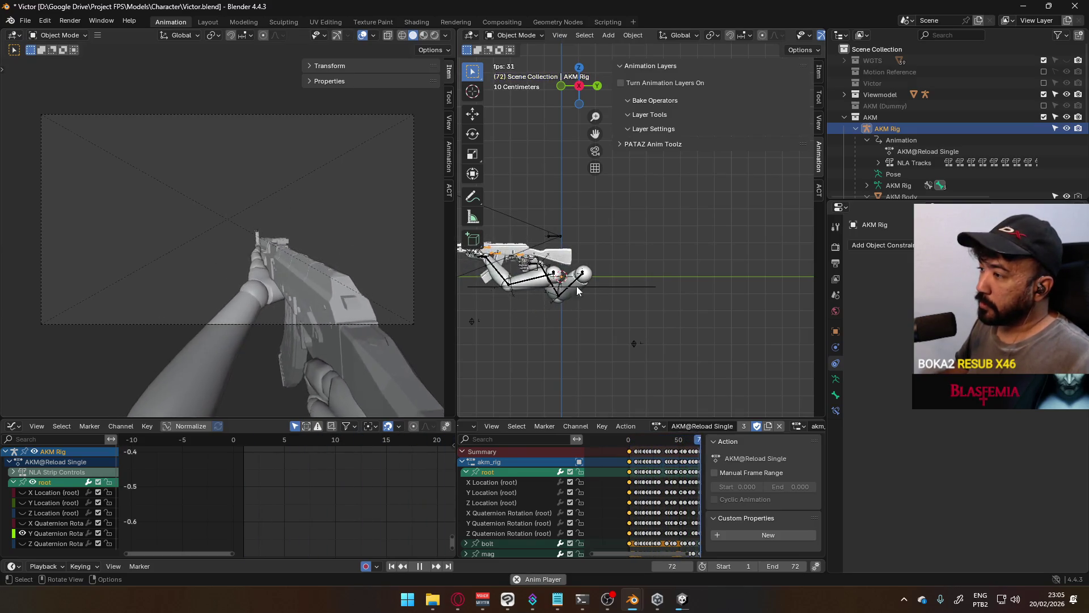
Step: Stop playback, rewind the reload animation to frame 0 and restart it
key("space")
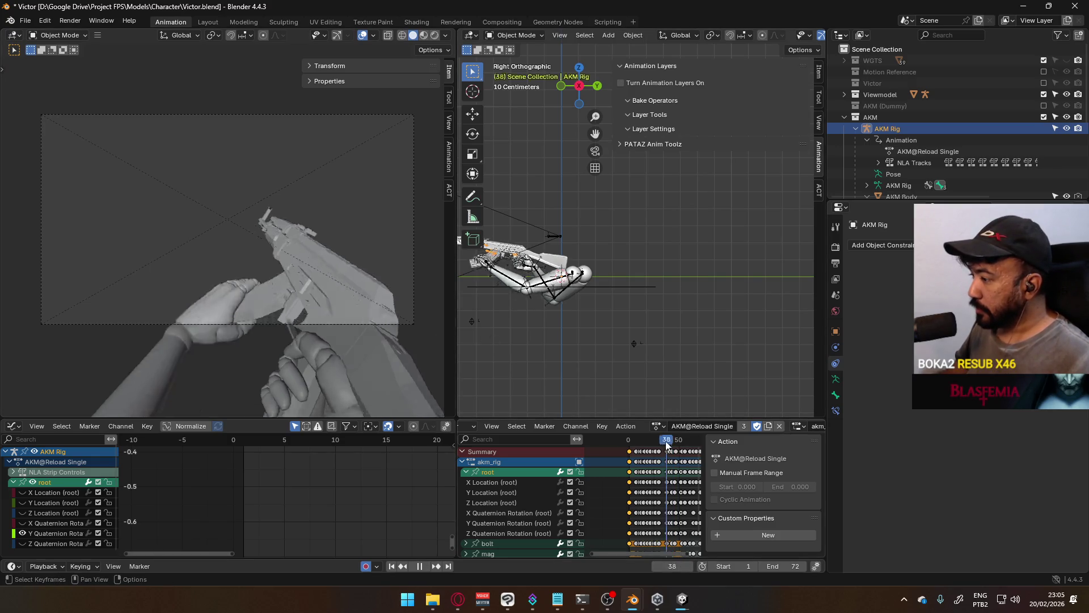
left_click_drag(669, 444, 629, 448)
key("space")
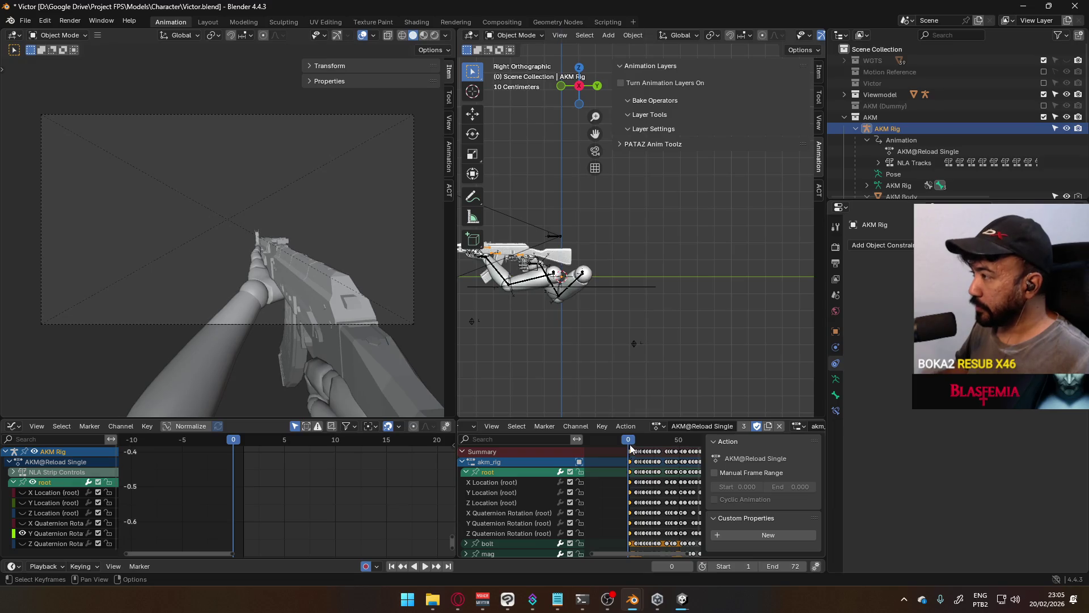
Step: Revert the file to its last saved version, discarding the unsaved reload changes
left_click(26, 22)
left_click(68, 64)
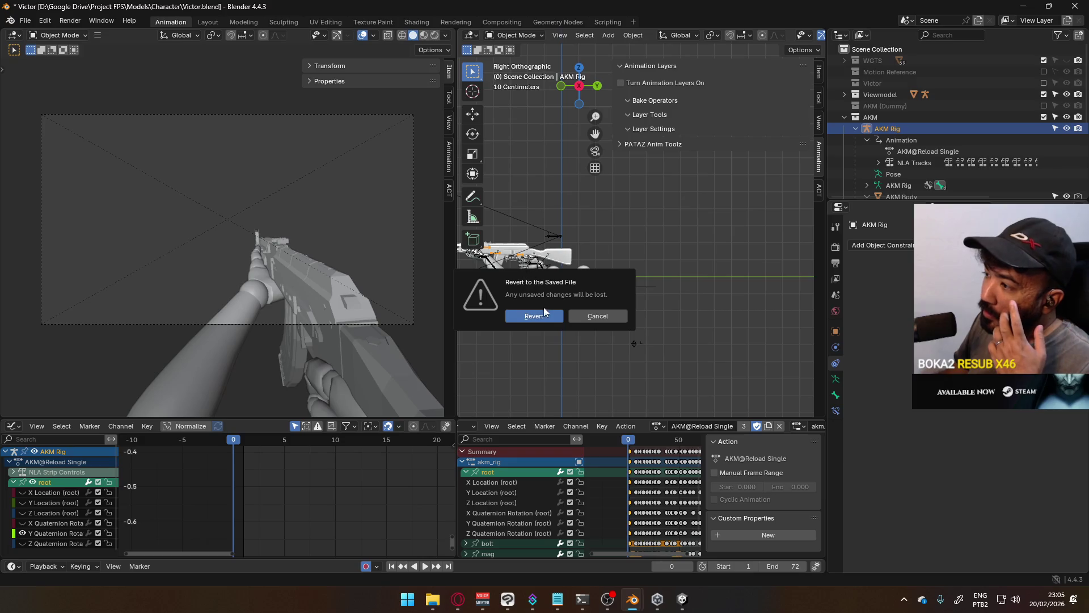
left_click(542, 313)
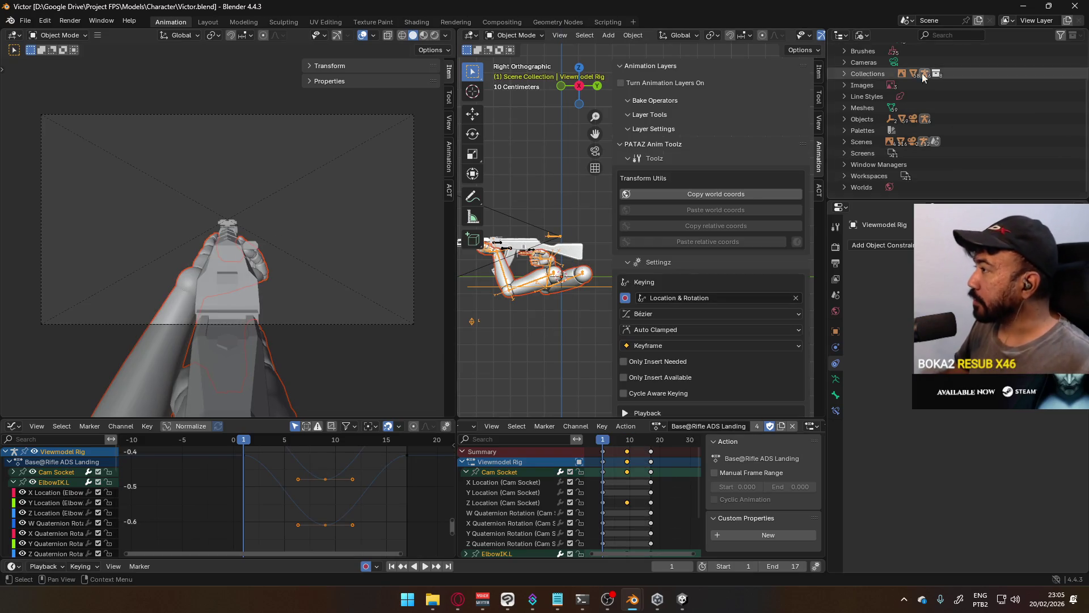
Step: Set the Outliner back to View Layer display and hide the Animation Layers panel
left_click(861, 34)
left_click(886, 76)
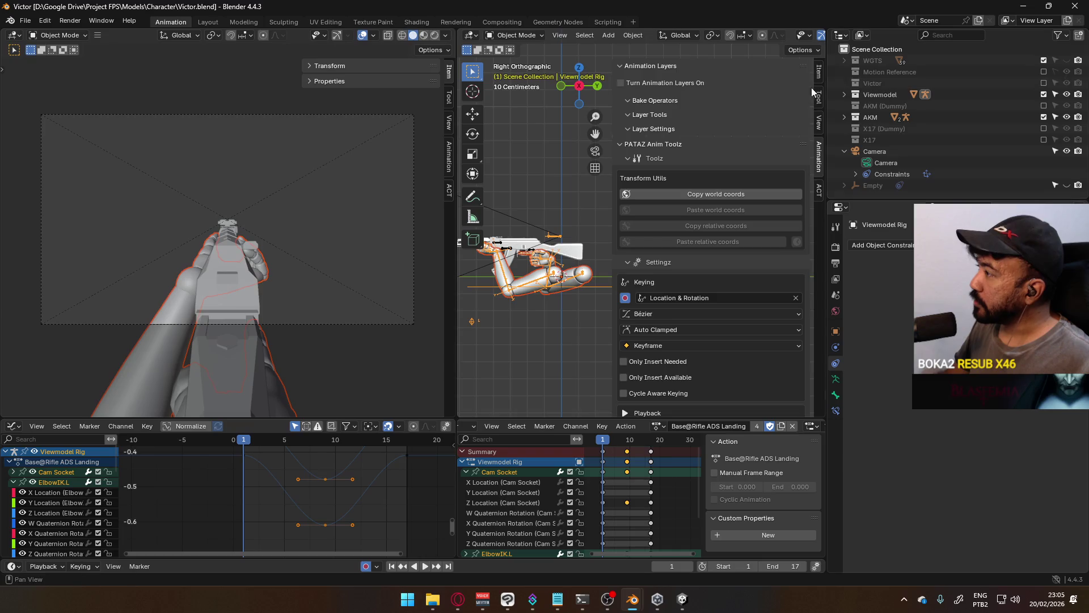
left_click(623, 66)
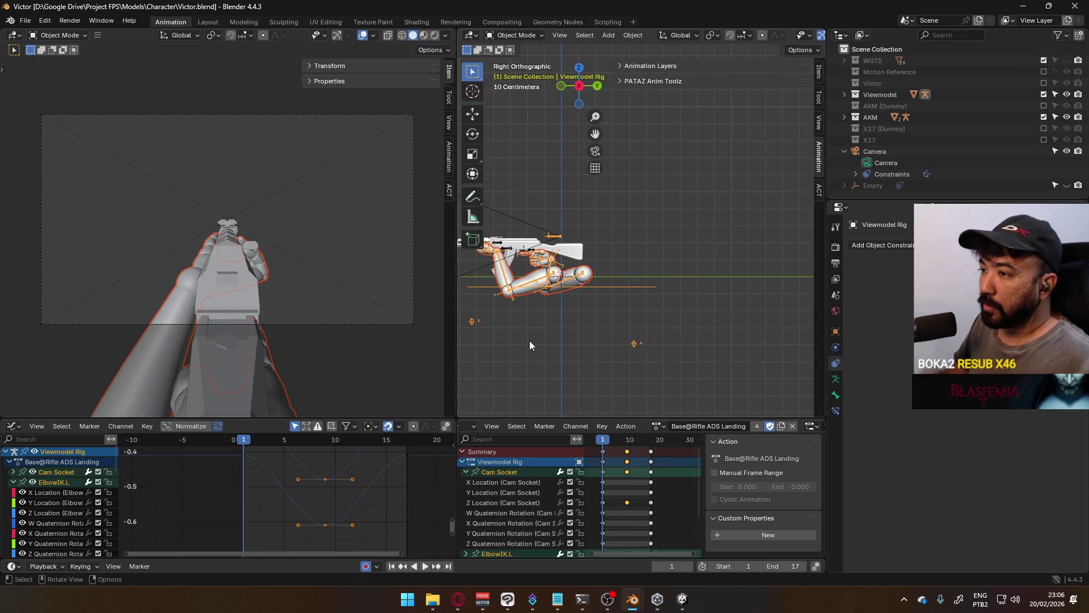
scroll(239, 234, "up", 4)
scroll(240, 234, "up", 3)
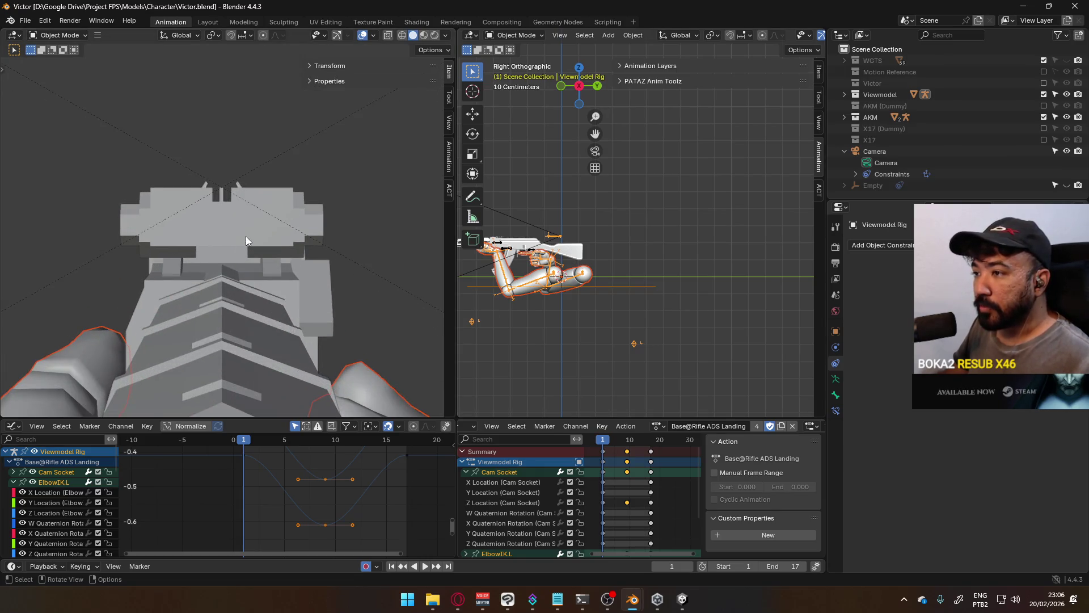
scroll(246, 236, "down", 4)
scroll(258, 243, "down", 3)
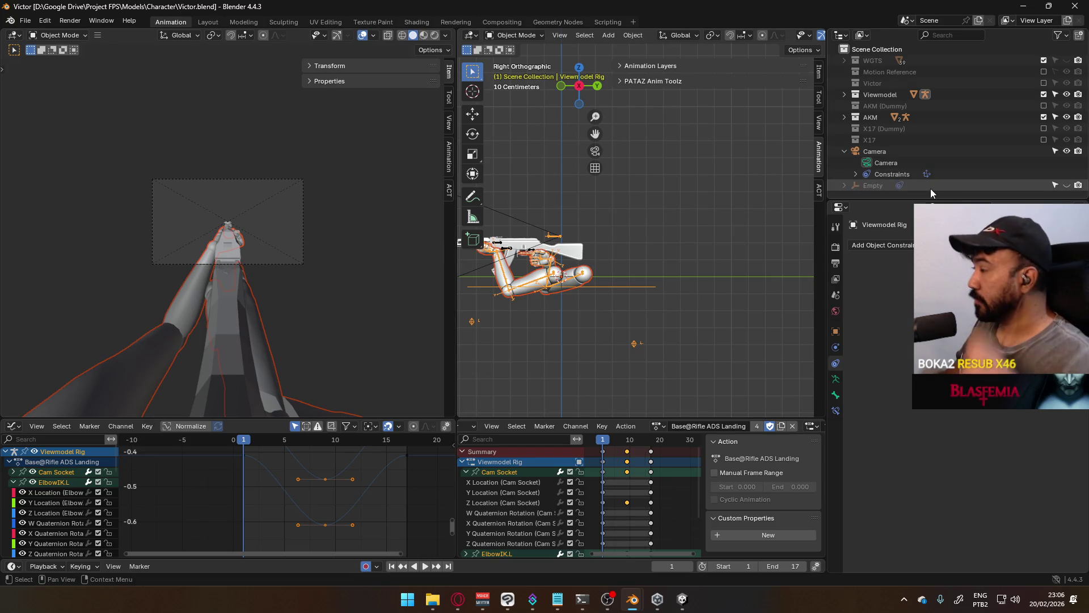
Step: Inspect the Viewmodel and AKM collections in the Outliner with the AKM Rig active
left_click(845, 94)
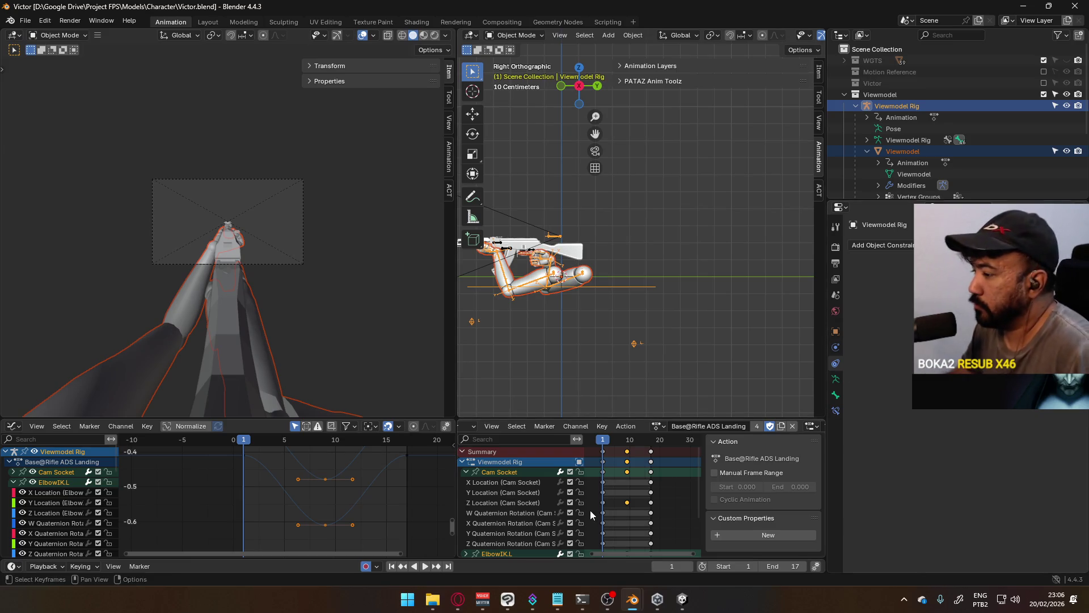
scroll(558, 492, "down", 3)
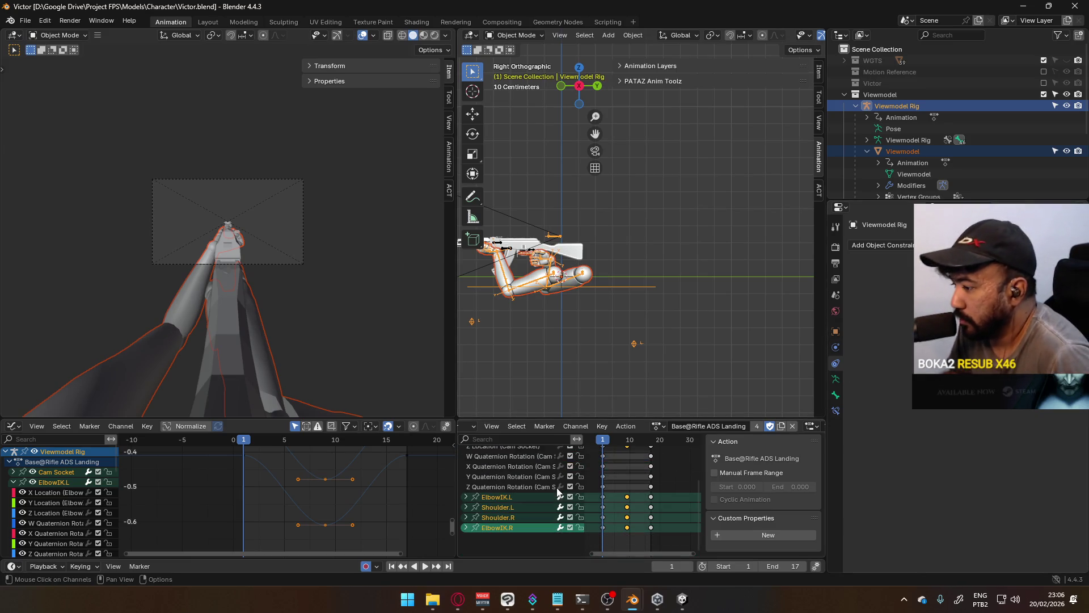
scroll(502, 269, "up", 2)
left_click(481, 265)
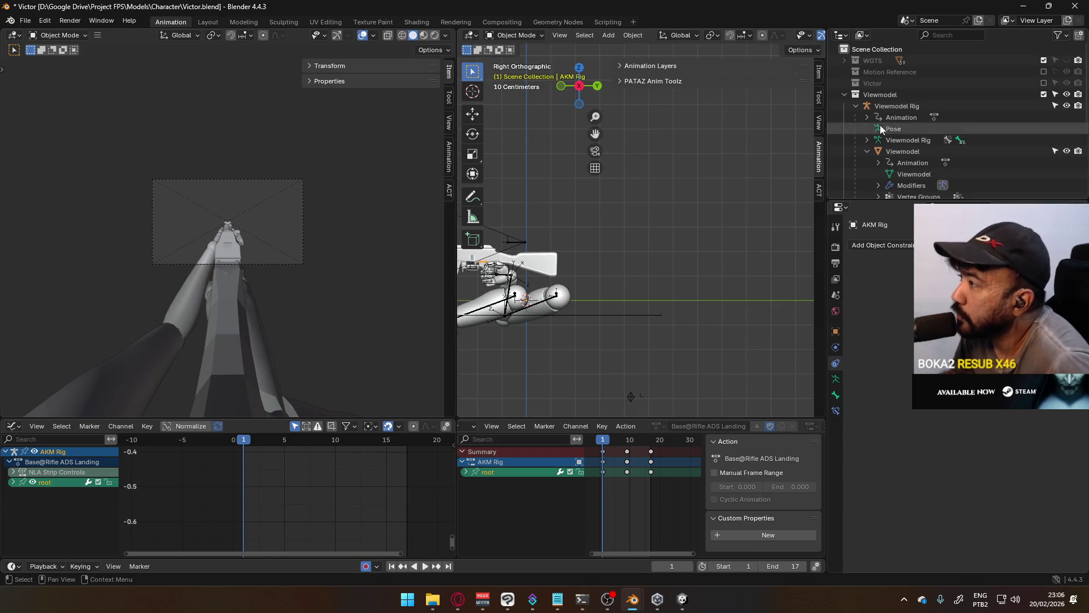
scroll(903, 130, "down", 3)
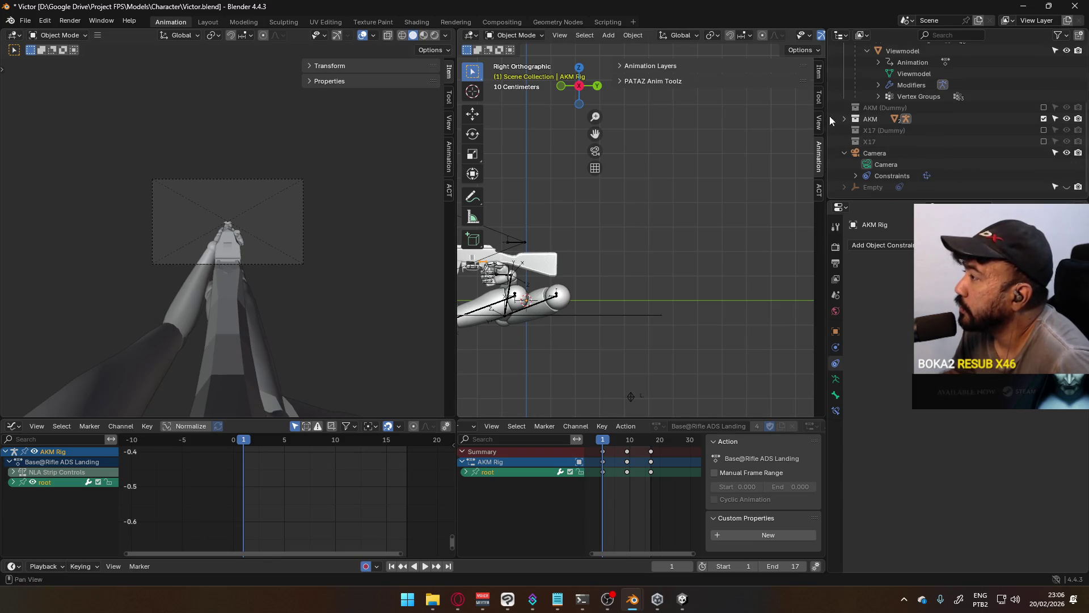
scroll(853, 114, "up", 1)
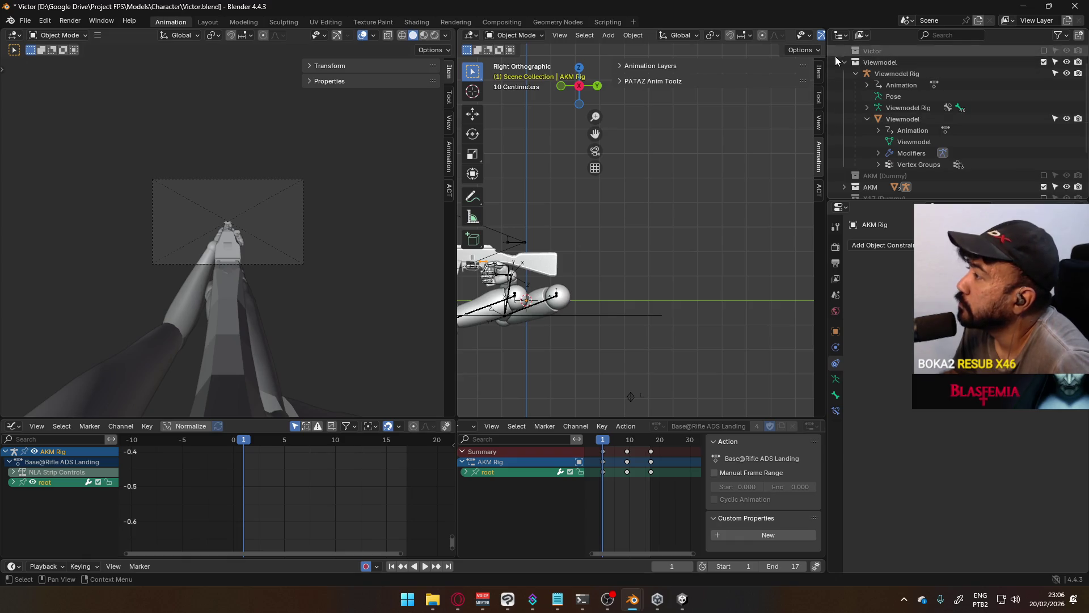
left_click(855, 51)
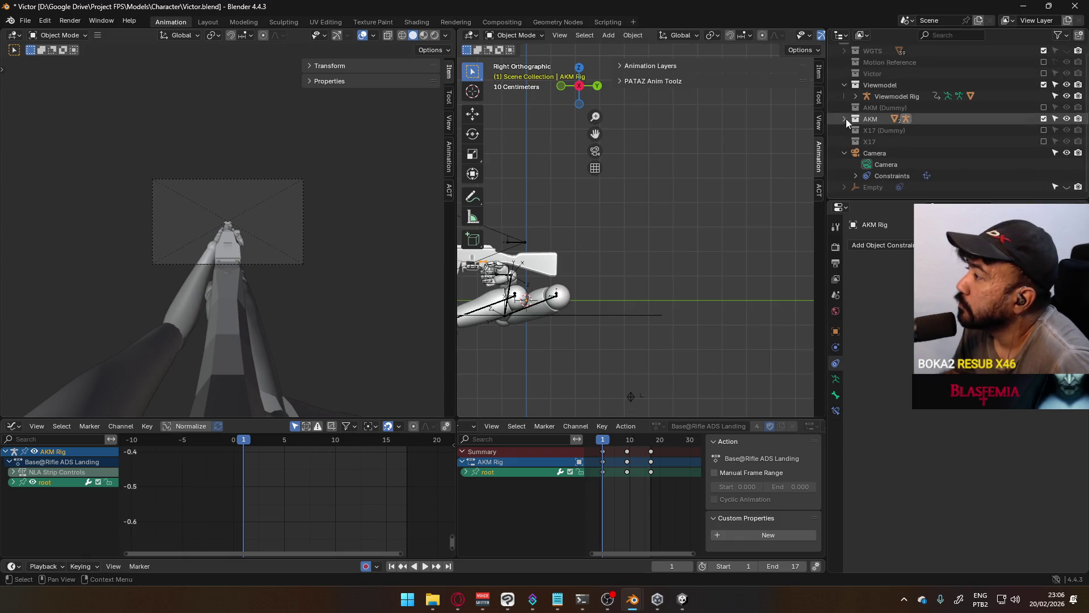
left_click(845, 120)
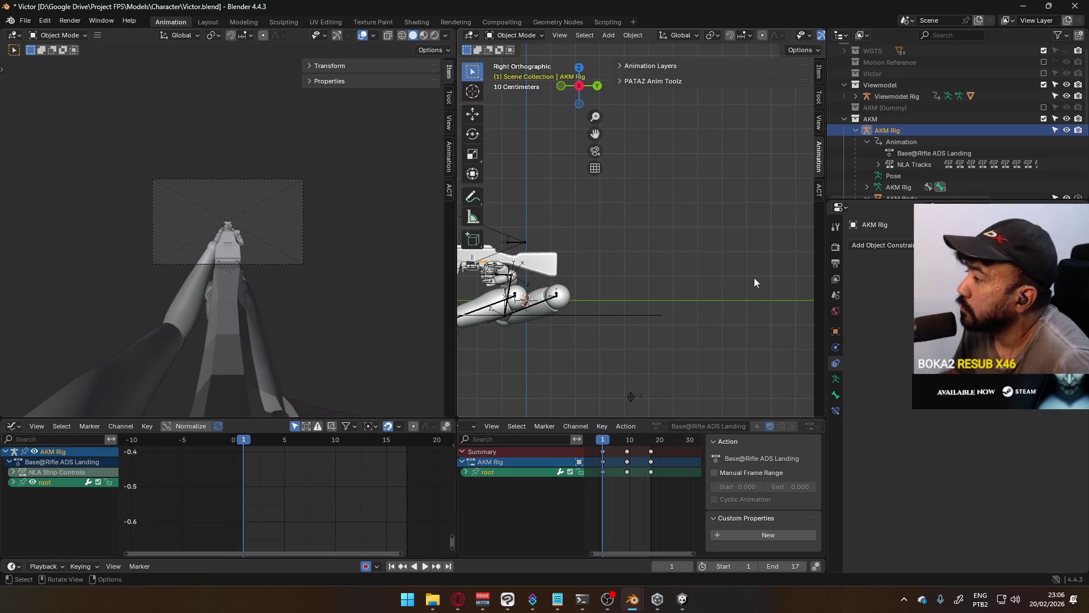
scroll(223, 248, "up", 5)
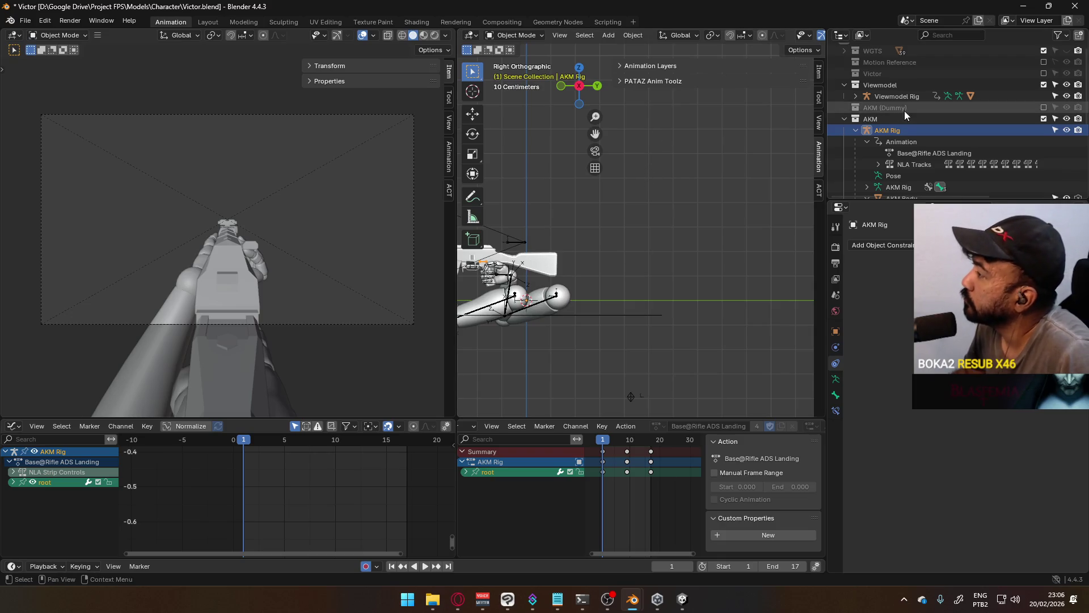
scroll(926, 150, "down", 2)
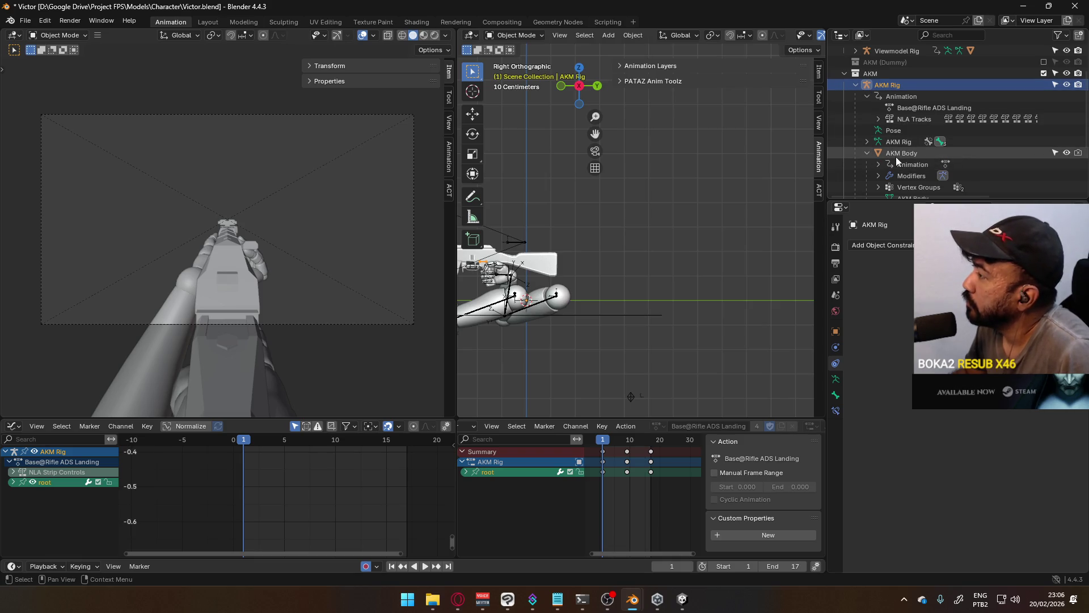
scroll(868, 149, "down", 3)
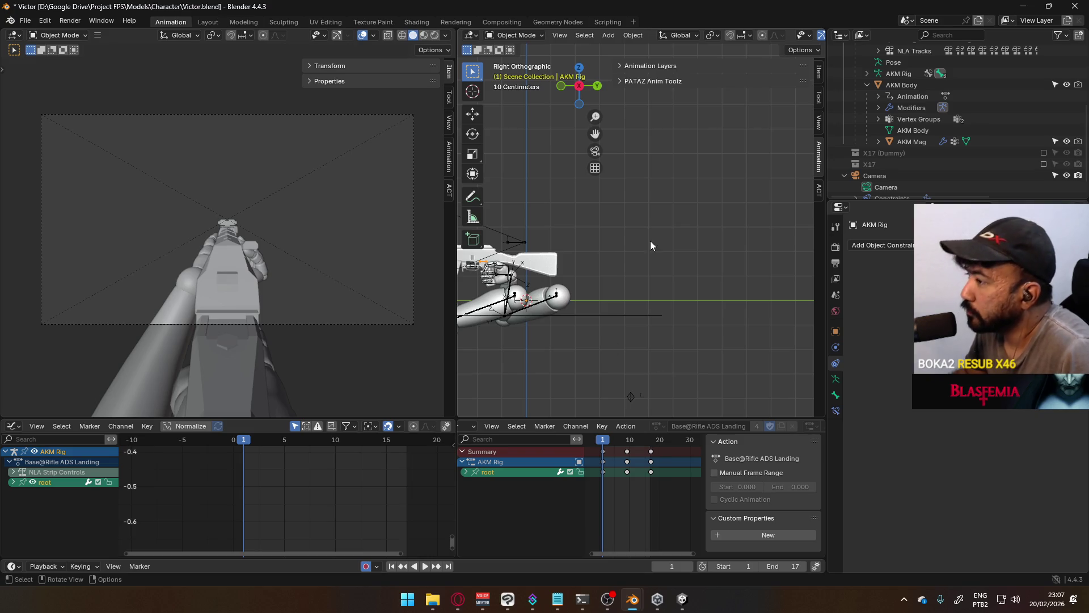
Step: Review the AKM rig's bone constraints and the AKM Body object, then switch to the Unity editor
left_click(835, 411)
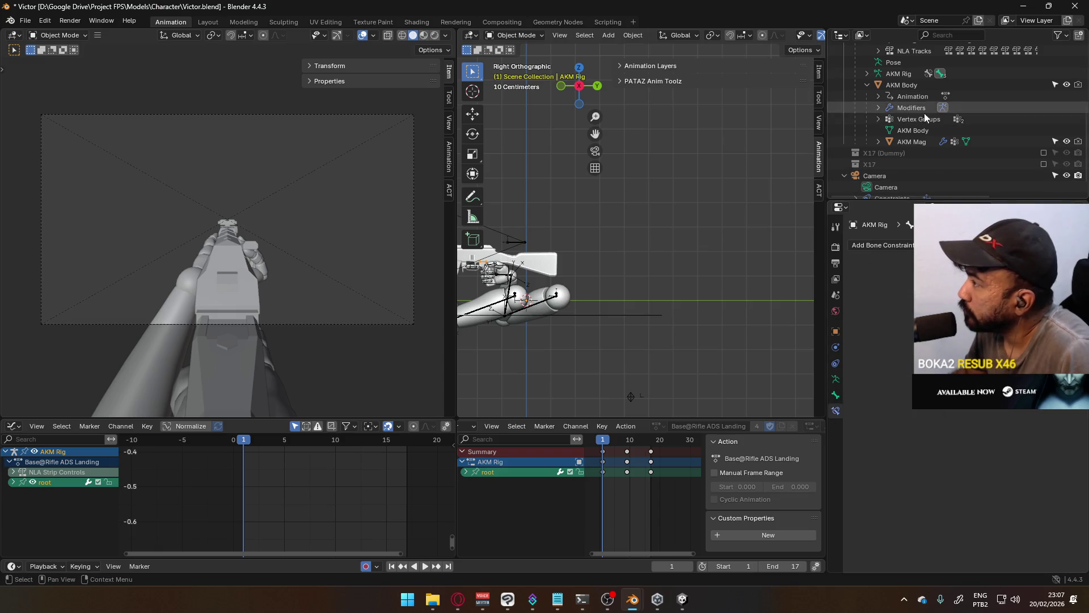
scroll(912, 111, "up", 2)
scroll(929, 123, "up", 1)
scroll(887, 91, "up", 1)
scroll(881, 107, "up", 1)
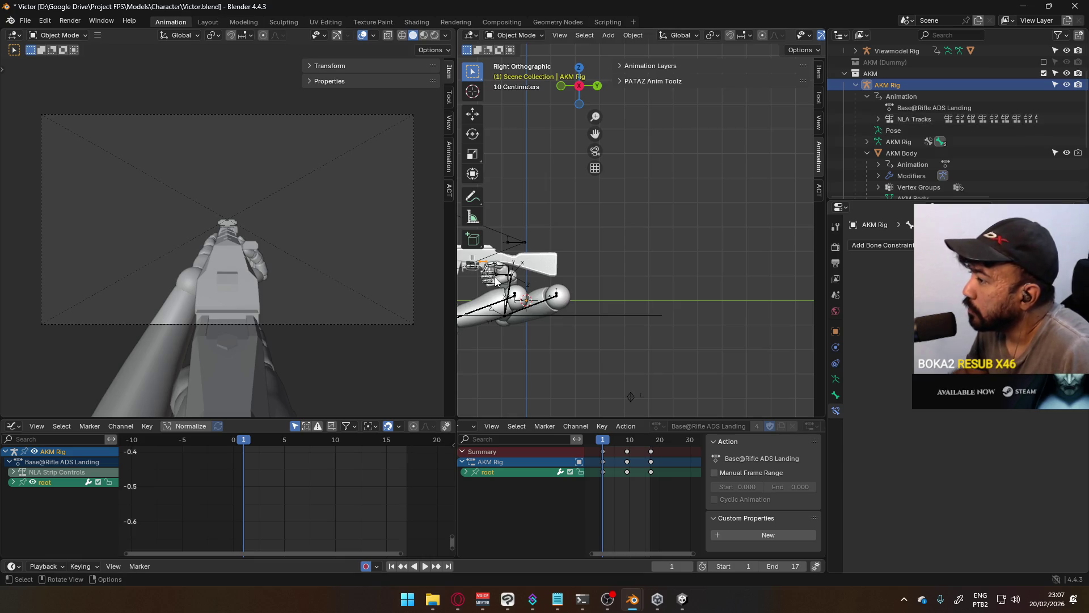
scroll(894, 120, "down", 3)
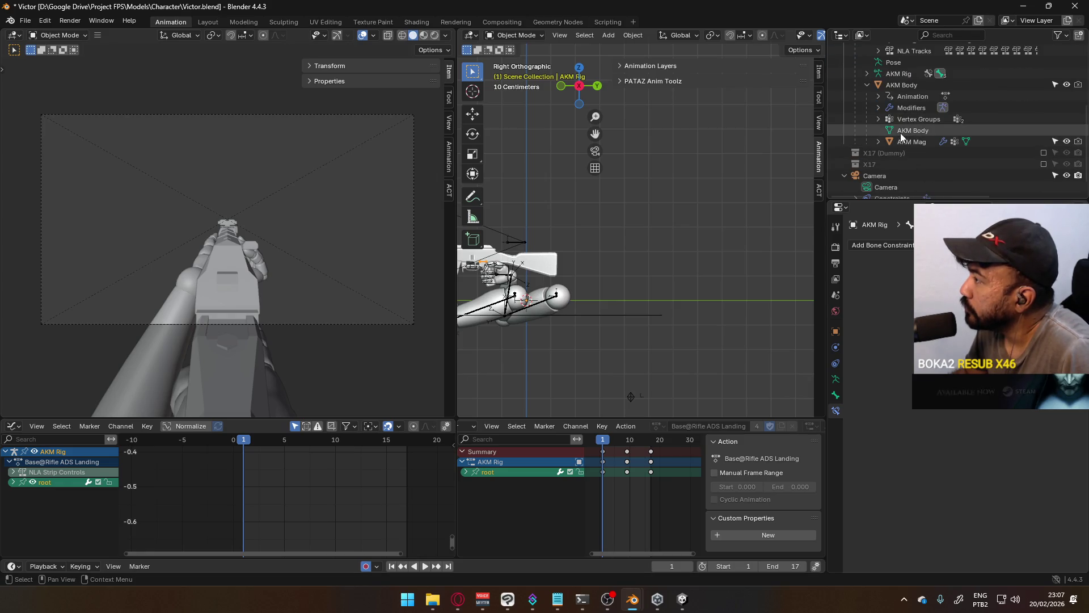
left_click(898, 82)
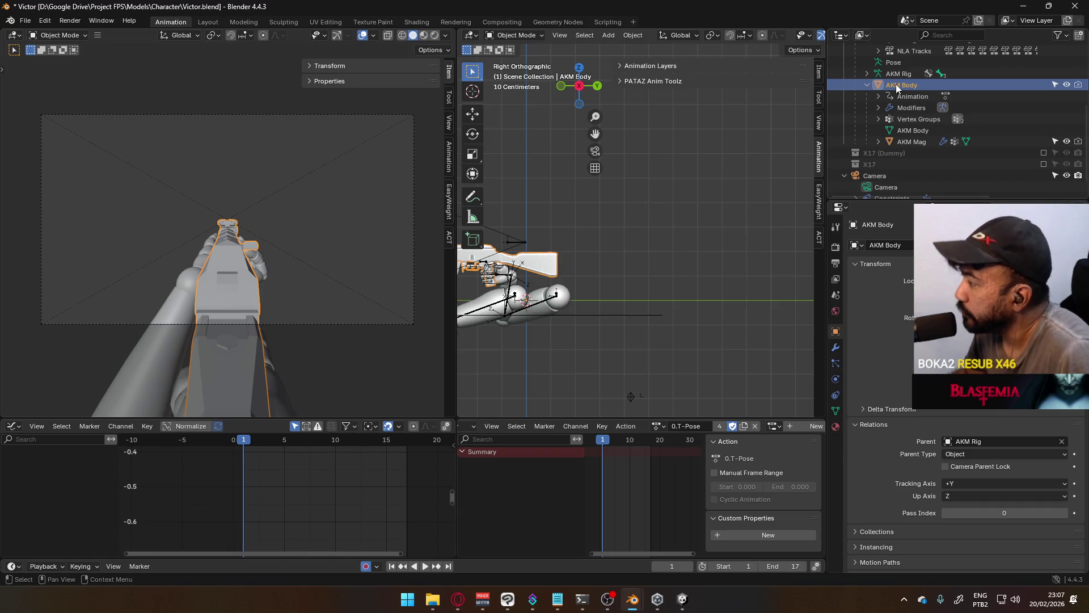
scroll(894, 357, "down", 7)
left_click(681, 598)
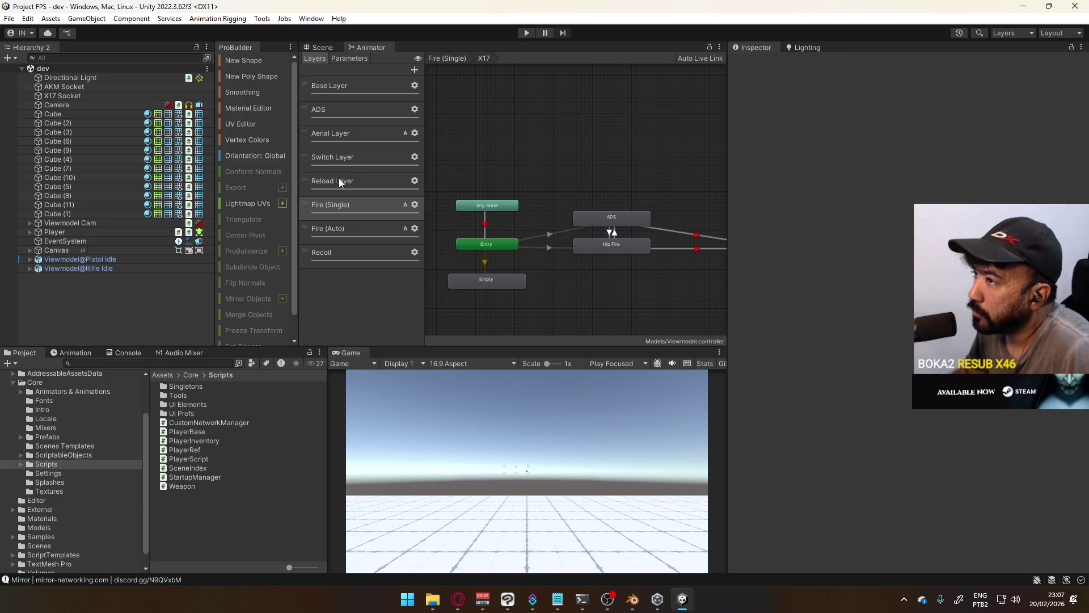
Step: Enter Play mode in Unity with the Game view maximized to see the first-person arms and AKM
left_click(326, 46)
mouse_move(544, 212)
right_mouse_down()
mouse_move(562, 216)
mouse_move(473, 152)
mouse_move(365, 124)
mouse_move(523, 178)
mouse_move(665, 185)
right_mouse_up()
left_click(525, 33)
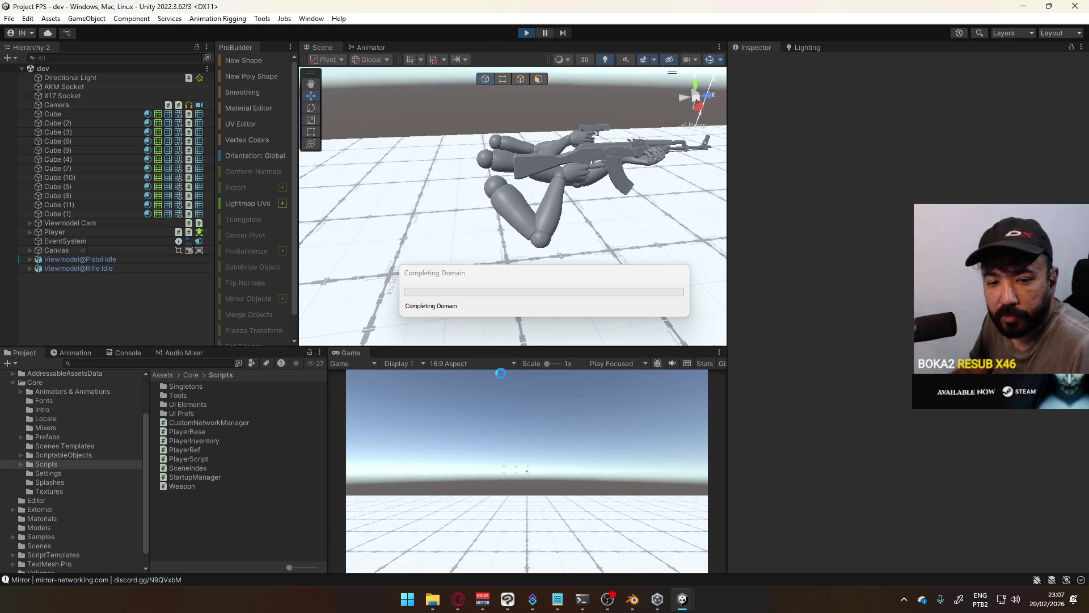
right_click(363, 355)
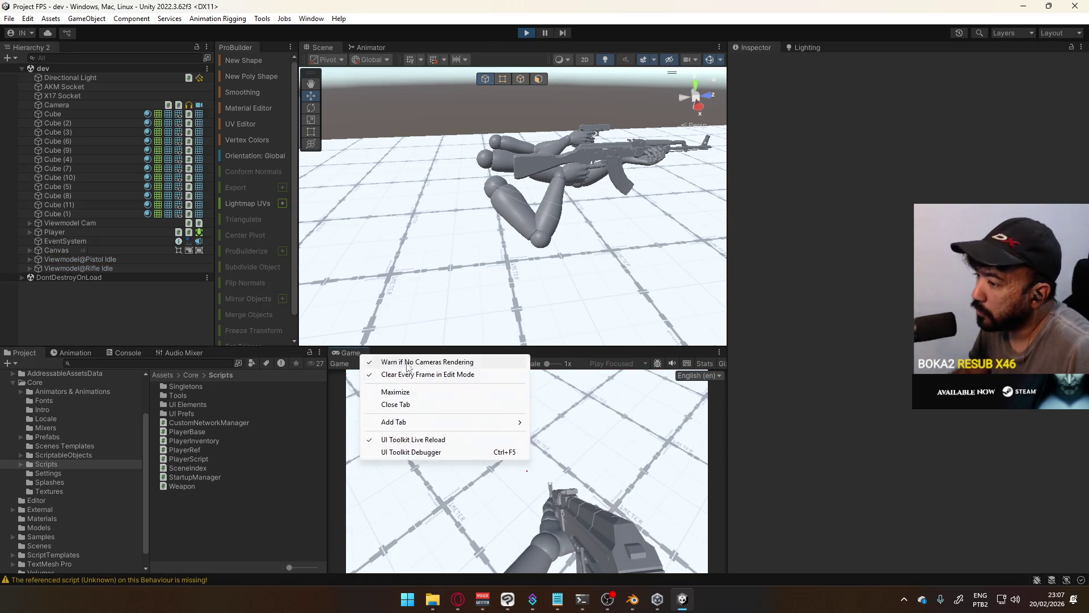
left_click(395, 392)
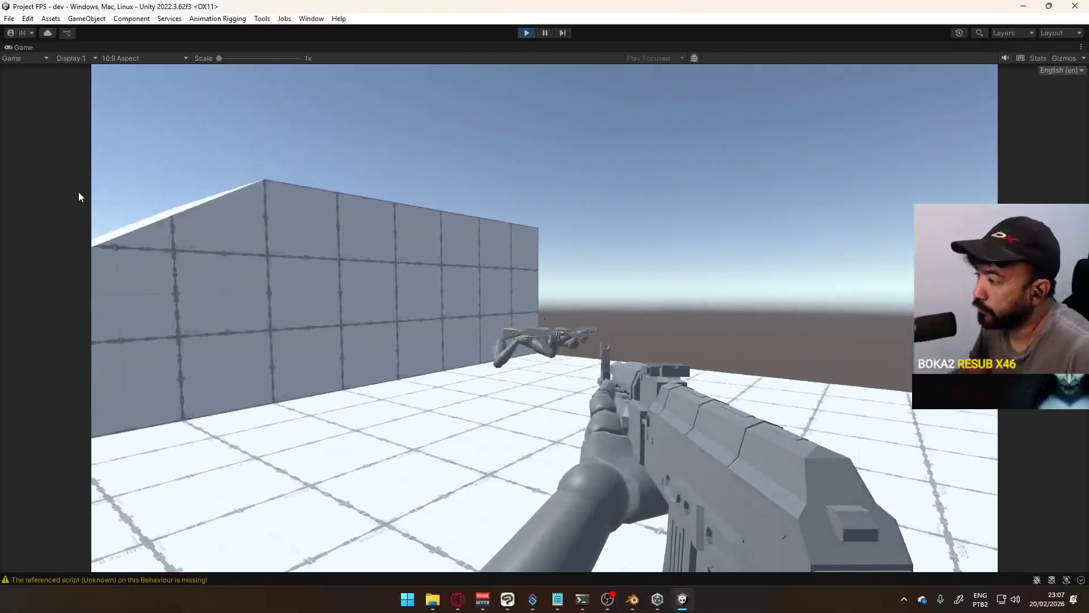
Step: Aim down the rifle's sights in the running game to test the viewmodel
key("super")
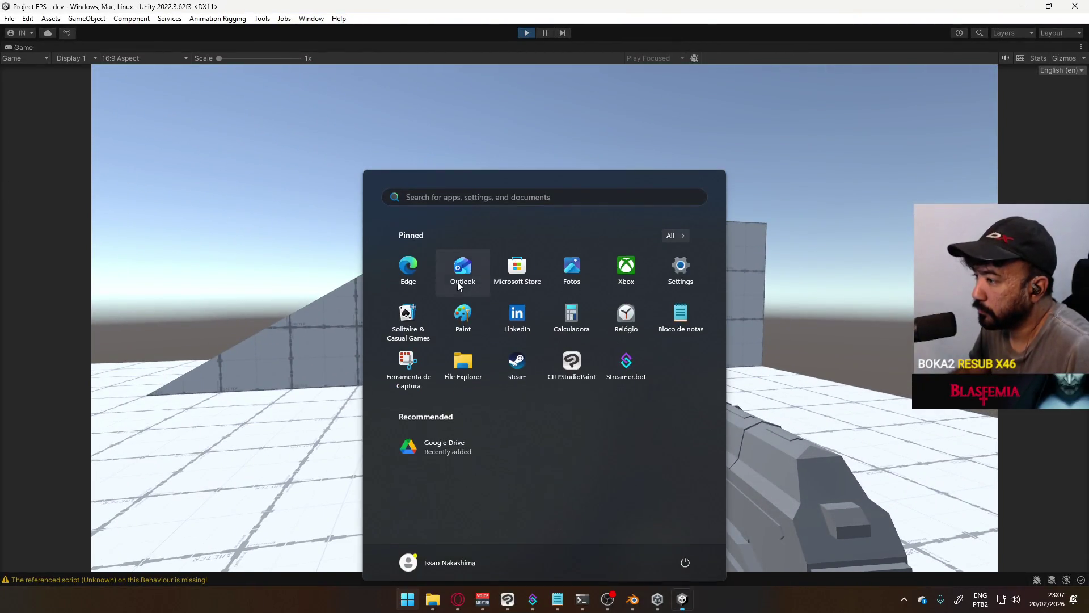
key("super")
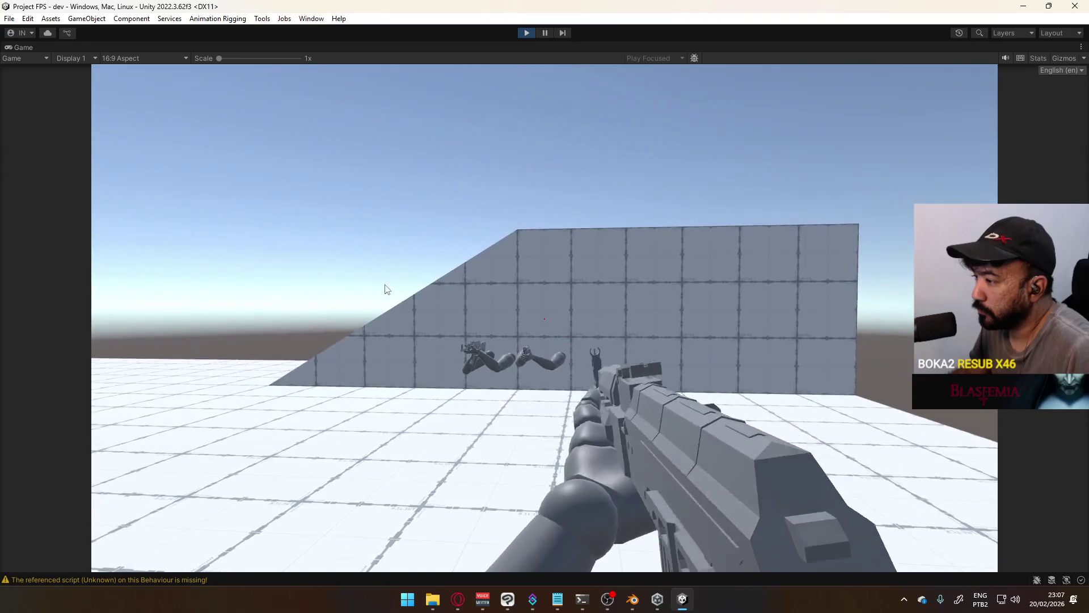
right_click_drag(385, 290, 370, 307)
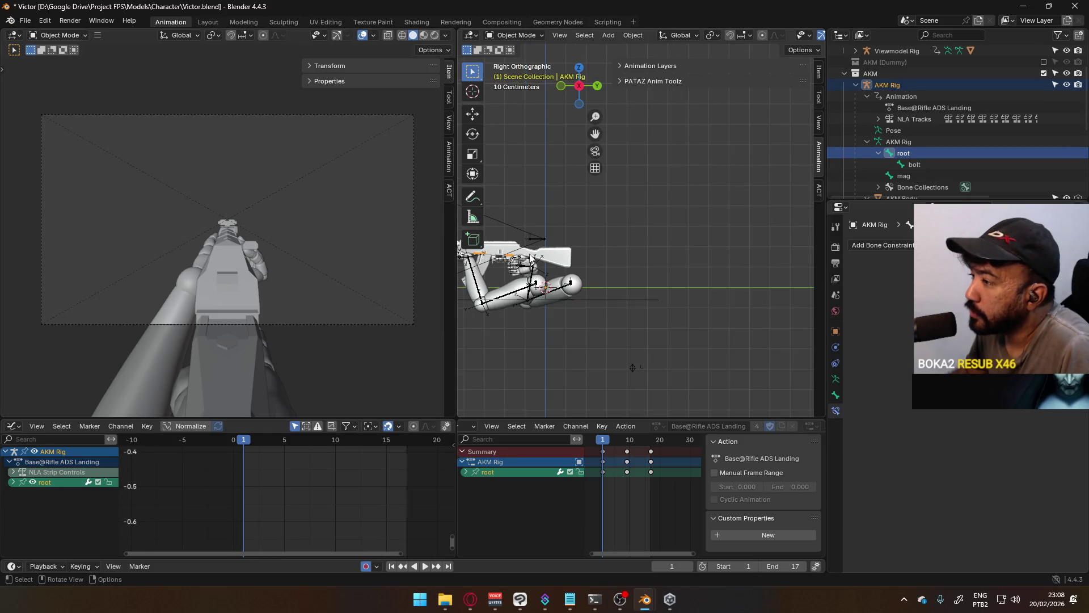
scroll(520, 266, "up", 1)
scroll(511, 276, "up", 1)
scroll(514, 278, "up", 1)
scroll(1009, 142, "down", 3)
scroll(852, 346, "down", 2)
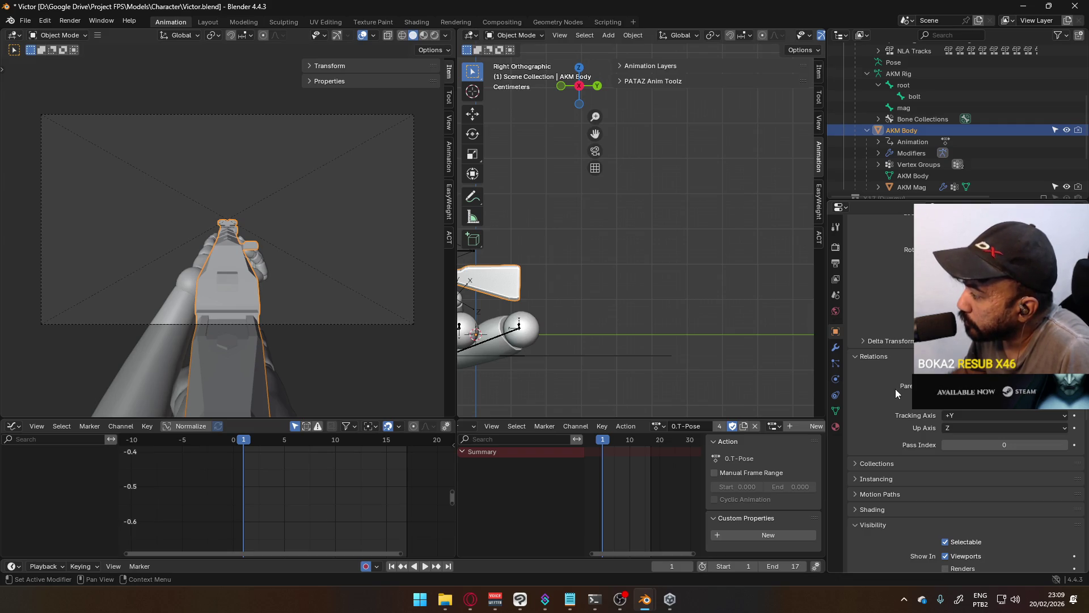
scroll(632, 367, "down", 3)
scroll(633, 368, "up", 1)
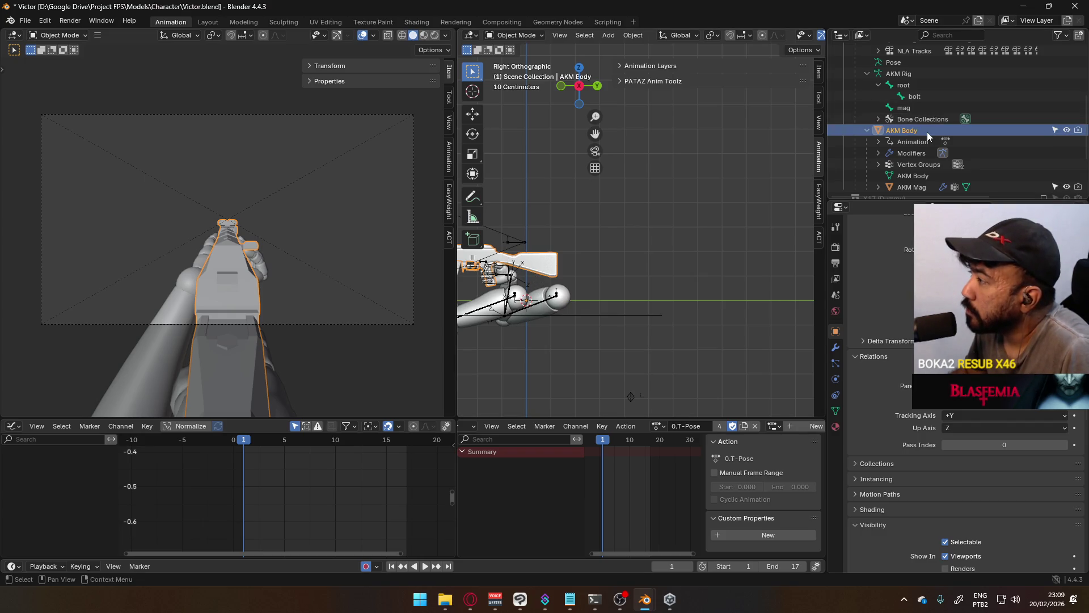
scroll(913, 139, "up", 3)
Step: Fold away the AKM Rig's animation, bone and AKM Body entries in the Outliner
left_click(892, 86)
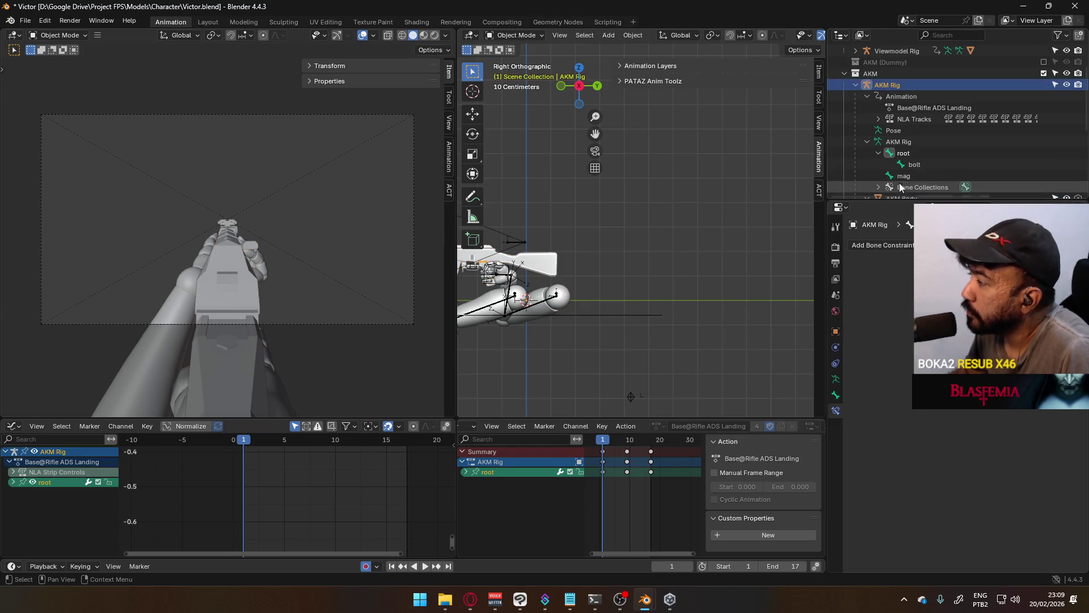
left_click(866, 96)
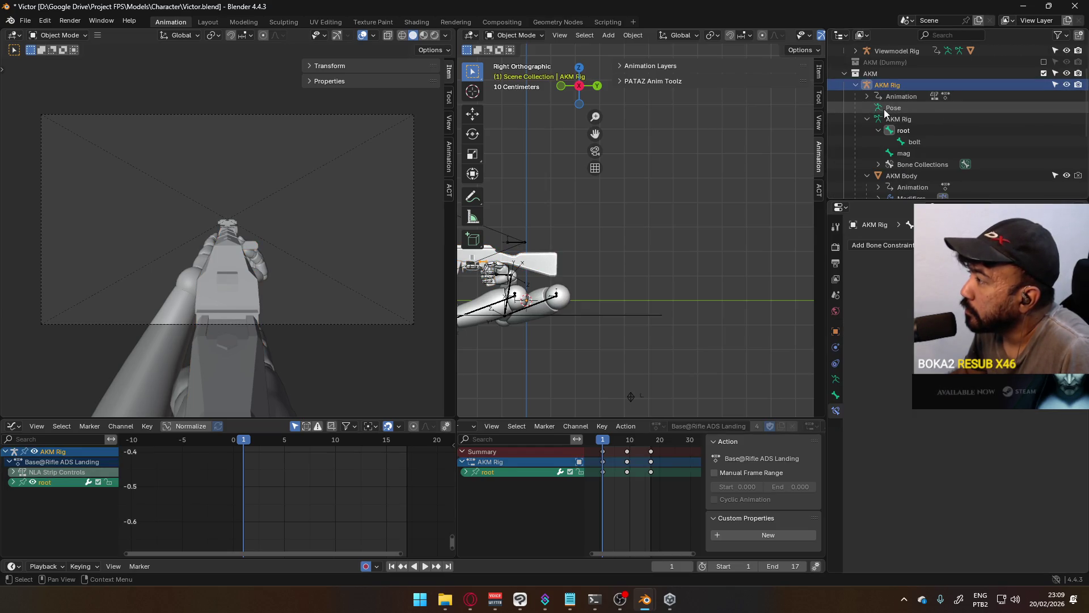
left_click(866, 119)
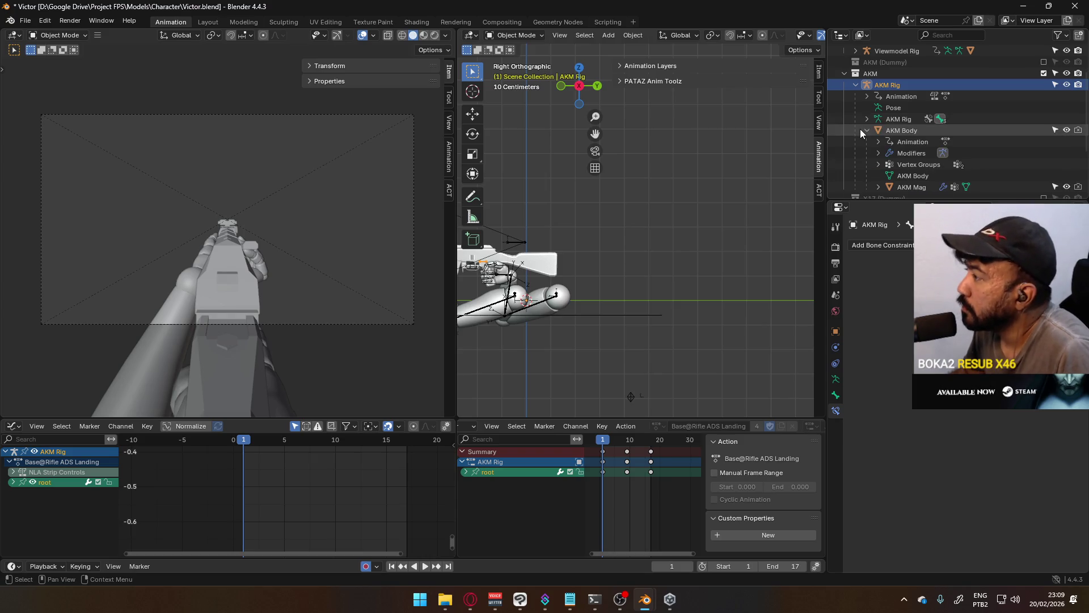
left_click(876, 154)
left_click(879, 152)
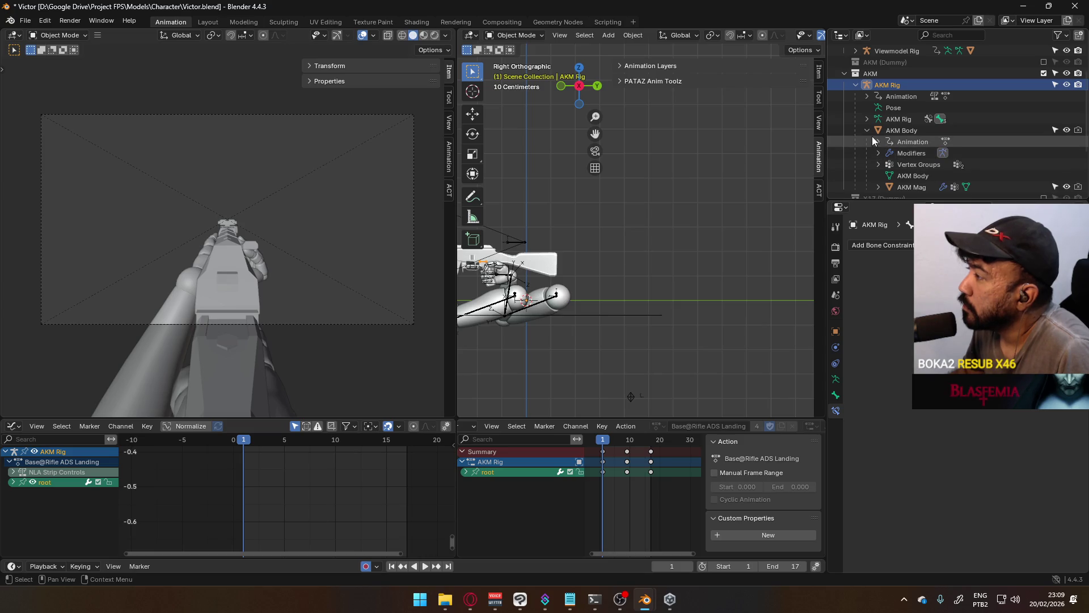
left_click(868, 130)
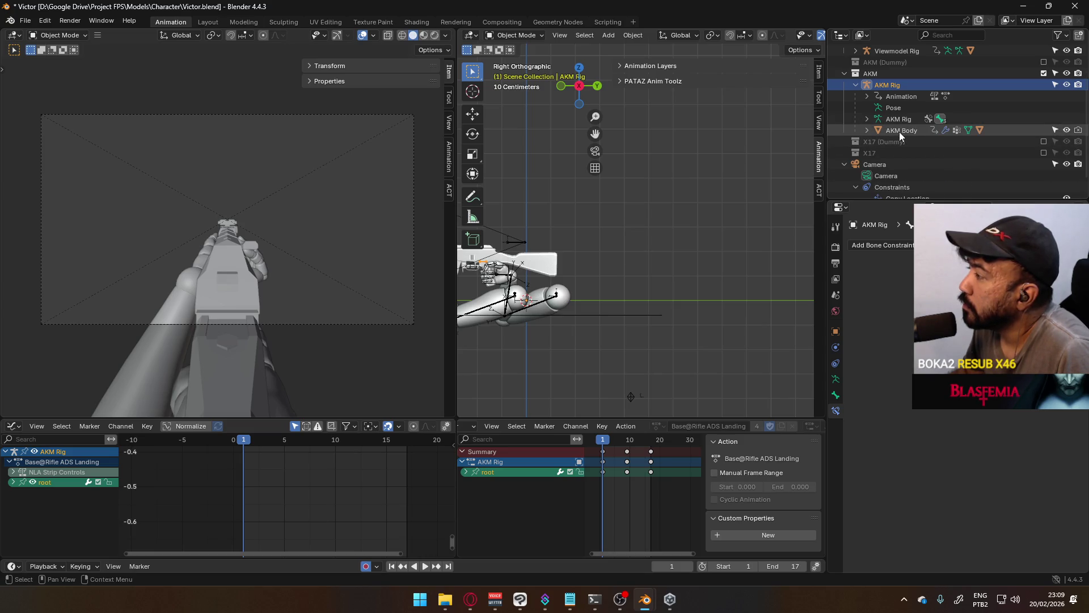
Step: Show the AKM Body's Armature modifier, collapse the AKM Rig branch and select the Viewmodel Rig
left_click(896, 131)
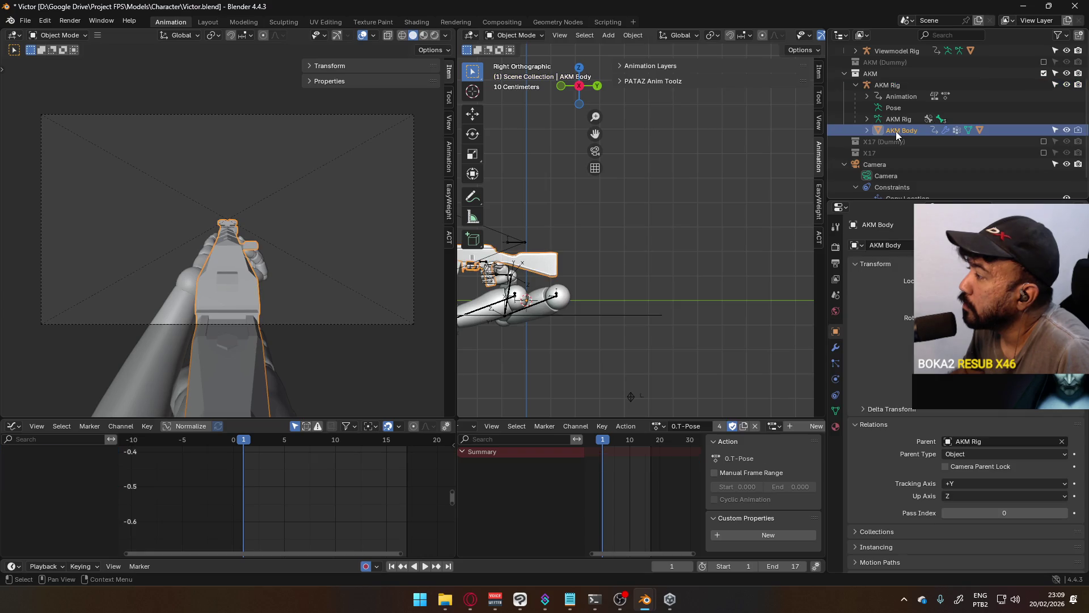
left_click(835, 348)
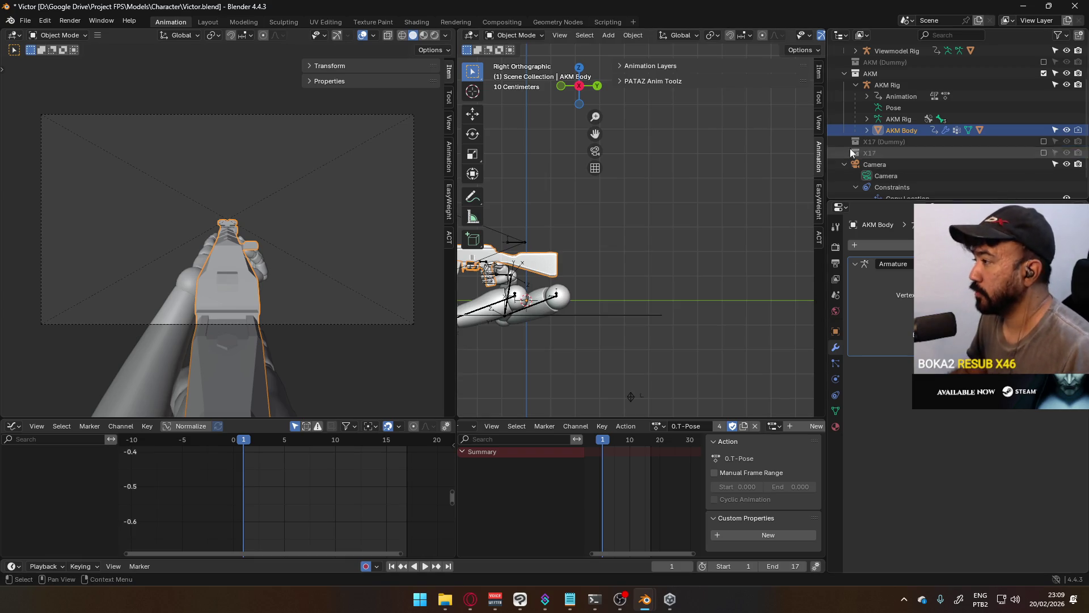
left_click(857, 85)
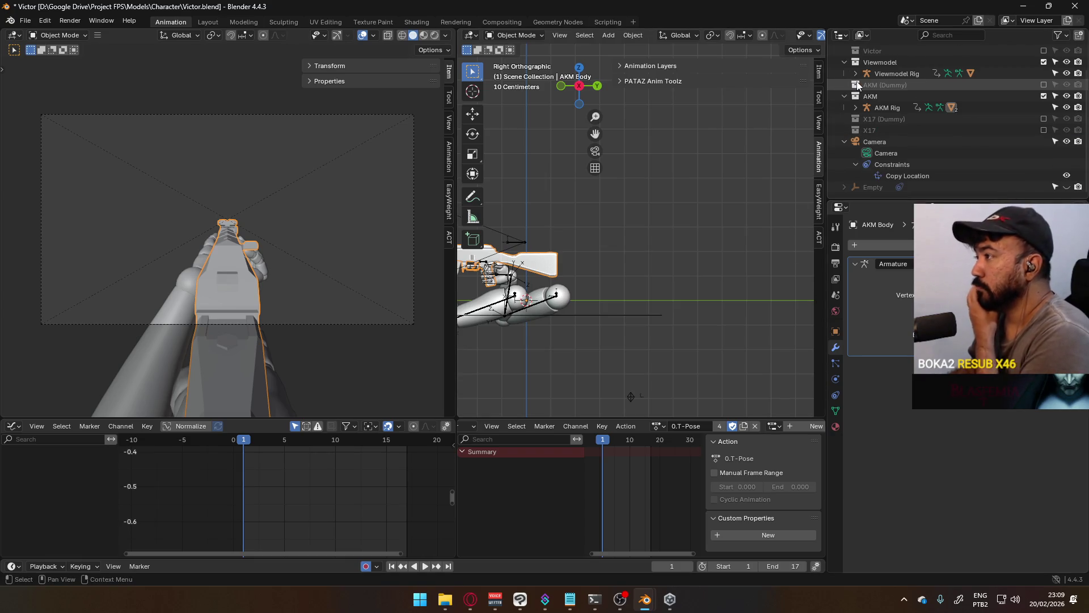
scroll(868, 74, "up", 1)
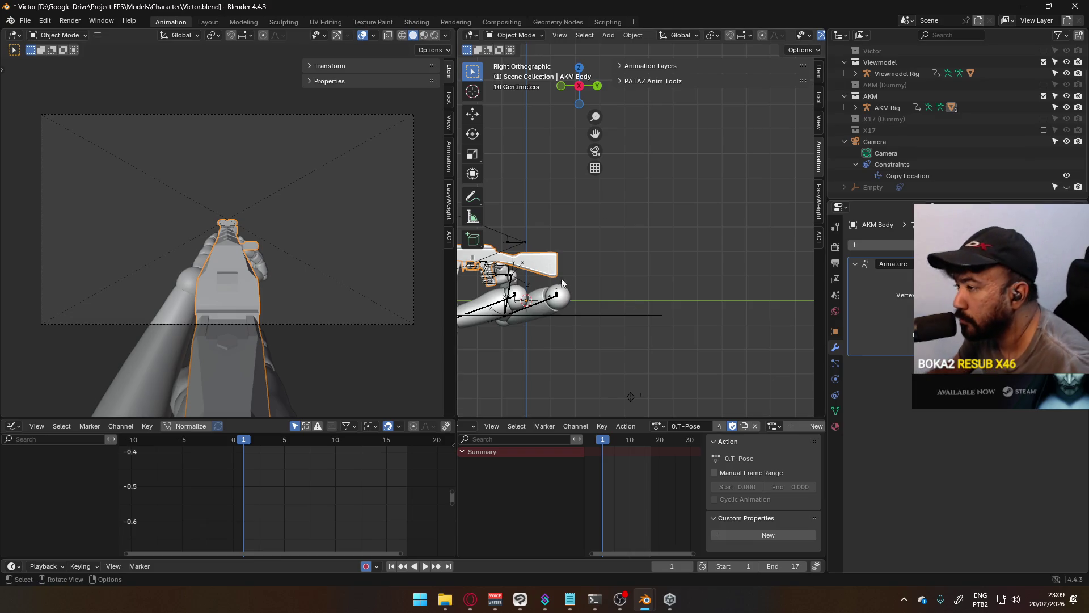
left_click(538, 253)
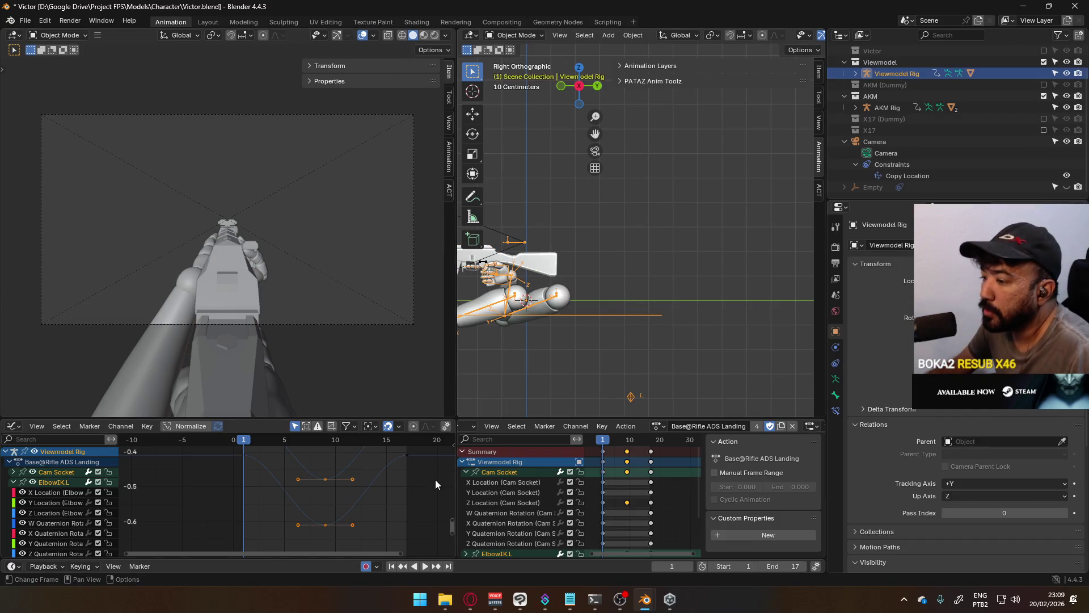
Step: Disable auto-keying and put the Viewmodel Rig into Pose Mode, centred in view
left_click(367, 565)
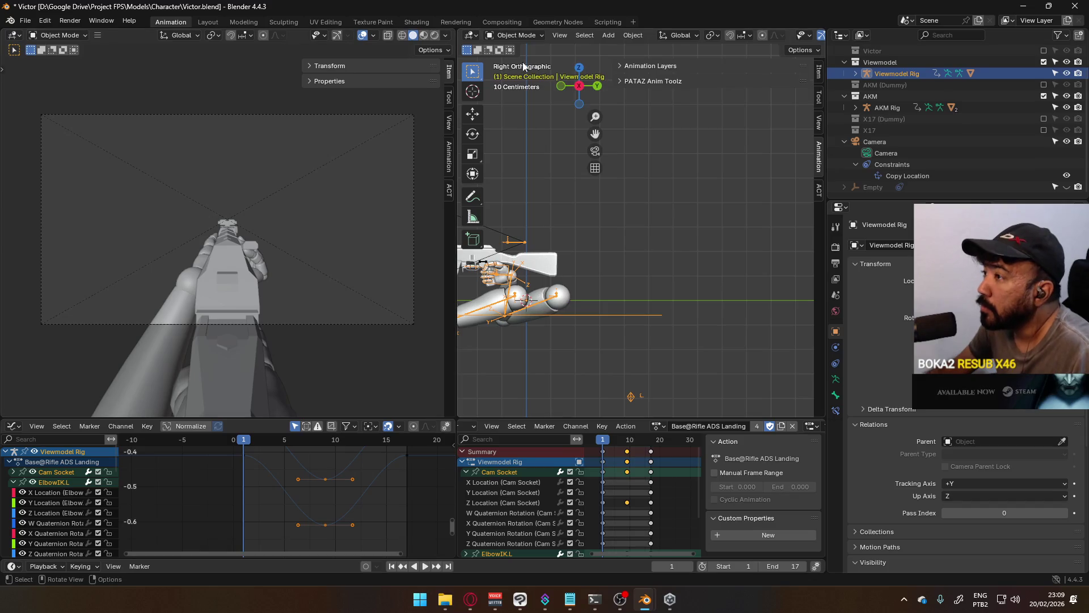
left_click(515, 35)
left_click(546, 78)
key("KP_Decimal")
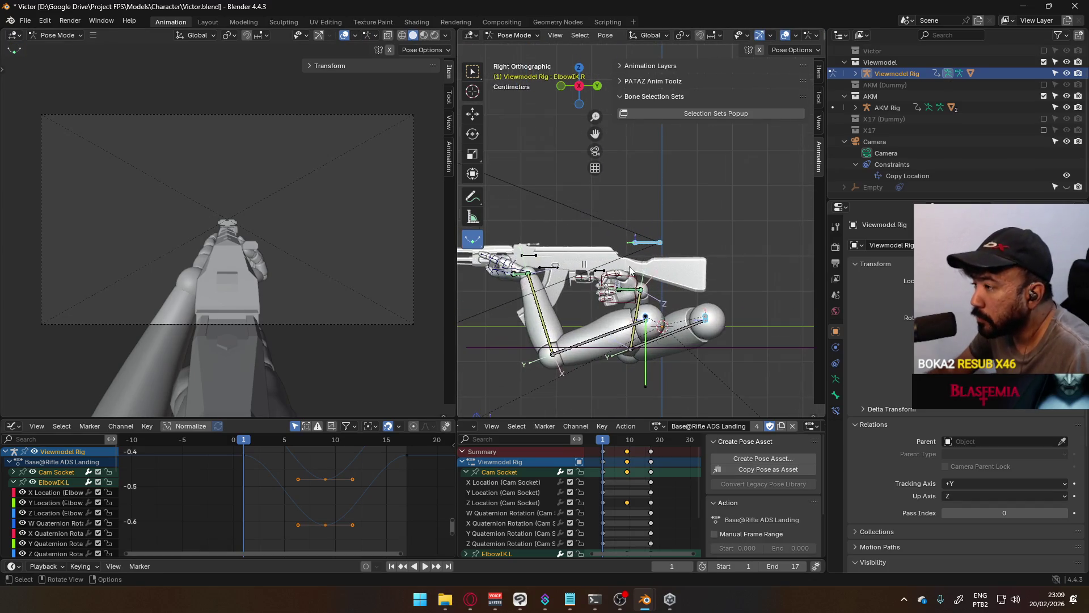
Step: Test-move HandIK.R and cancel, review its Child Of constraints, then return to Object Mode
left_click(634, 274)
key("g")
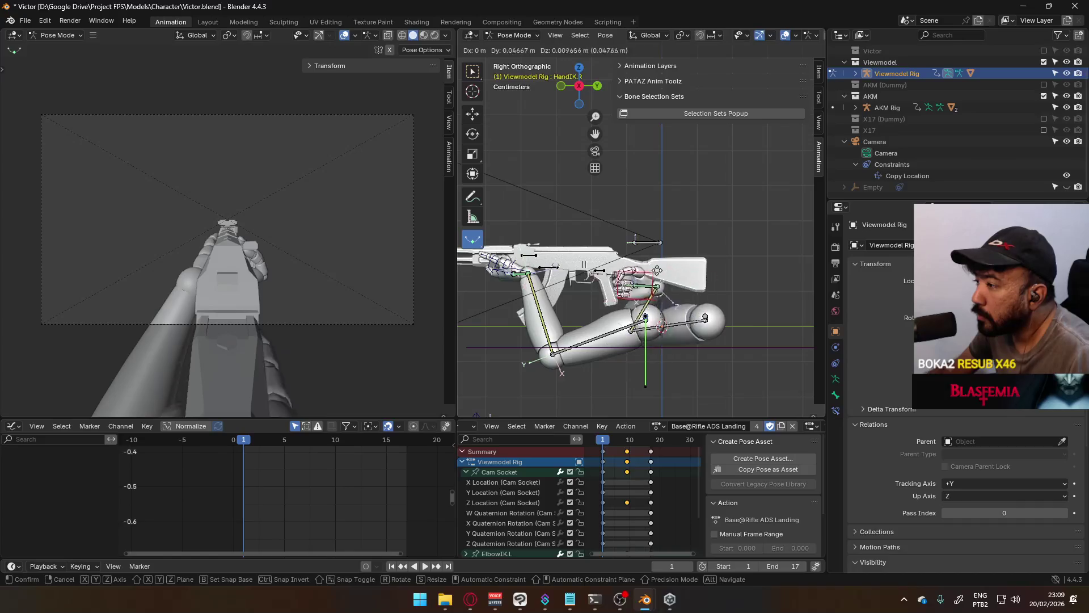
key("Escape")
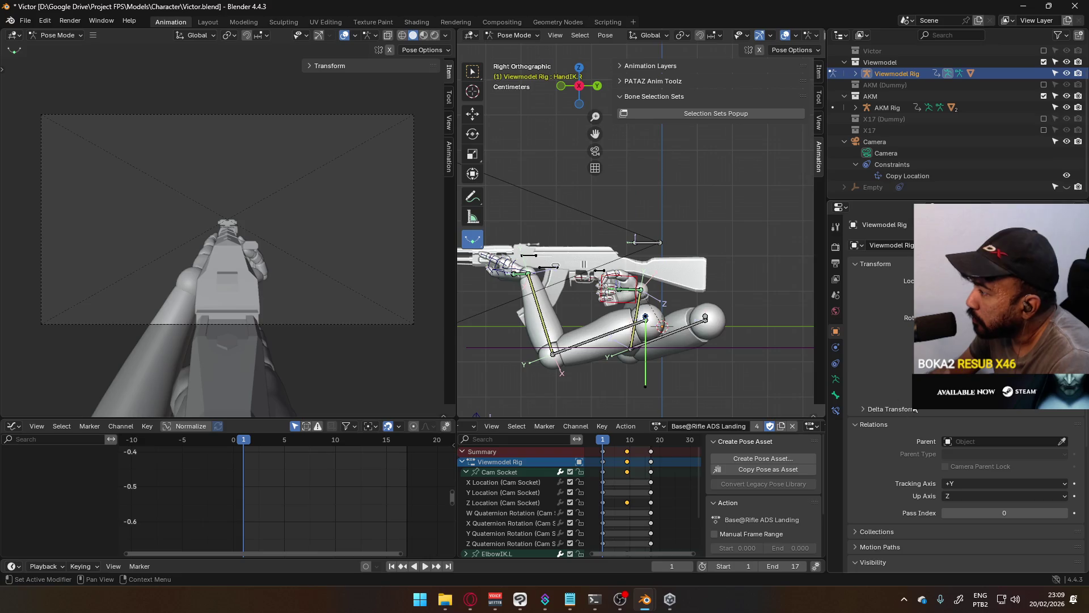
left_click(835, 410)
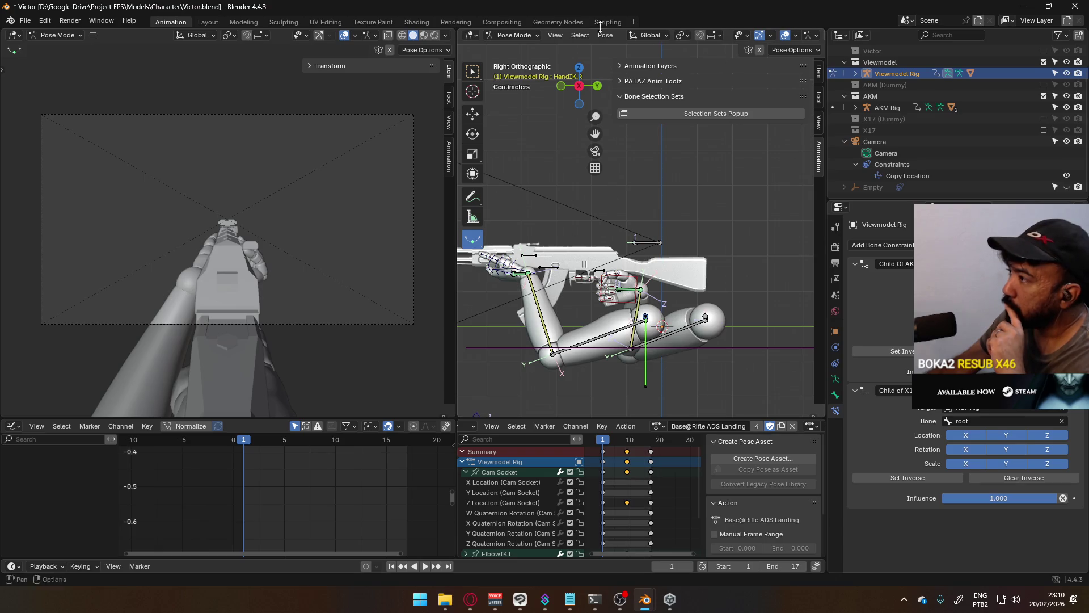
left_click(514, 36)
Step: Select the AKM Body, check its animation layer data type and turn animation layers off
left_click(661, 261)
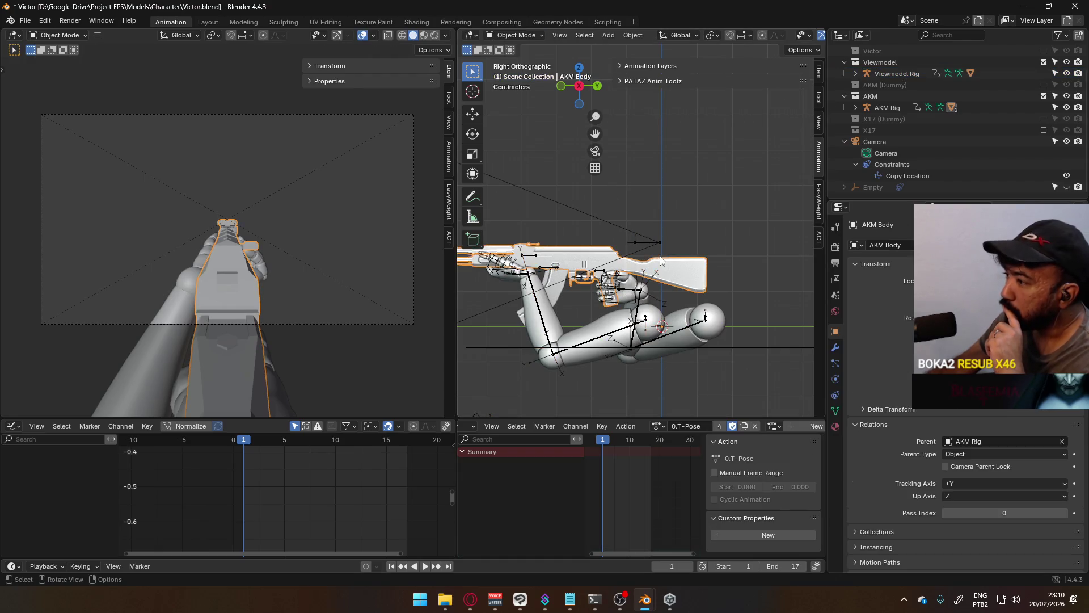
left_click(658, 426)
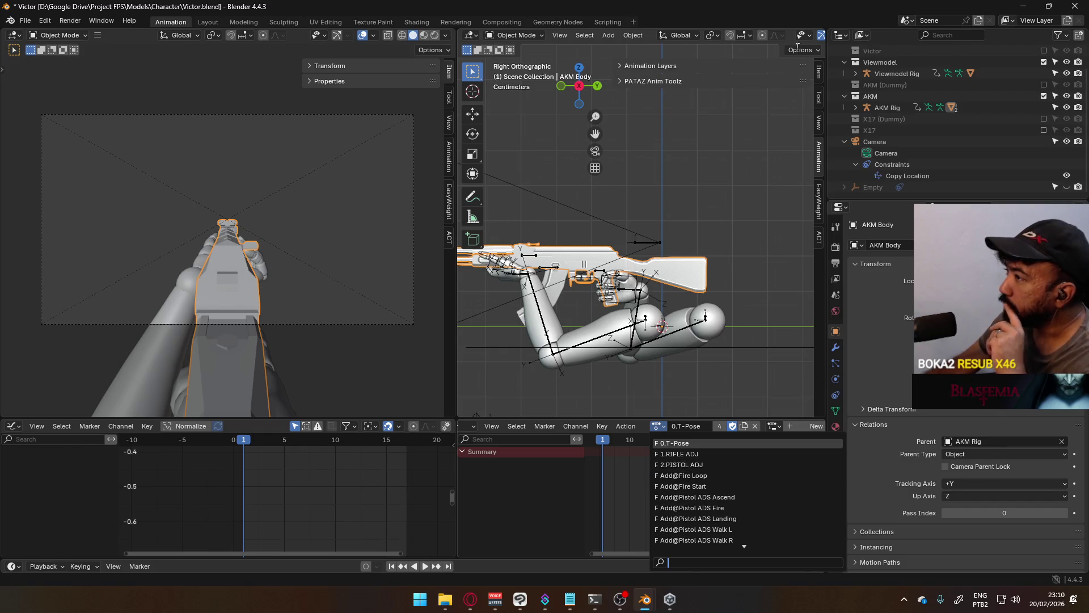
left_click(657, 66)
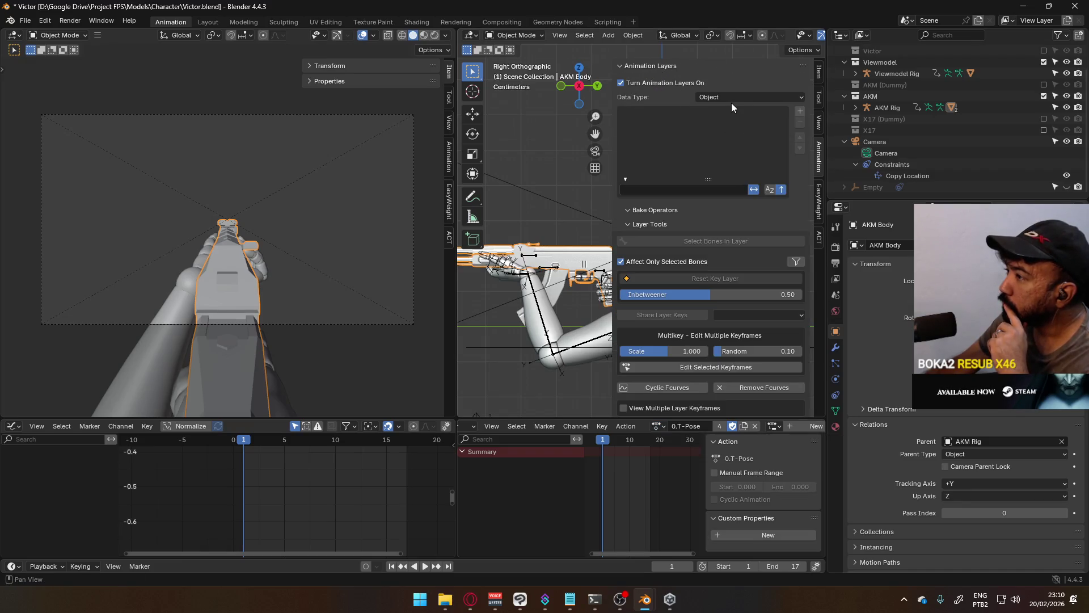
left_click(729, 100)
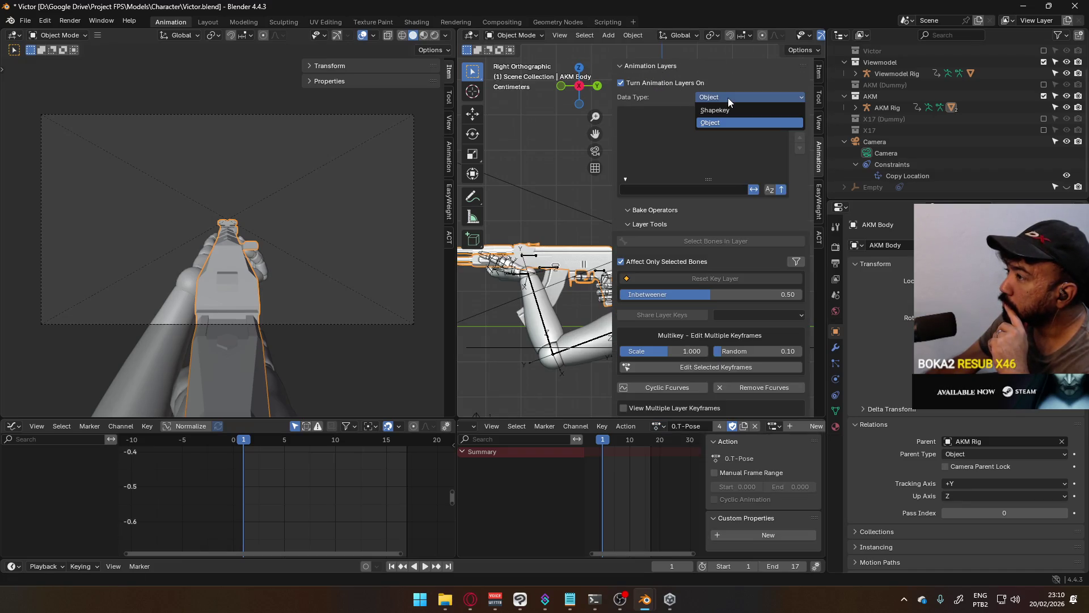
left_click(633, 86)
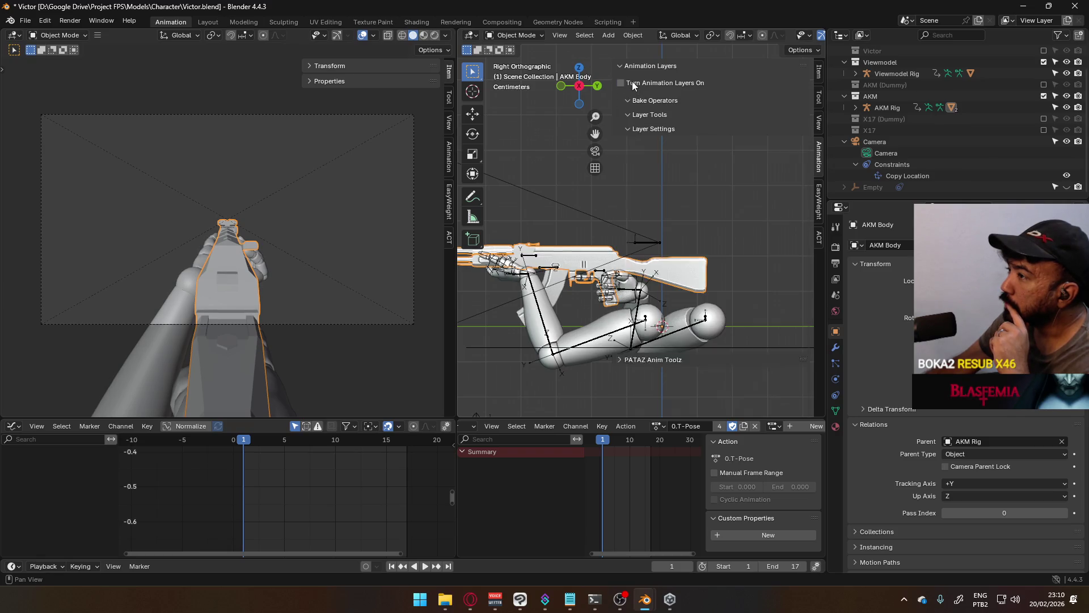
Step: Assign the Add@Pistol ADS Ascend action with layers left off, then bring up the File menu to revert
left_click(660, 425)
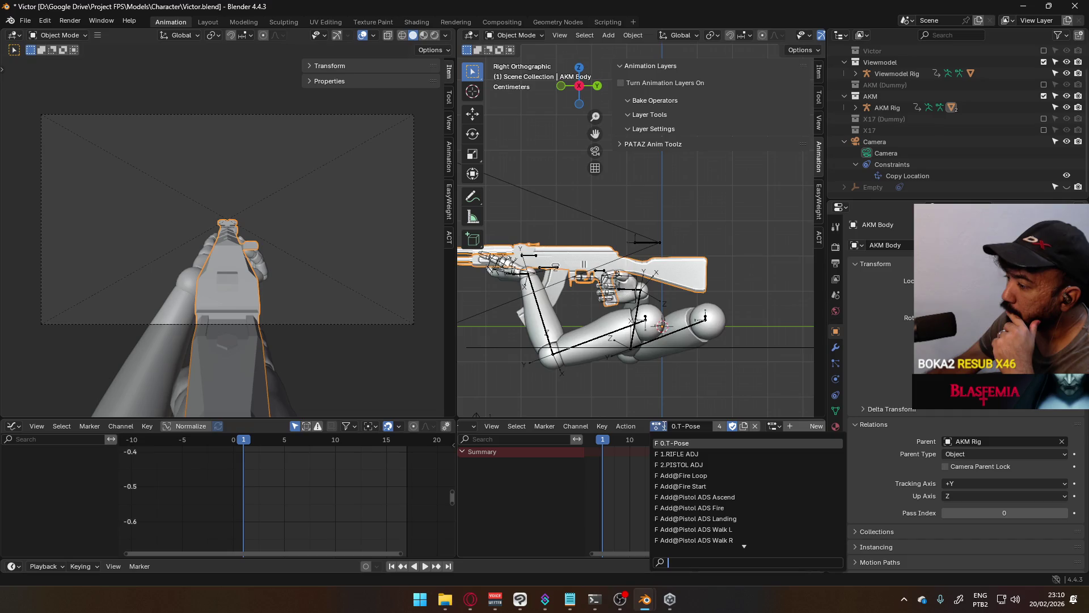
key("Down")
key("Down")
key("Down")
key("Down")
key("Return")
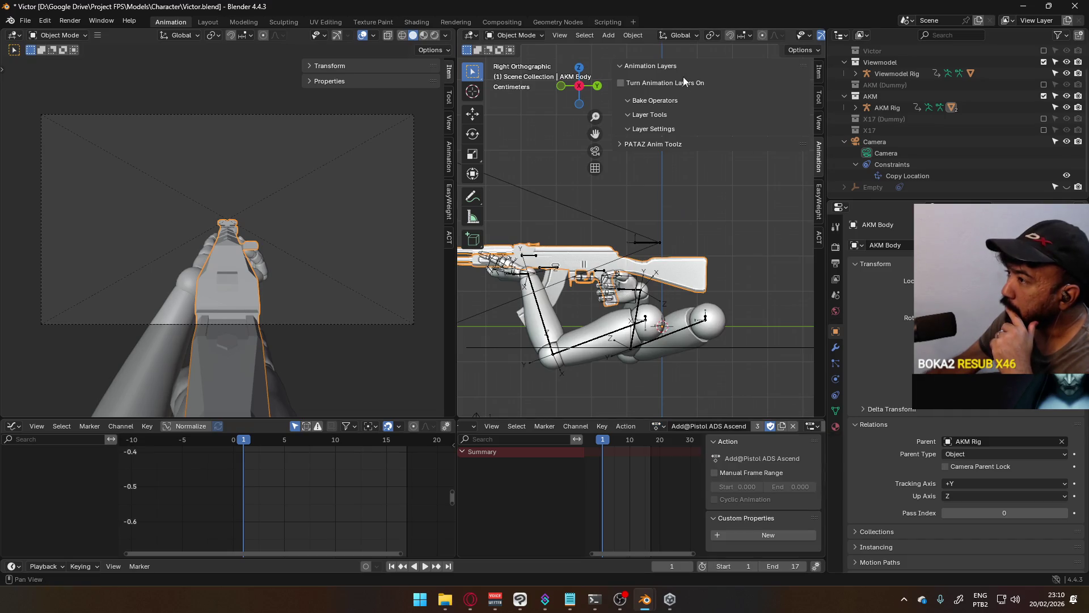
left_click(683, 82)
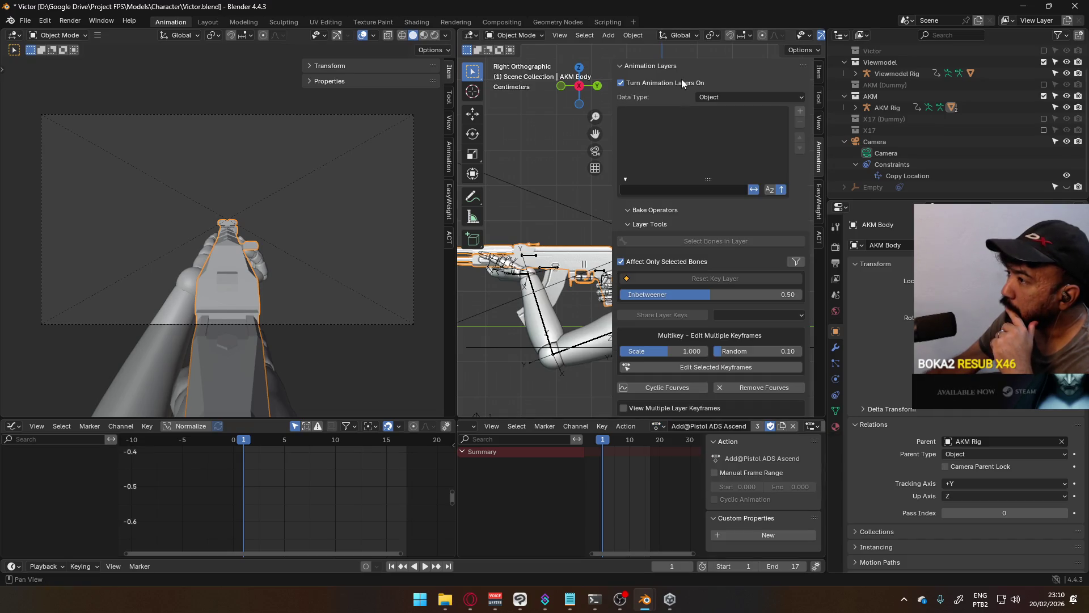
left_click(642, 83)
left_click(26, 19)
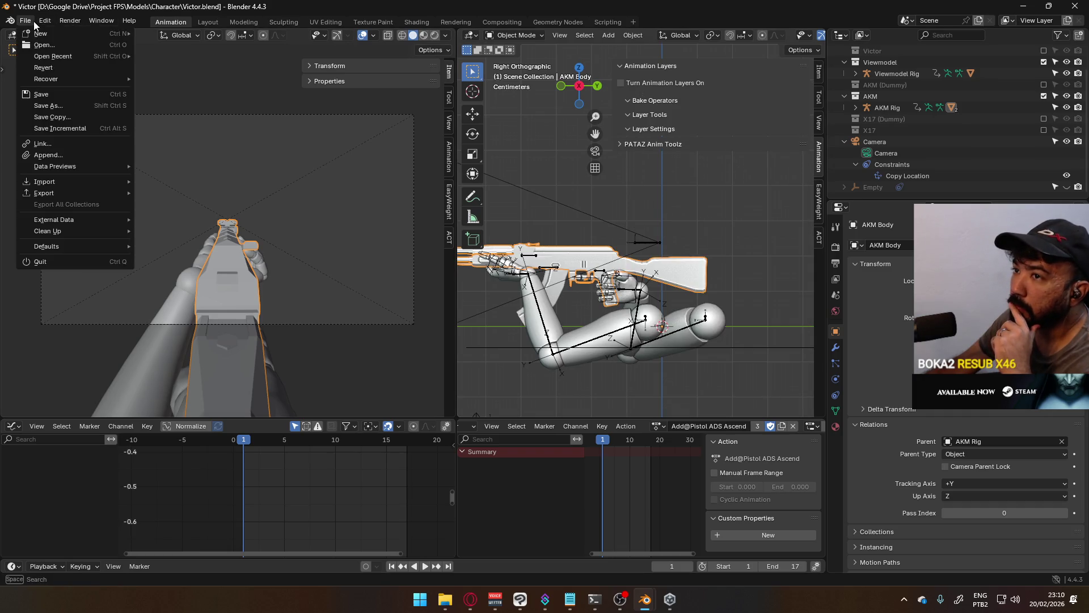
Step: Revert Victor.blend to its last saved state and select the AKM Rig to show its layers
left_click(51, 61)
left_click(552, 314)
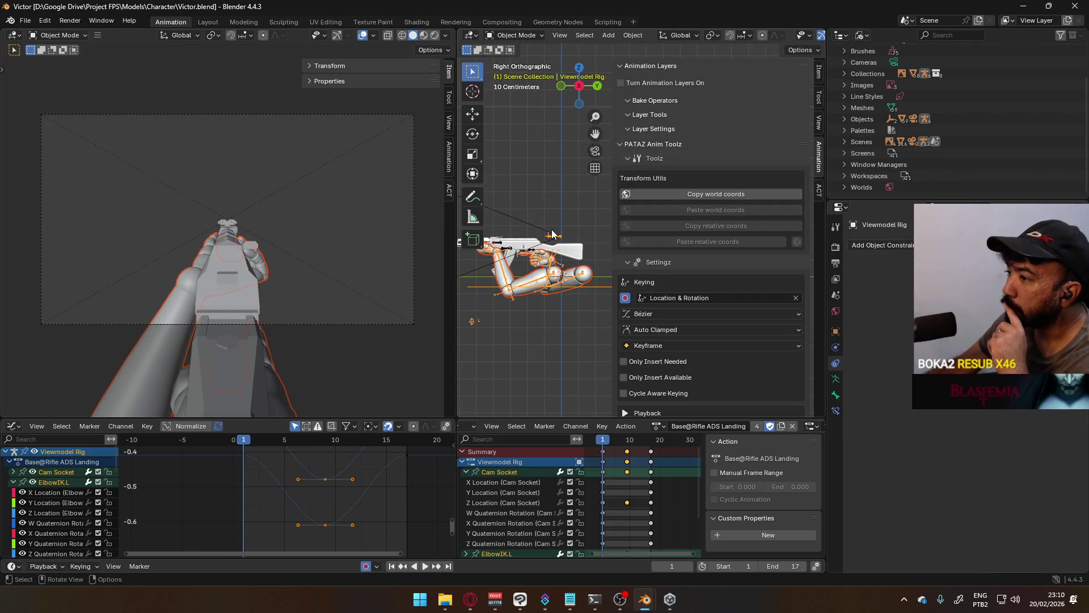
scroll(546, 271, "up", 1)
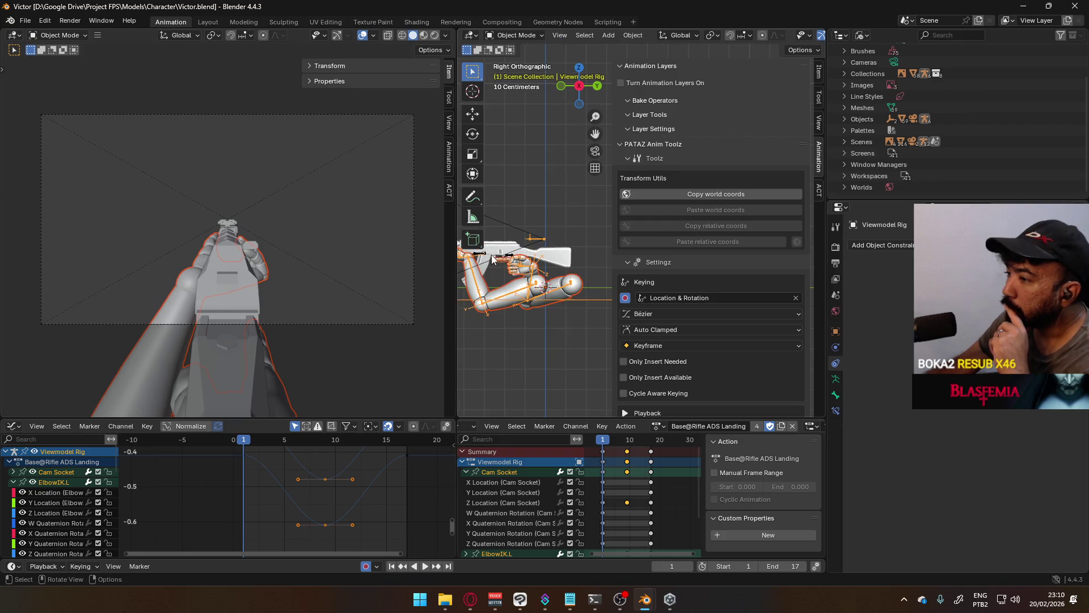
left_click(511, 257)
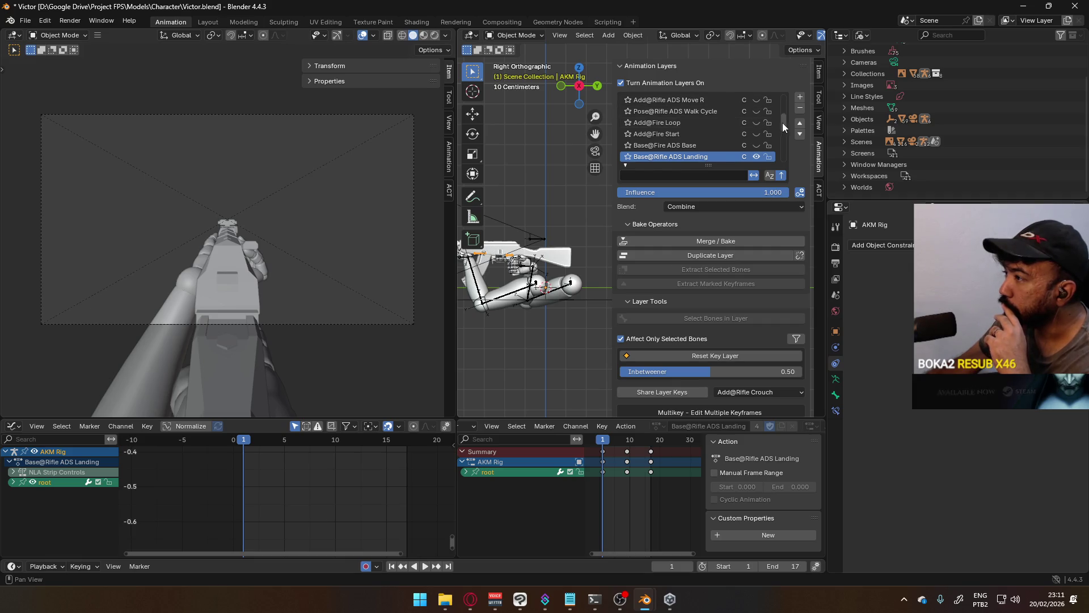
left_click_drag(782, 123, 773, 152)
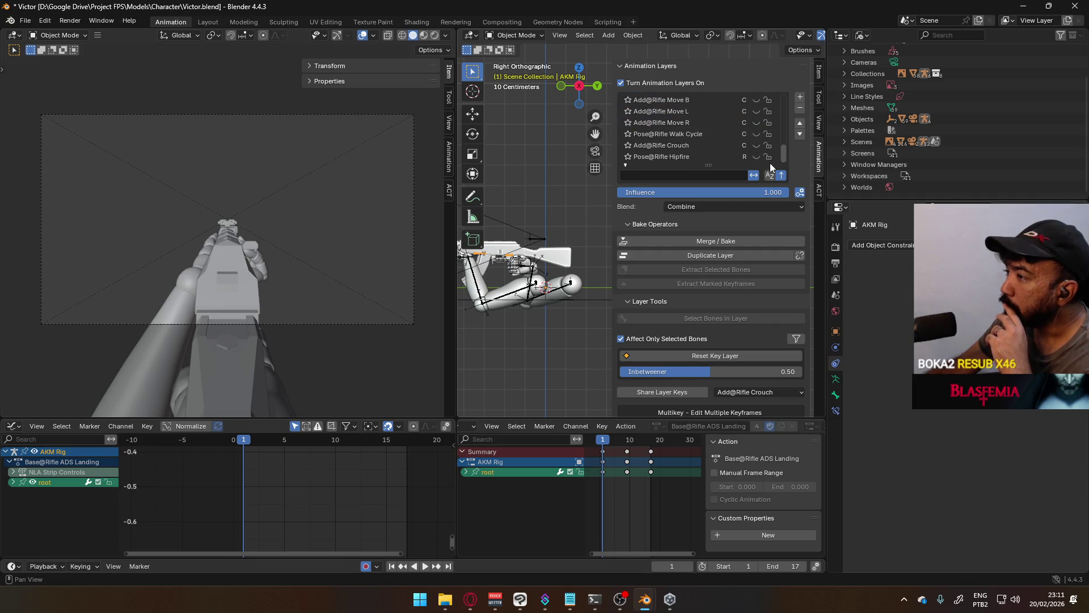
mouse_move(771, 155)
left_mouse_down()
mouse_move(773, 98)
mouse_move(765, 133)
left_mouse_up()
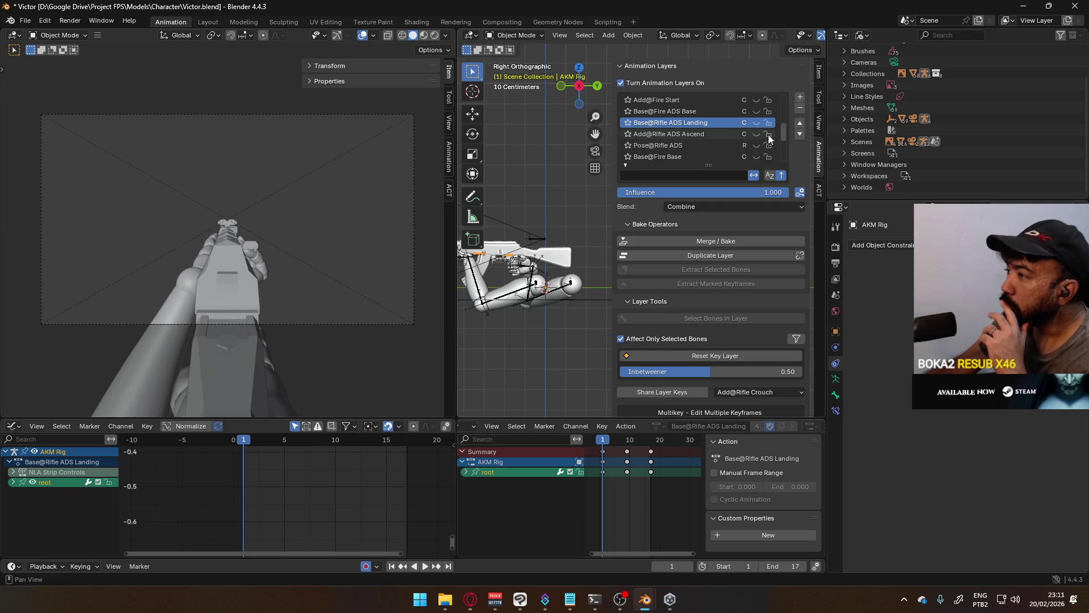
mouse_move(783, 130)
left_mouse_down()
mouse_move(776, 142)
mouse_move(779, 101)
mouse_move(772, 158)
left_mouse_up()
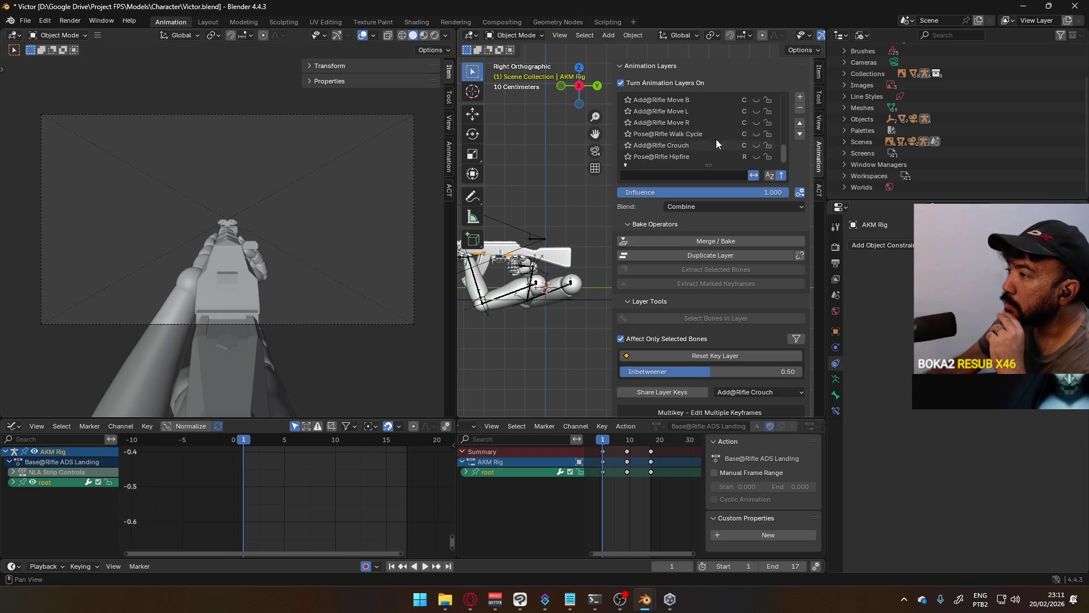
Step: Enable the AKM Rig's Pose@Rifle Walk Cycle layer, preview playback, and reselect the Viewmodel Rig
left_click(757, 155)
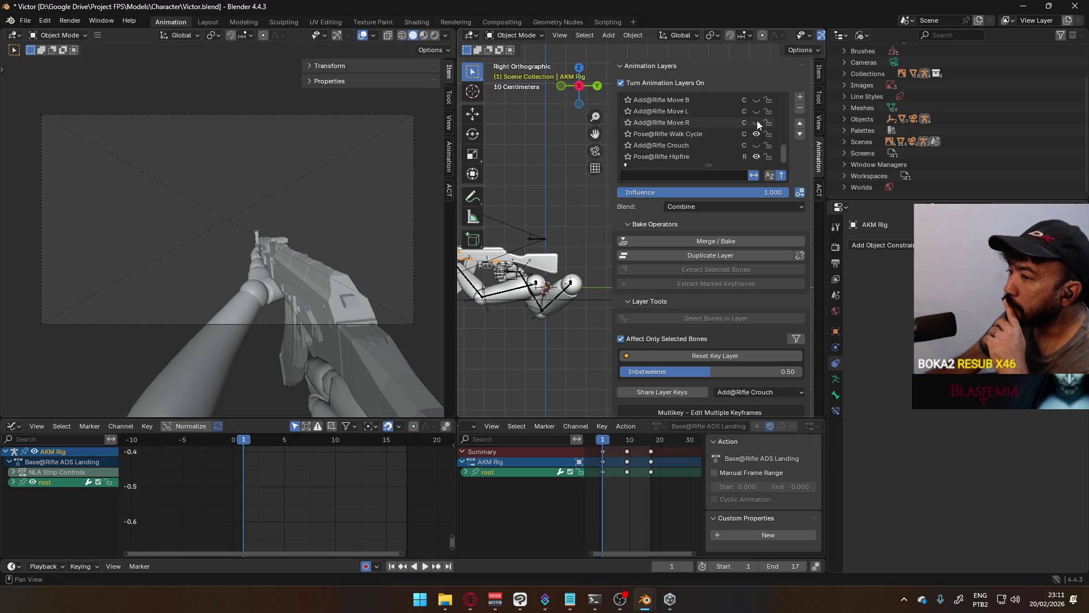
key("space")
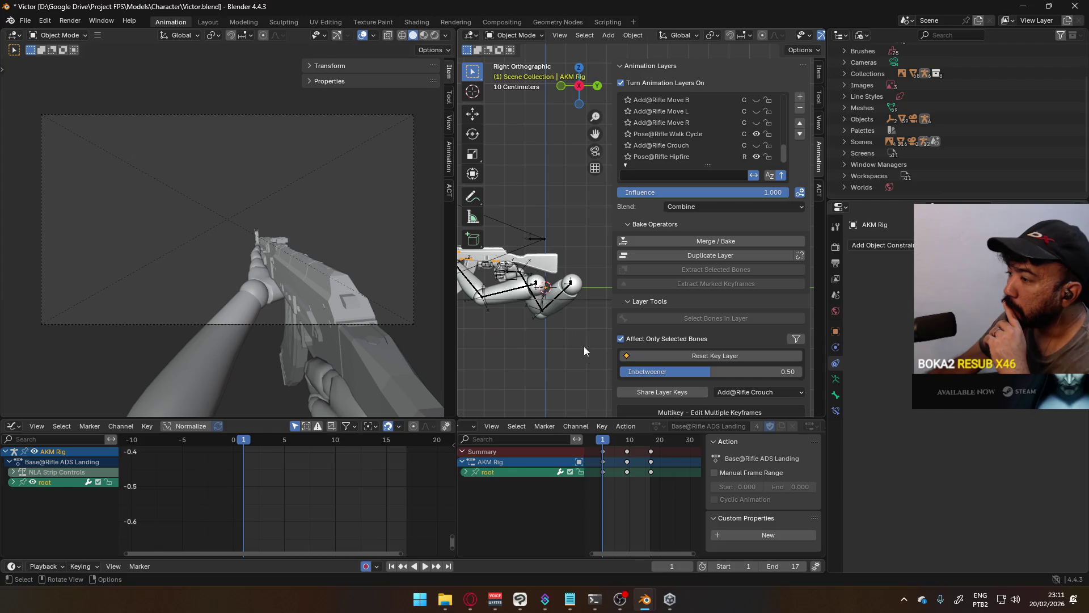
left_click(523, 286)
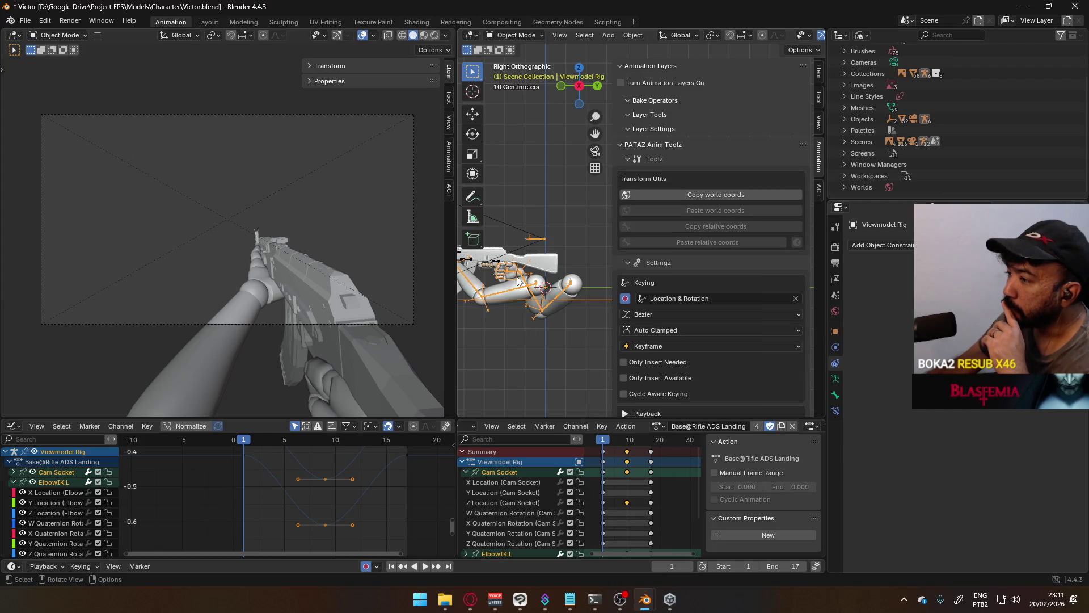
Step: Assign the Pose@Rifle Hipfire action to the Viewmodel Rig and scrub frames 1-7 to check it
left_click(655, 425)
scroll(722, 508, "down", 5)
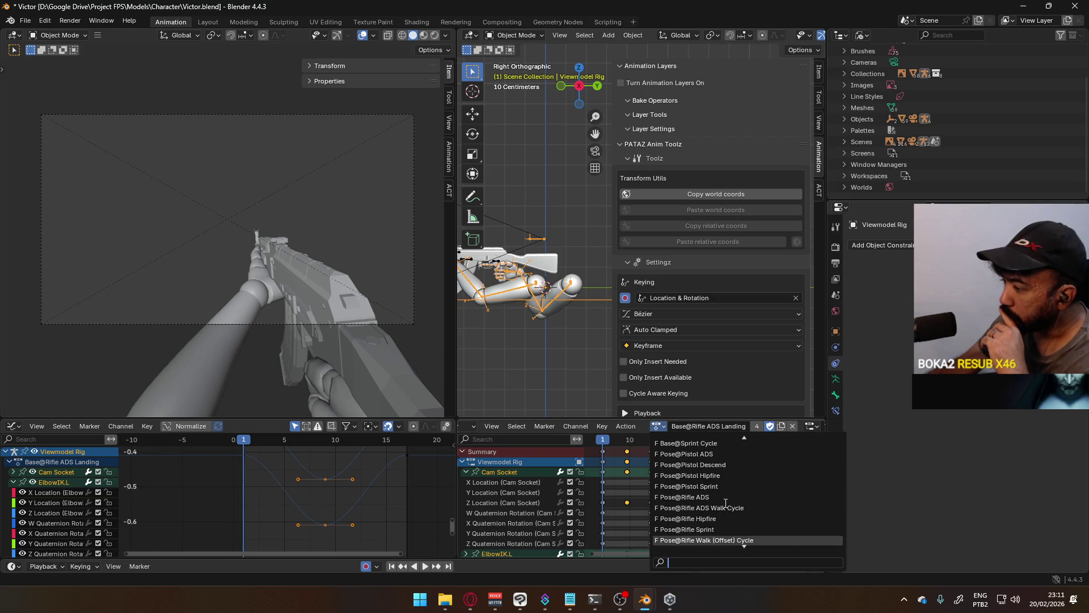
scroll(722, 507, "down", 6)
scroll(726, 505, "up", 5)
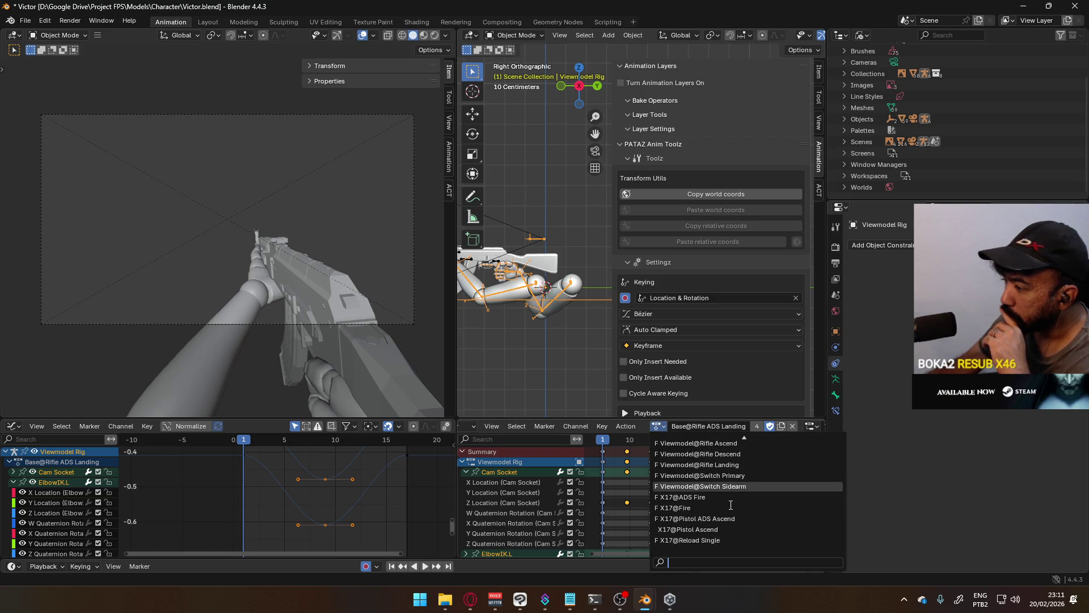
scroll(725, 505, "up", 4)
scroll(725, 505, "up", 4)
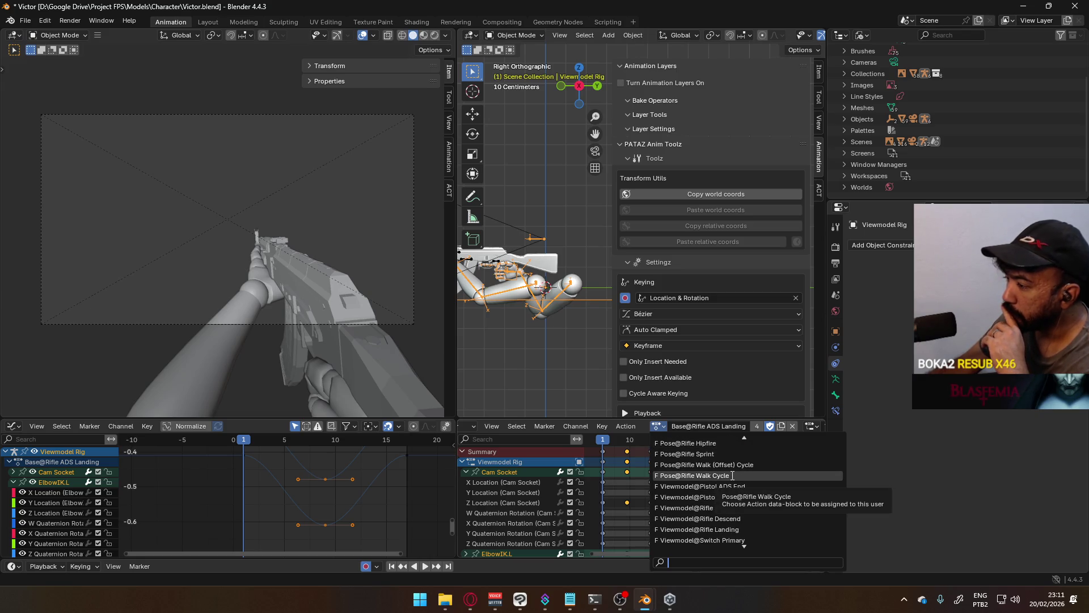
scroll(775, 472, "down", 5)
scroll(775, 472, "down", 7)
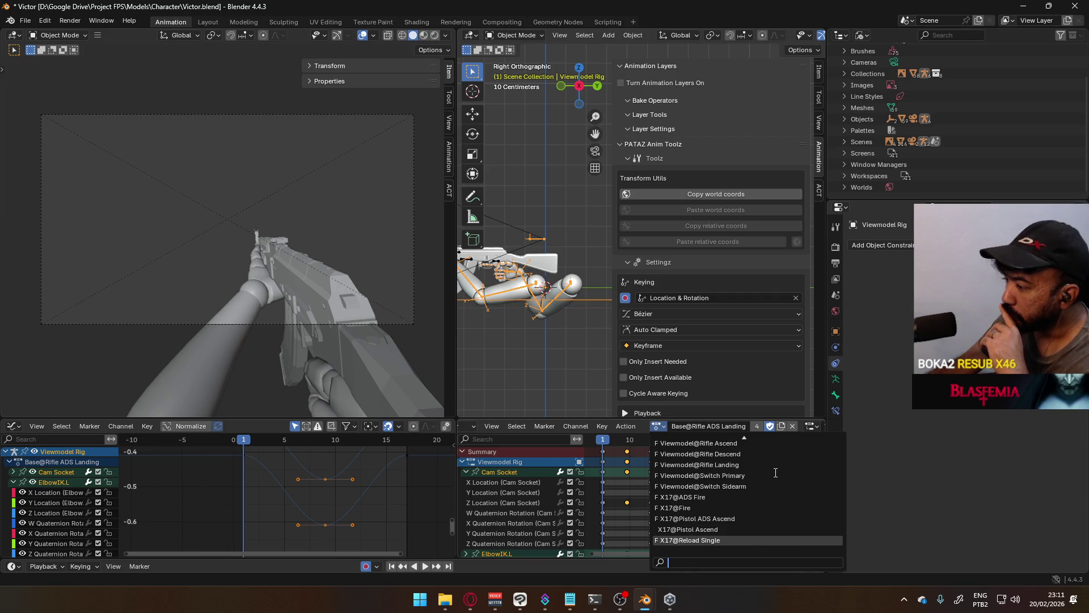
scroll(775, 476, "up", 2)
scroll(776, 478, "up", 3)
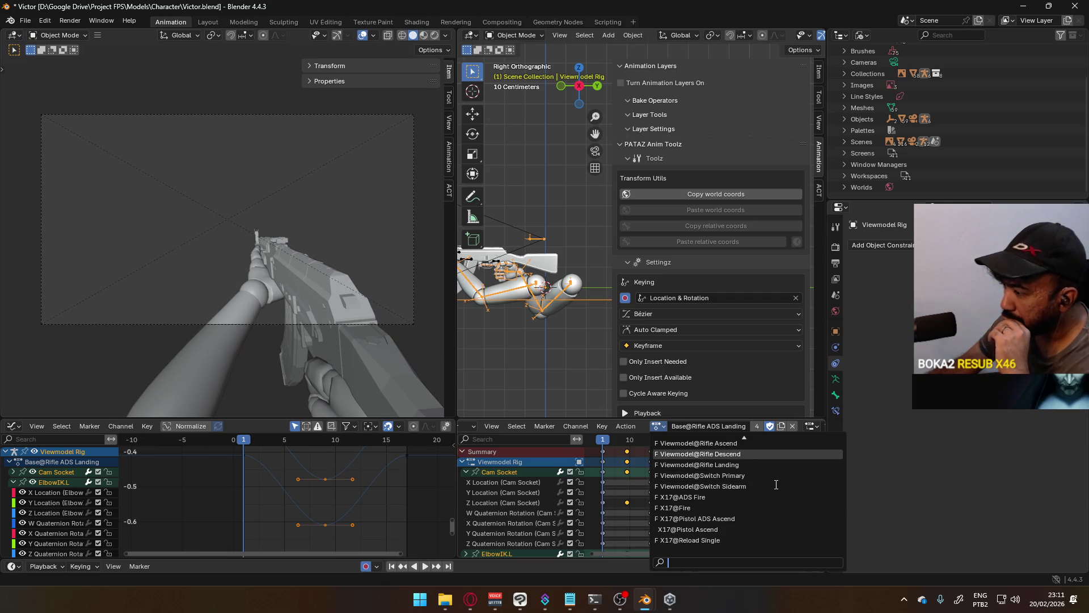
scroll(776, 482, "up", 4)
scroll(776, 484, "up", 3)
scroll(775, 484, "up", 2)
scroll(775, 484, "up", 1)
scroll(771, 484, "up", 2)
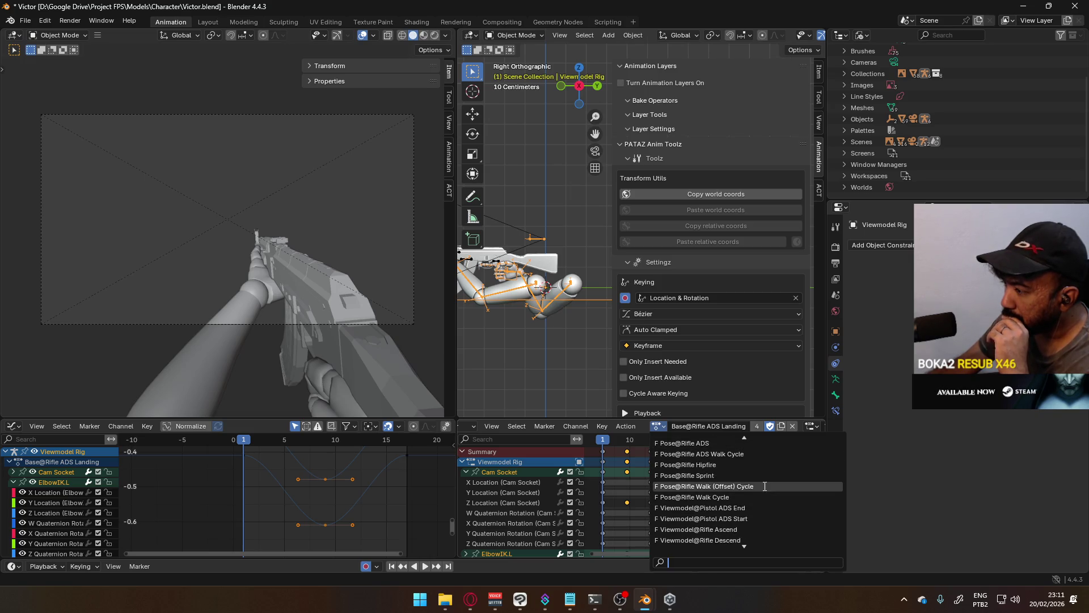
left_click(740, 466)
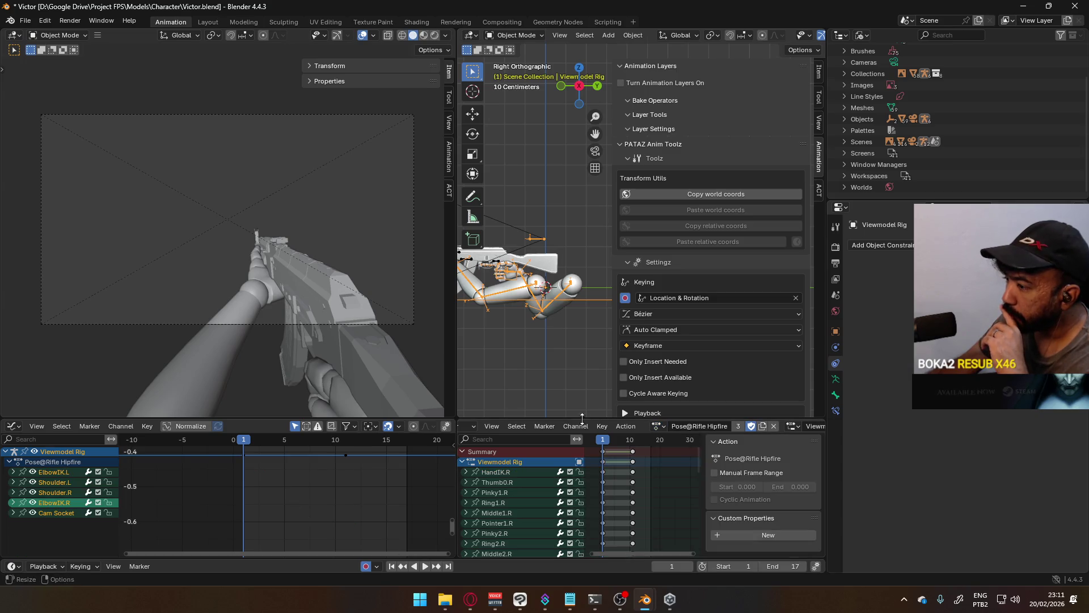
left_click_drag(605, 440, 621, 440)
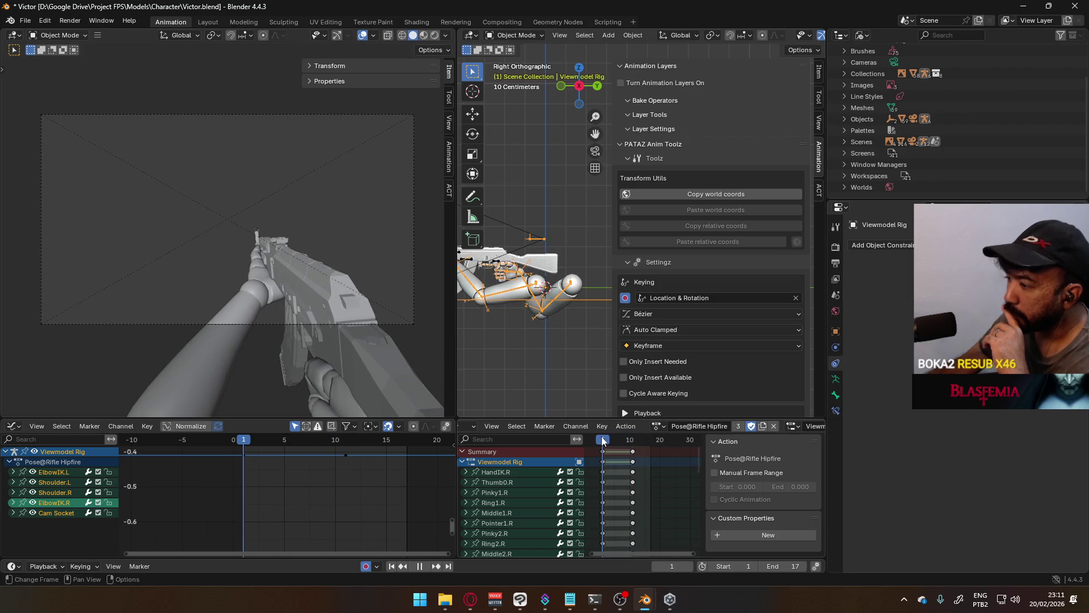
left_click_drag(622, 440, 602, 440)
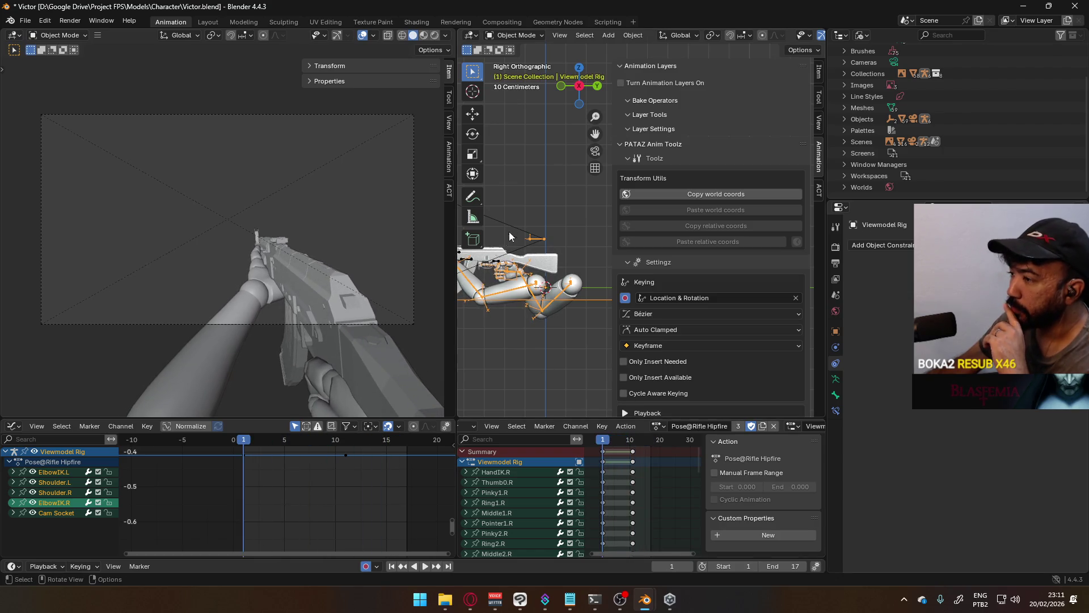
Step: Select the AKM Rig and start animation playback
left_click(496, 266)
key("space")
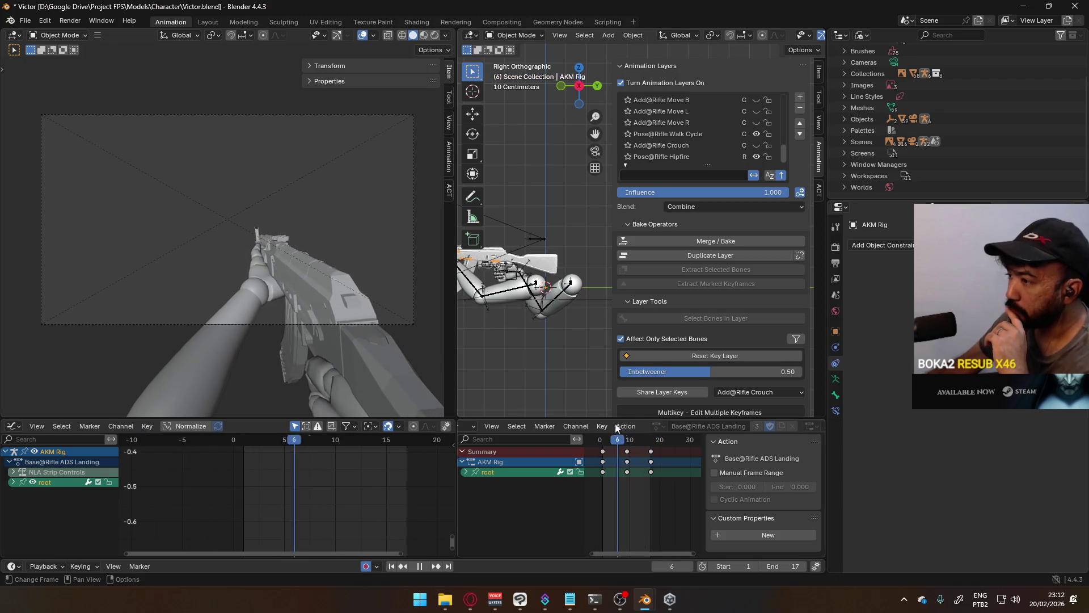
Step: Select the Pose@Rifle Walk Cycle layer for editing and set the scene end frame to 32 while playing
mouse_move(628, 418)
left_mouse_down()
mouse_move(685, 416)
mouse_move(601, 417)
left_mouse_up()
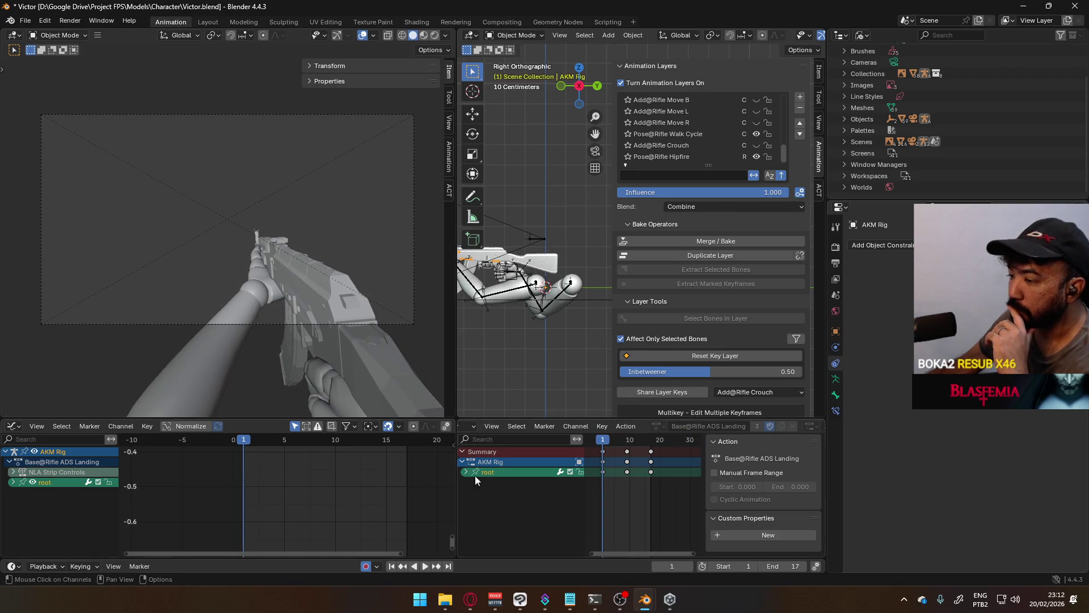
left_click(425, 566)
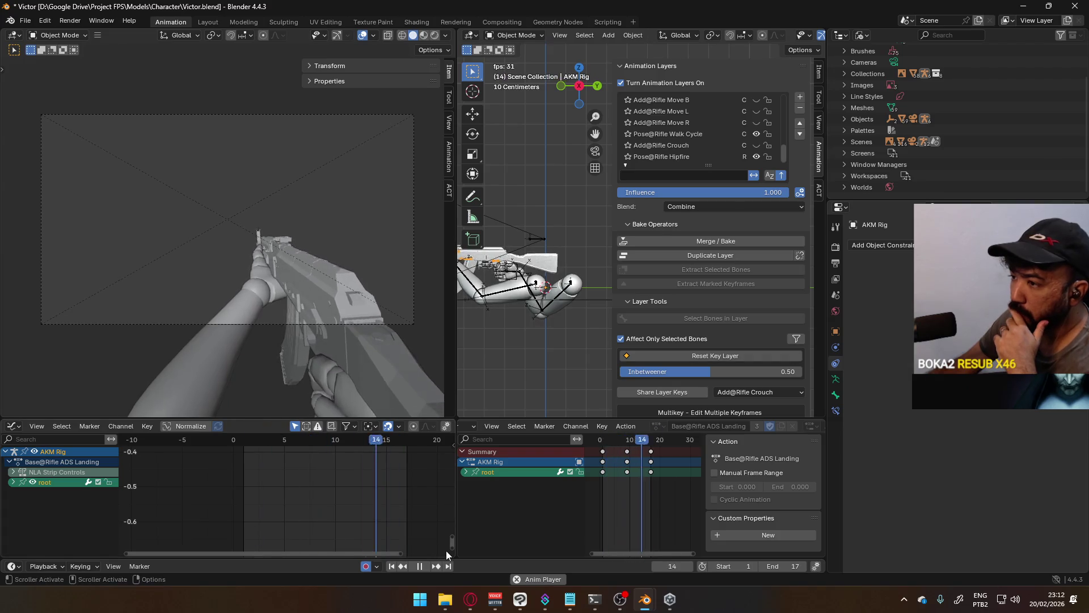
scroll(667, 502, "down", 2)
scroll(667, 501, "up", 1)
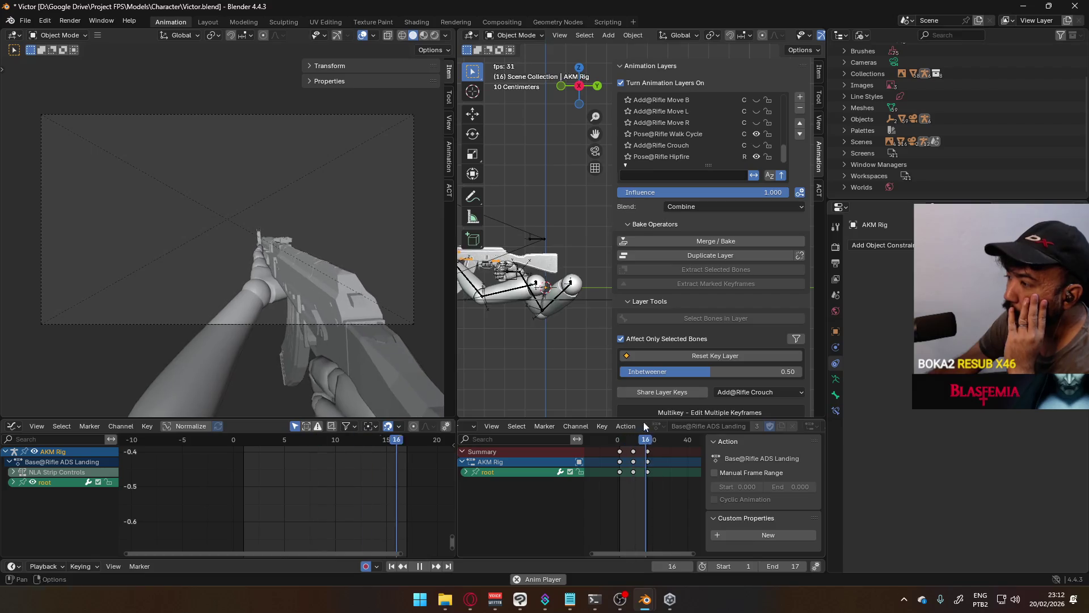
left_click(703, 135)
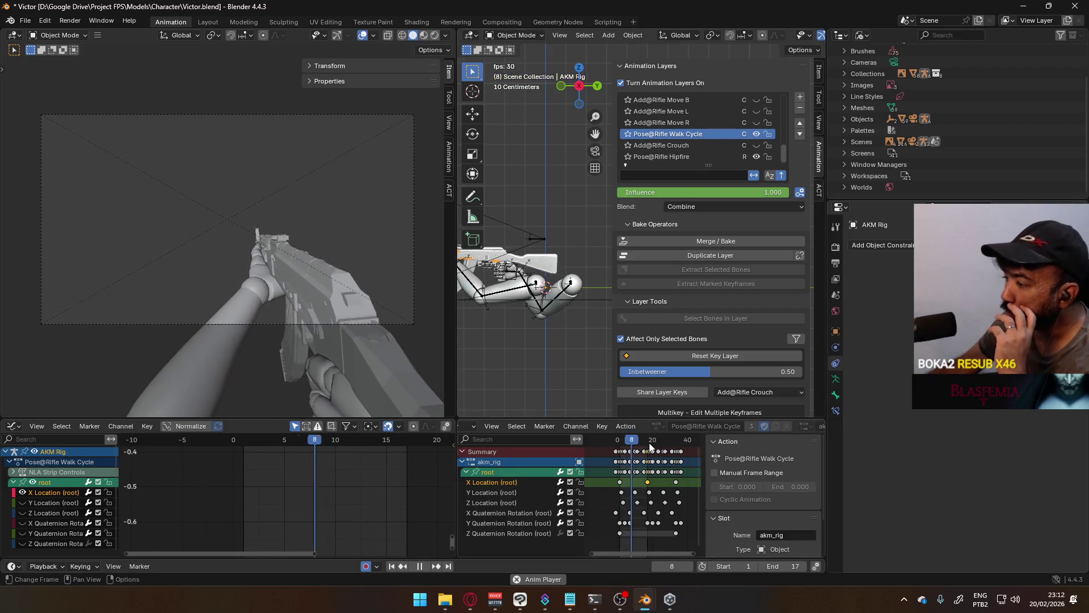
scroll(676, 503, "up", 2)
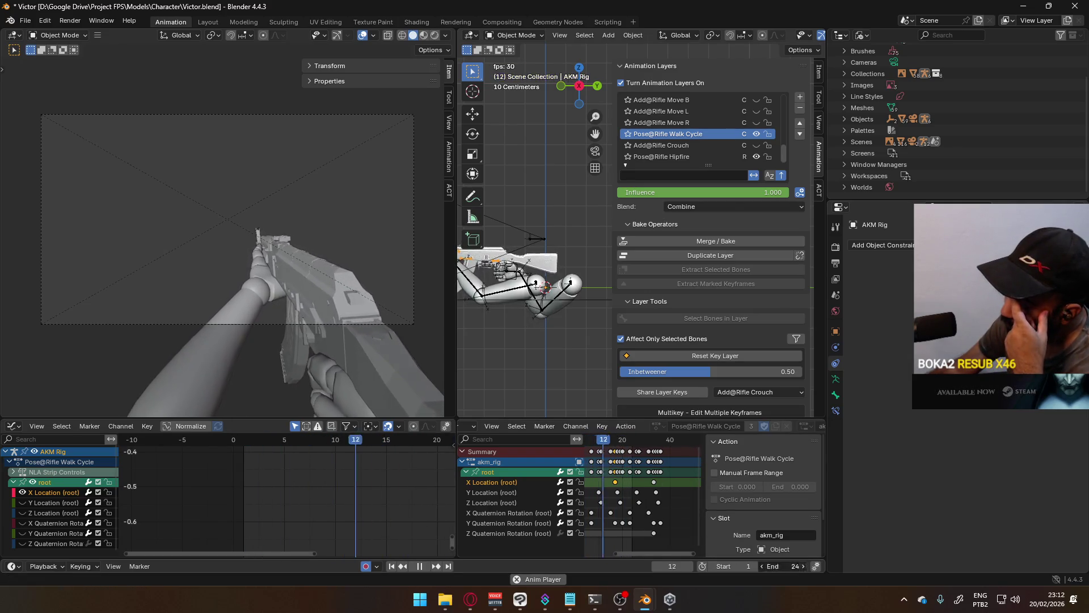
left_click(800, 565)
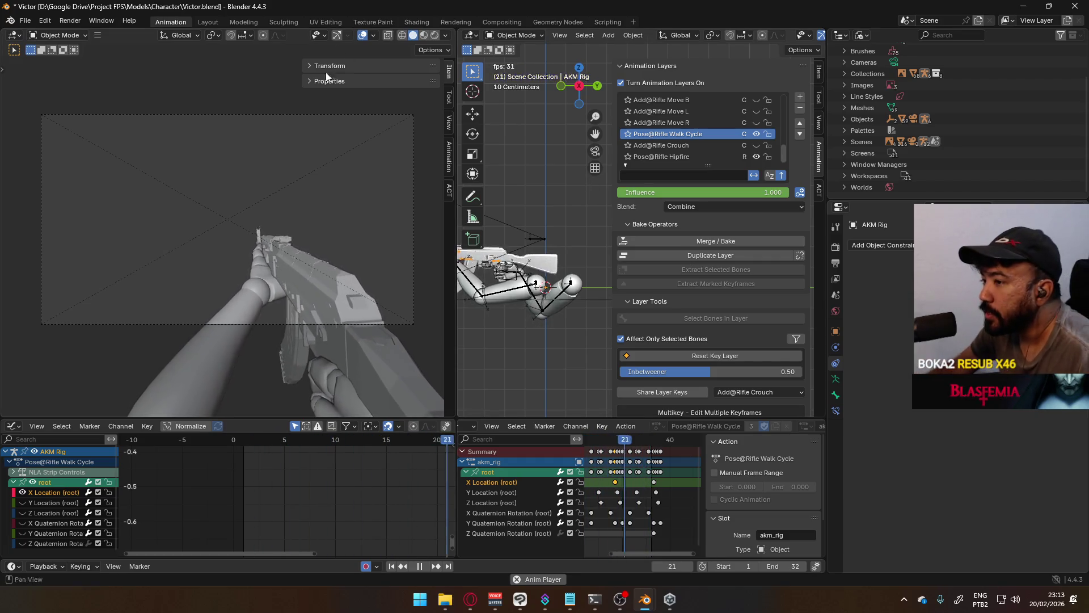
scroll(572, 299, "up", 3)
scroll(573, 303, "down", 1)
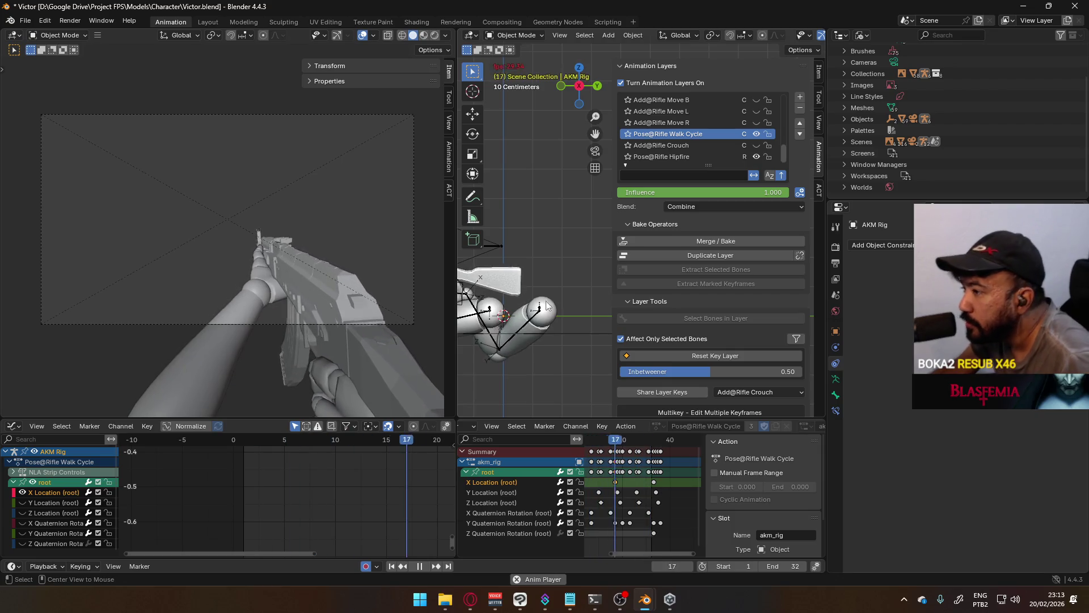
Step: Orbit to a side view of the arms and collapse the Animation Layers and PATAZ Anim Toolz panels
middle_click_drag(508, 274, 675, 242)
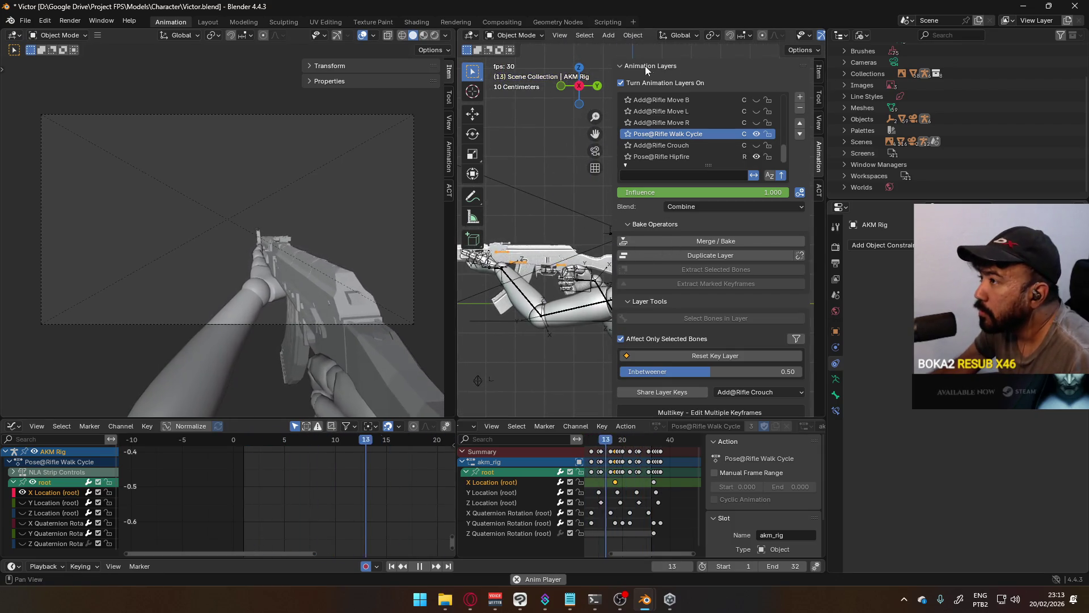
left_click(625, 67)
left_click(615, 81)
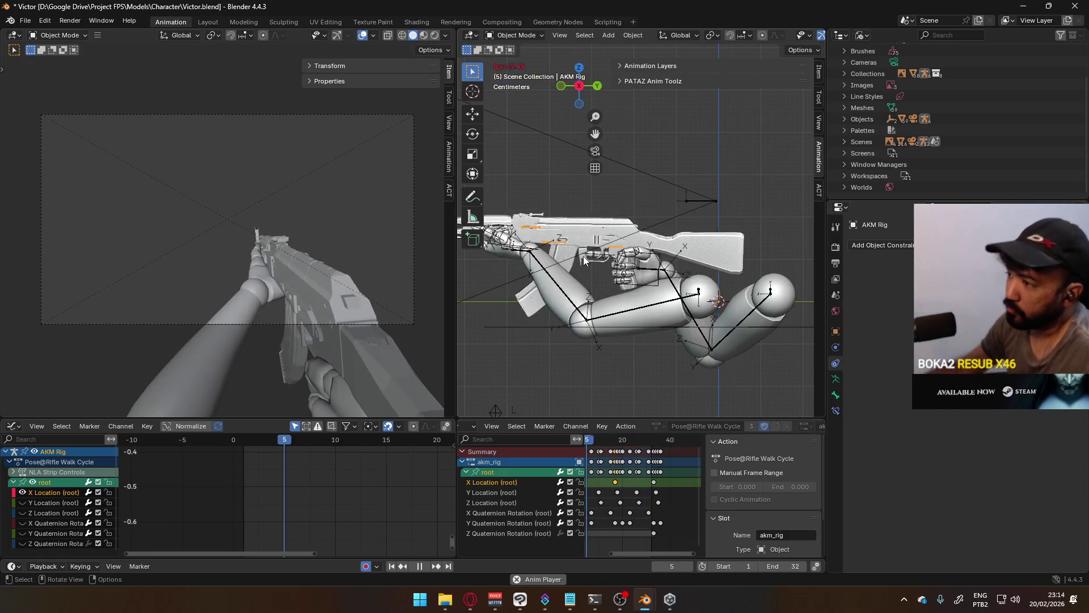
Step: Select the Viewmodel Rig, expand Animation Layers, and compare against the AKM Rig's layers
left_click(663, 275)
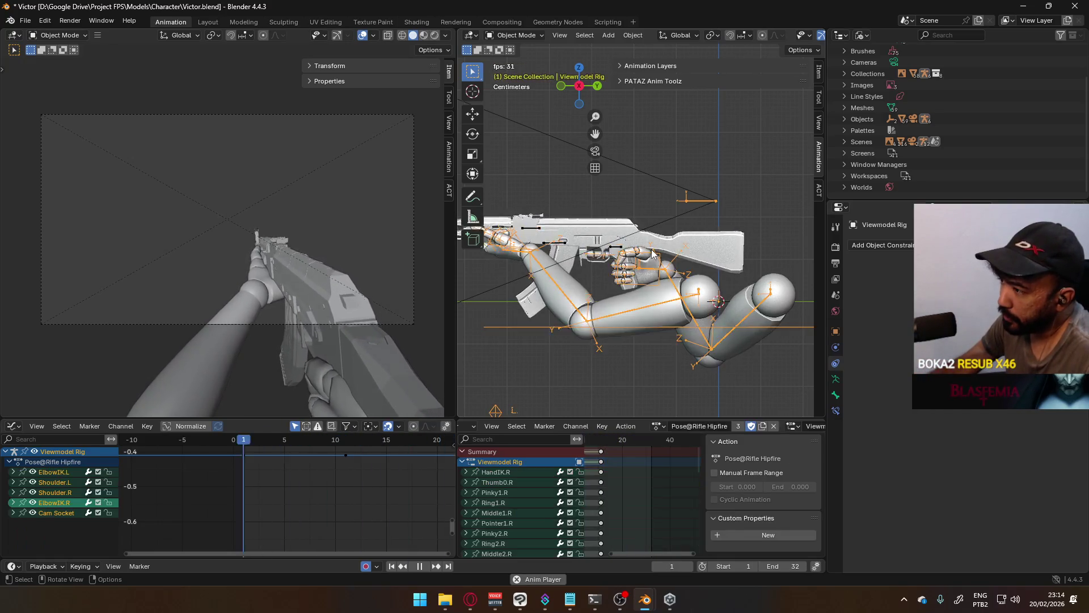
left_click(681, 65)
left_click(629, 255)
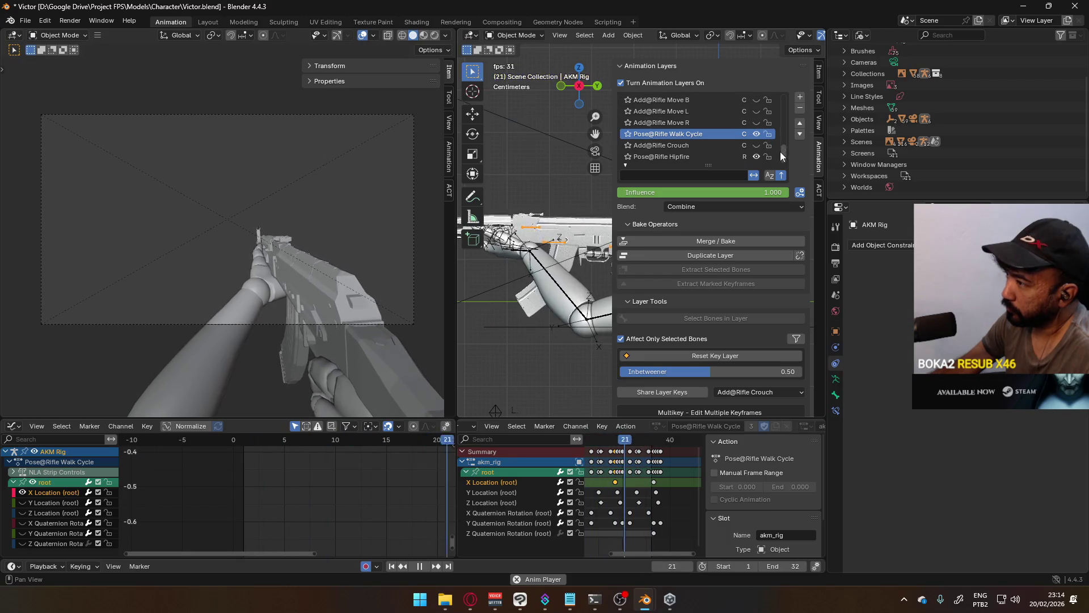
mouse_move(779, 151)
left_mouse_down()
mouse_move(786, 94)
mouse_move(768, 158)
left_mouse_up()
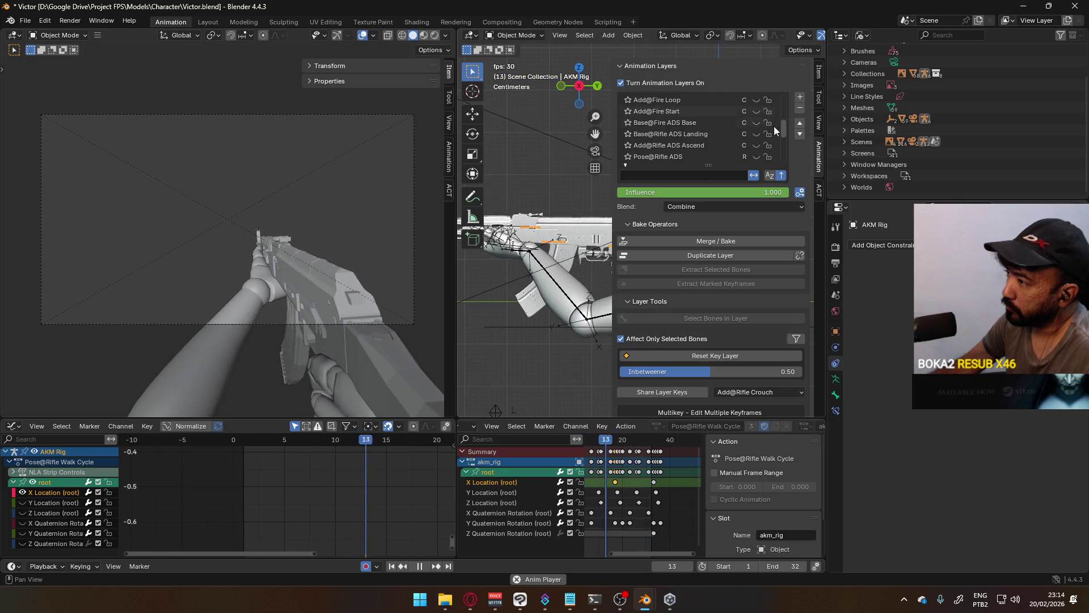
left_click(539, 272)
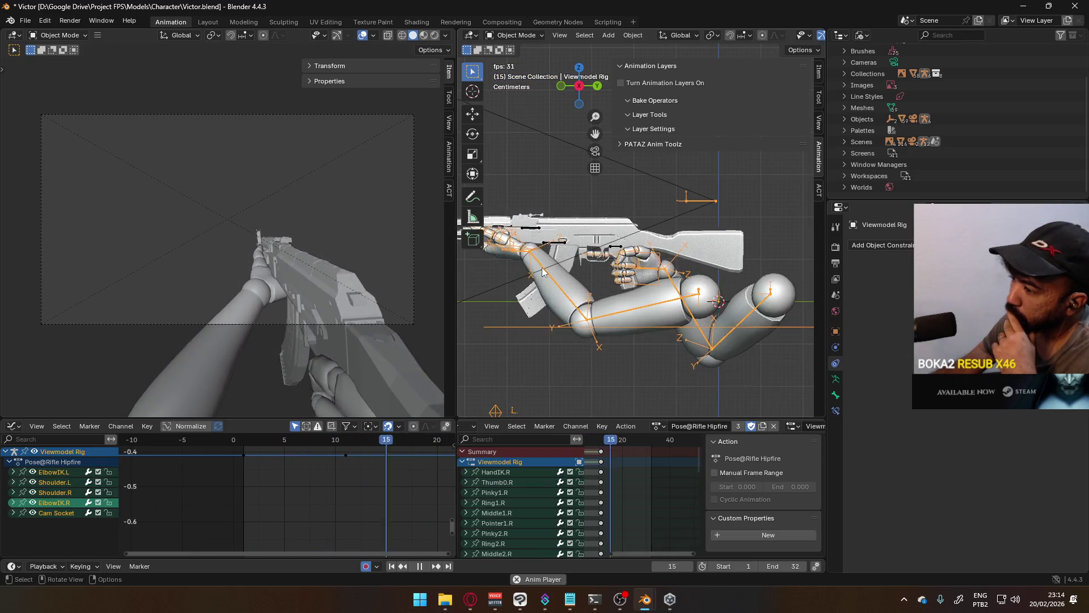
Step: Check the action dropdown and dismiss it, keeping Pose@Rifle Hipfire assigned
left_click(655, 425)
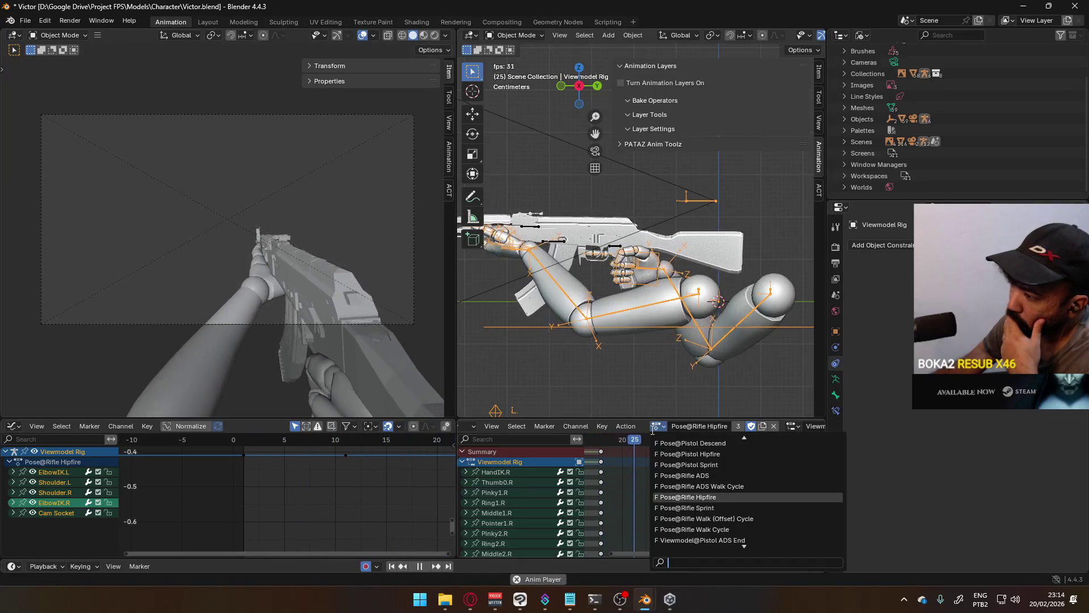
key("Escape")
key("n")
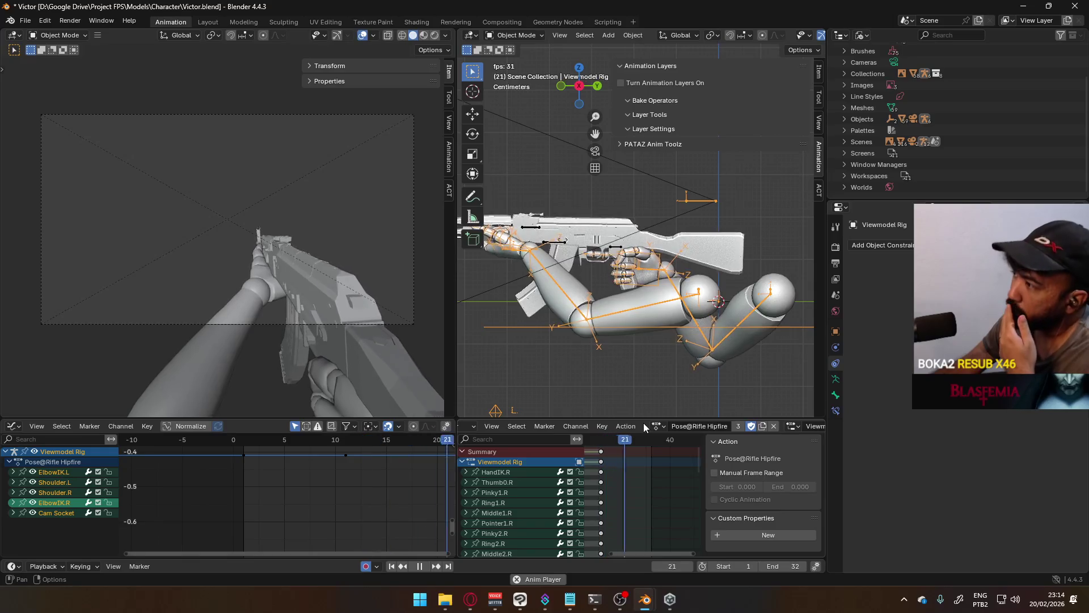
scroll(867, 126, "up", 3)
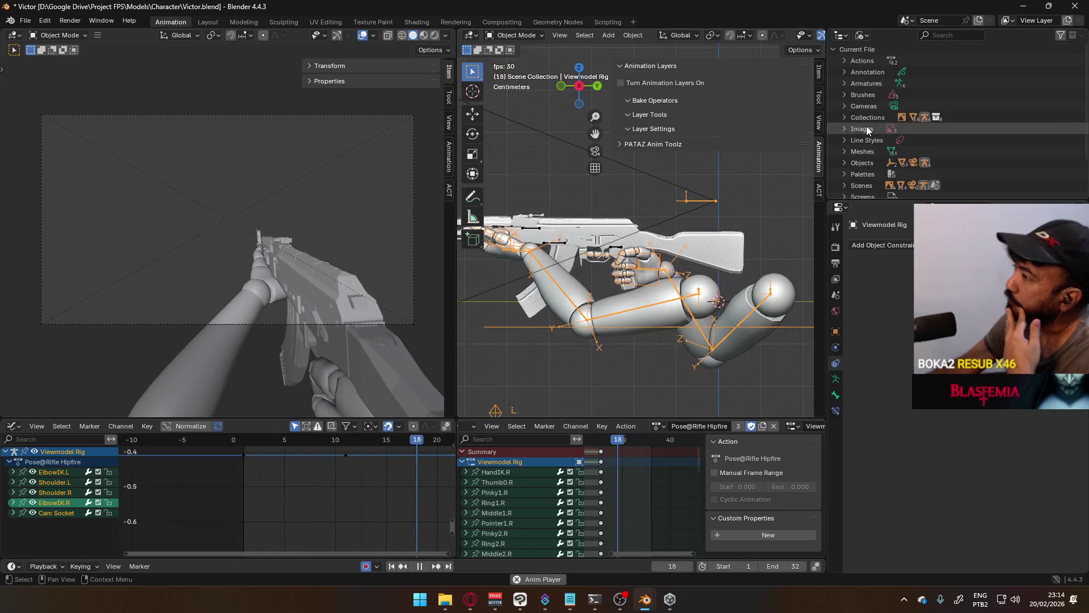
Step: Expand the Outliner's Actions list, then bring up Unity Hub and switch to the web browser
left_click(843, 59)
scroll(936, 96, "down", 5)
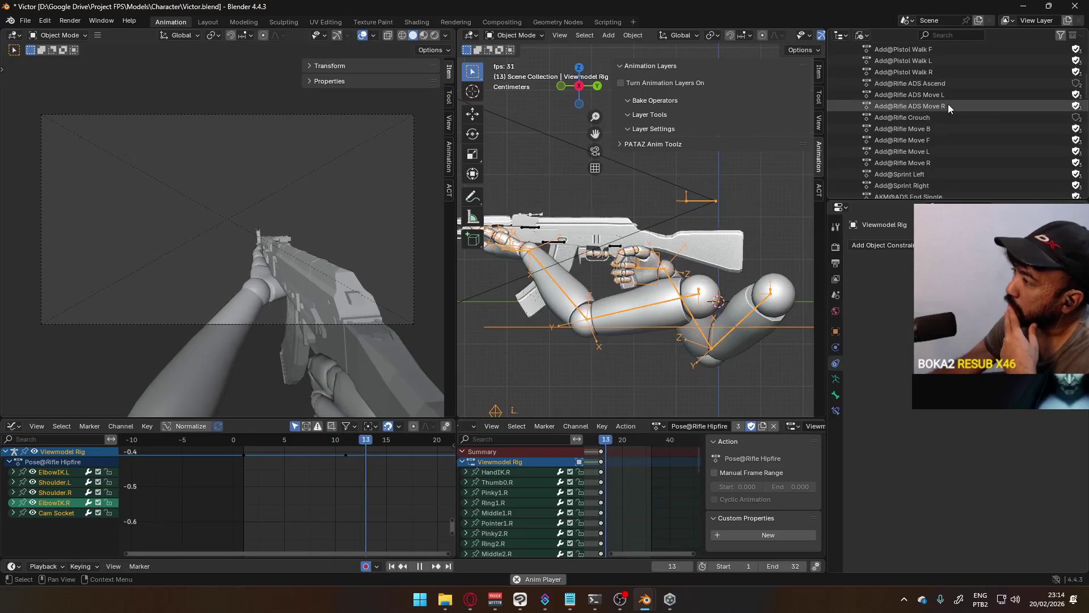
scroll(948, 104, "down", 3)
scroll(947, 104, "down", 3)
scroll(949, 105, "down", 3)
scroll(935, 122, "up", 3)
scroll(934, 125, "up", 3)
scroll(935, 125, "up", 3)
scroll(938, 118, "up", 5)
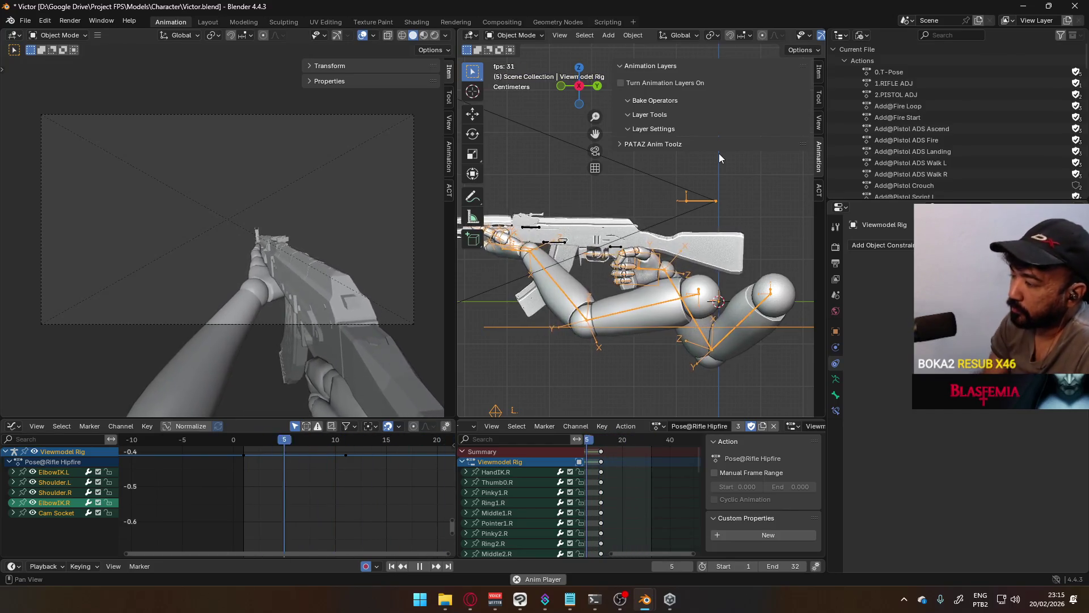
left_click(639, 67)
left_click(669, 599)
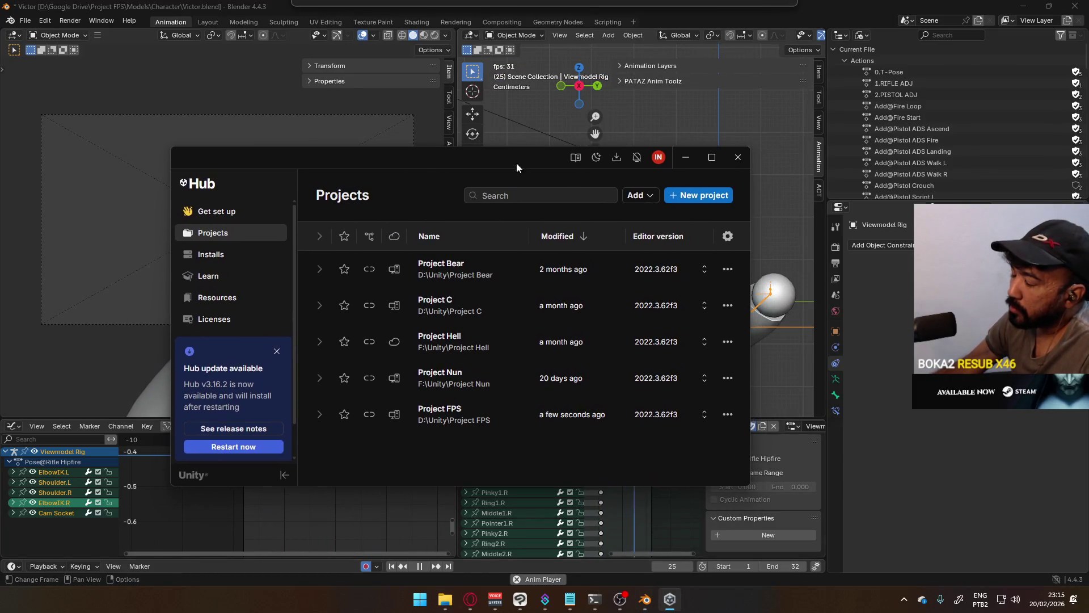
left_click(470, 599)
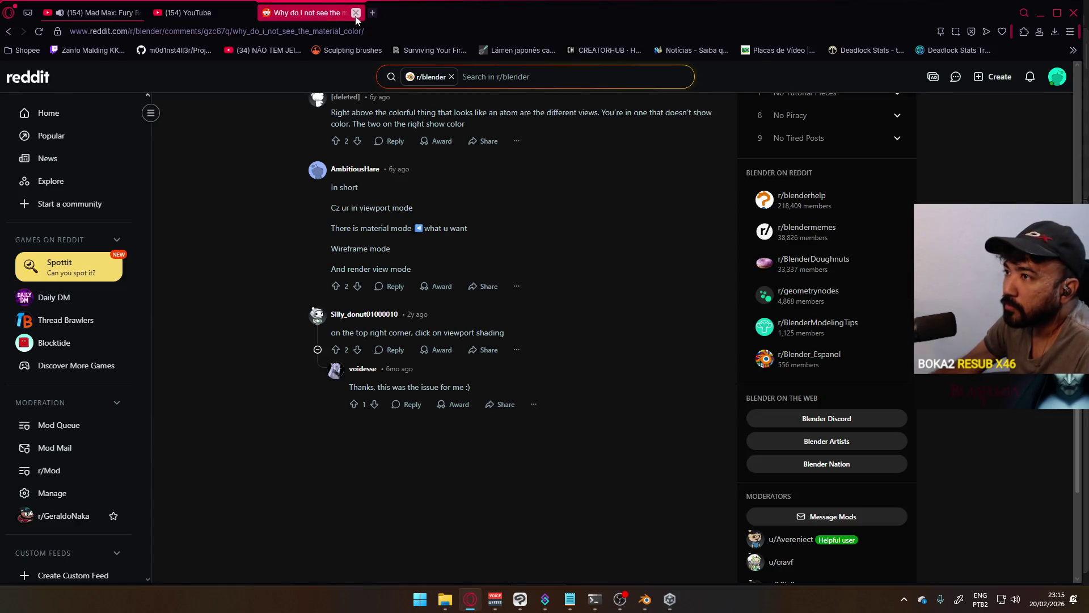
Step: Search YouTube for 'gamefromscratch' and open the Gamefromscratch channel page
left_click(252, 12)
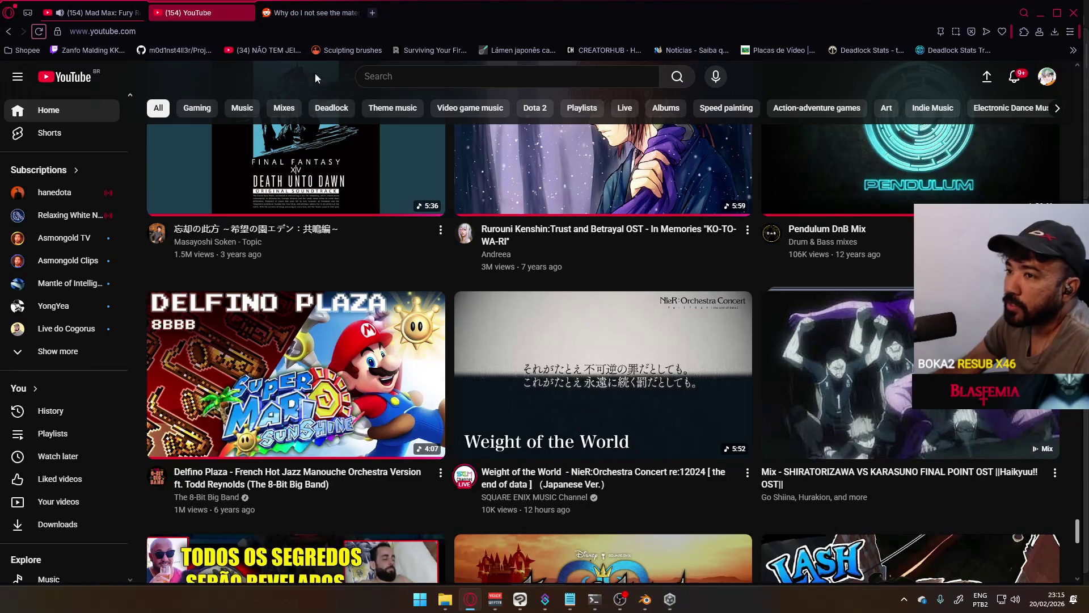
left_click(404, 75)
type("gamesf")
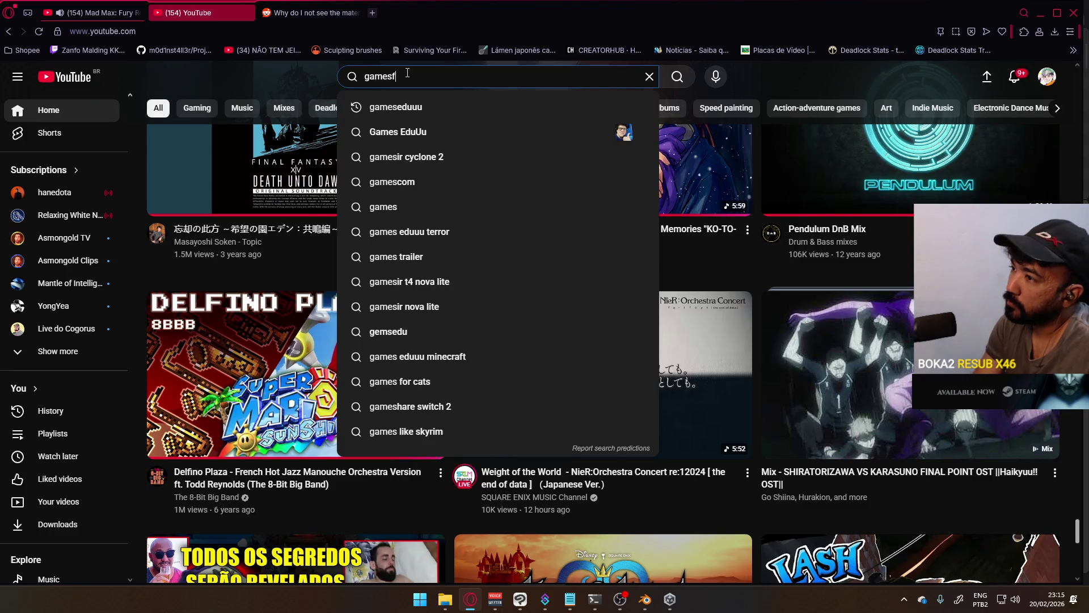
type("romscratch")
key("Return")
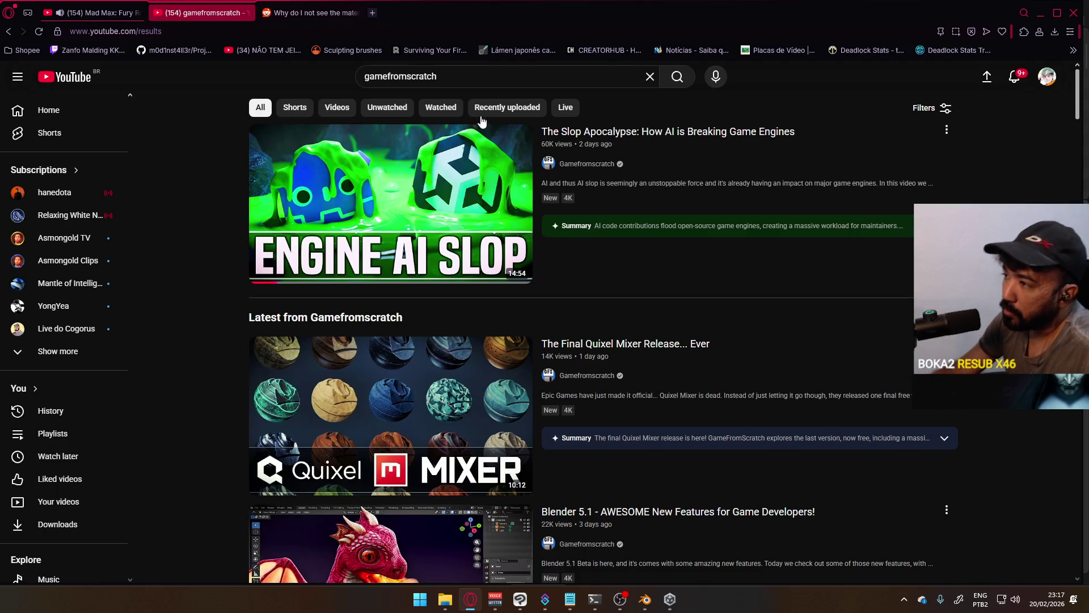
left_click(587, 164)
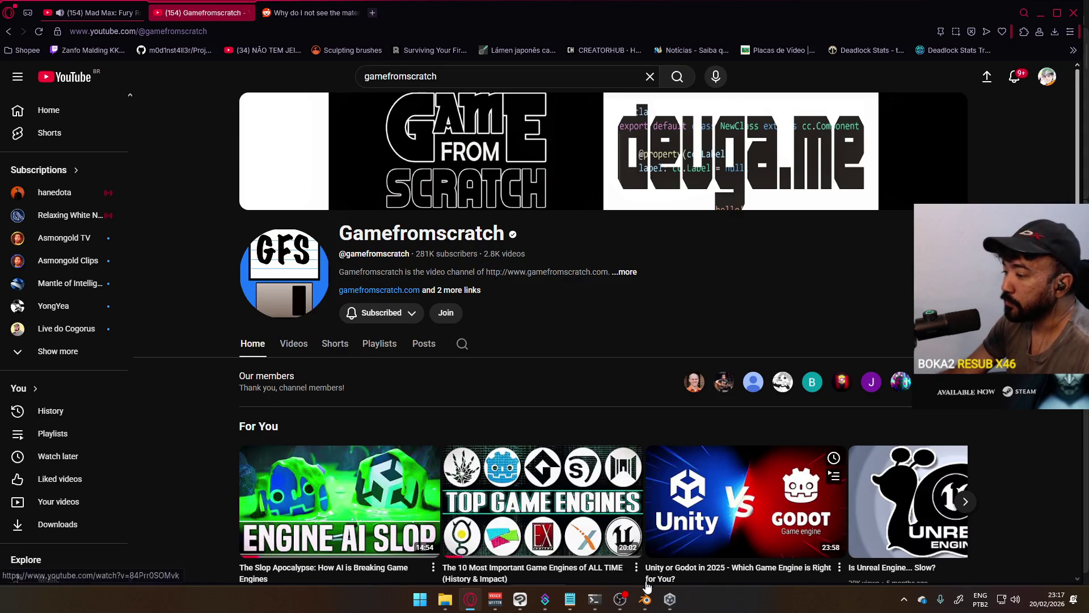
Step: Bring the Victor.blend Blender window back to the front
mouse_move(646, 599)
left_click(683, 566)
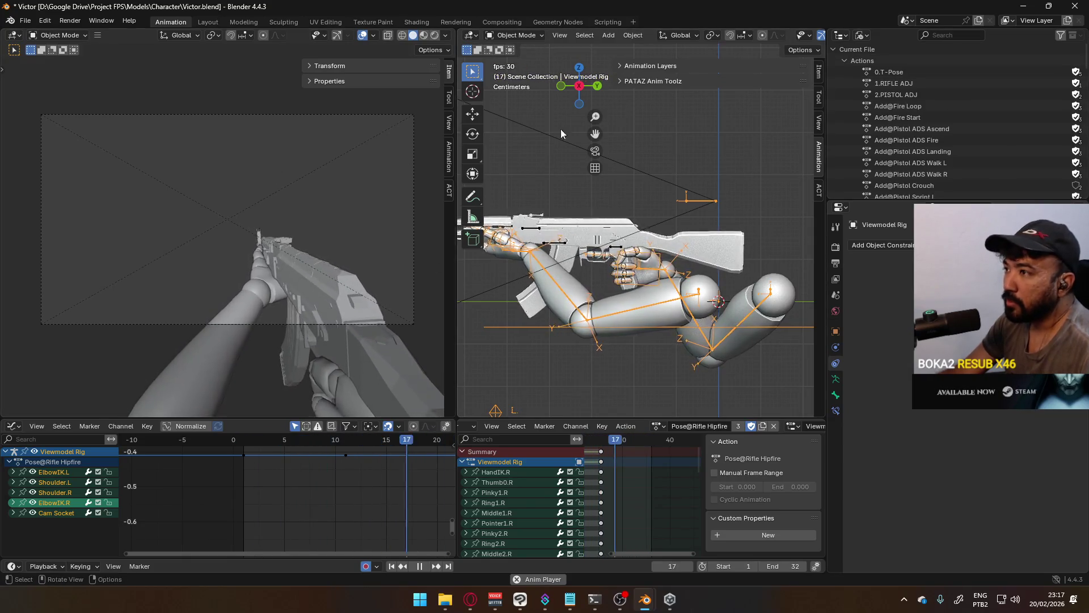
Step: Fold the Outliner's Actions list, select the AKM Body, and peek at the Scenes category
left_click(844, 60)
scroll(872, 110, "down", 2)
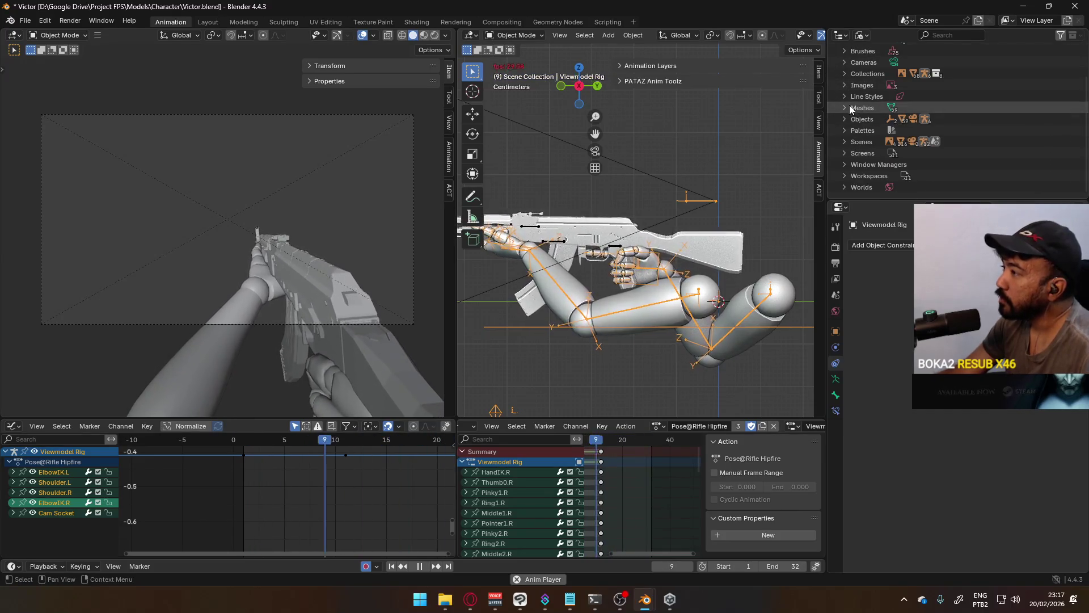
scroll(876, 110, "up", 2)
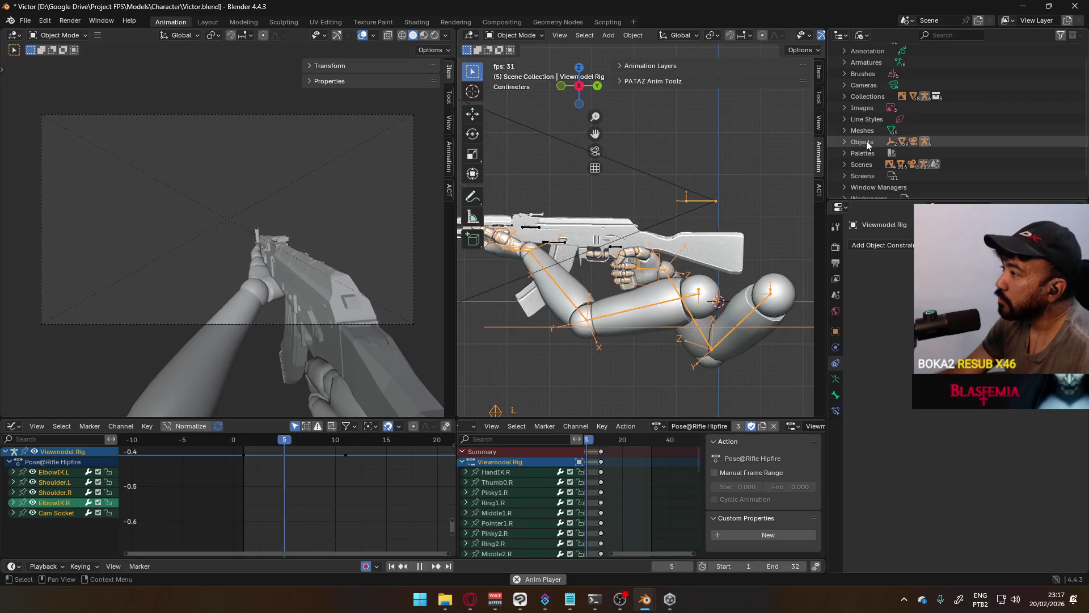
scroll(853, 159, "up", 2)
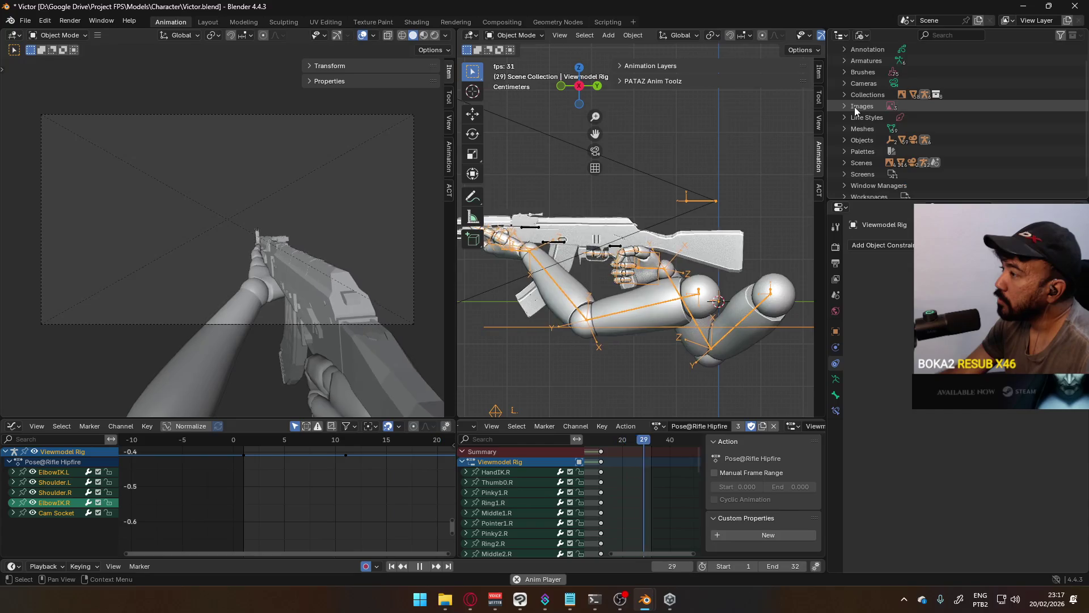
scroll(854, 107, "down", 4)
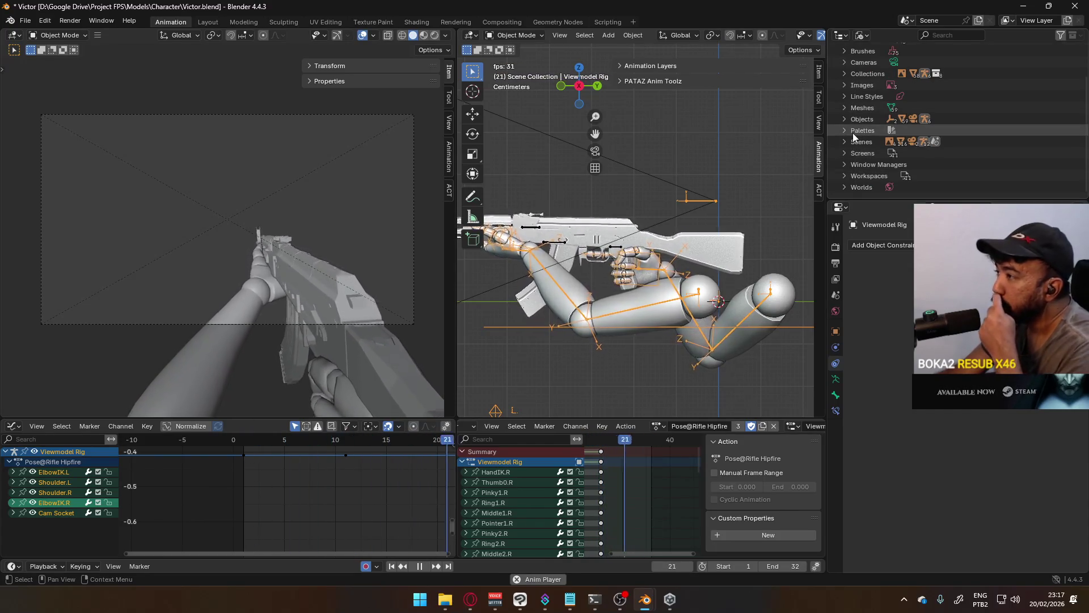
scroll(853, 127, "up", 4)
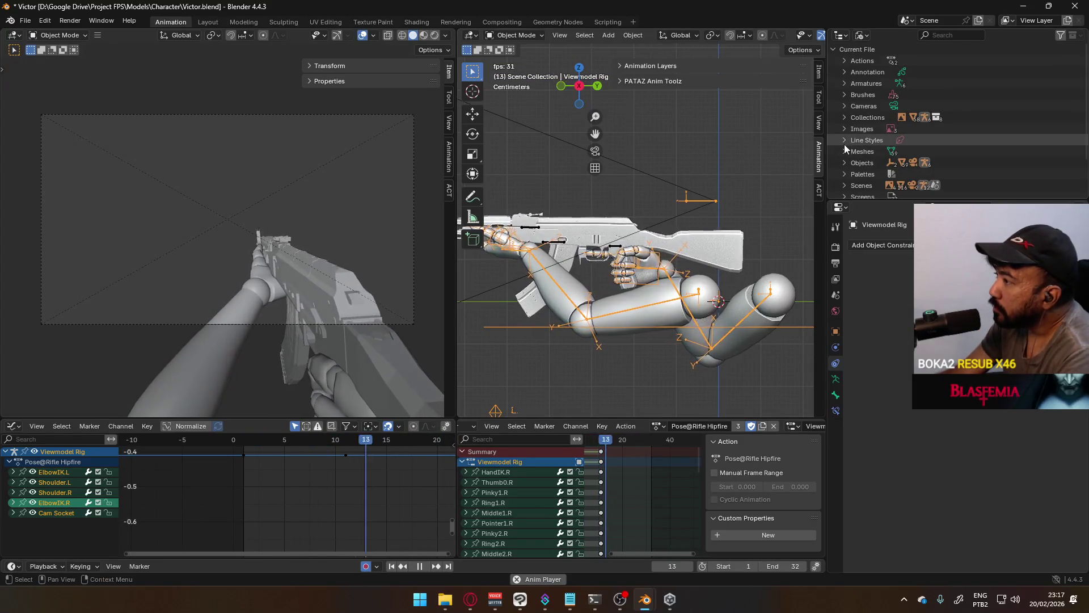
left_click(591, 225)
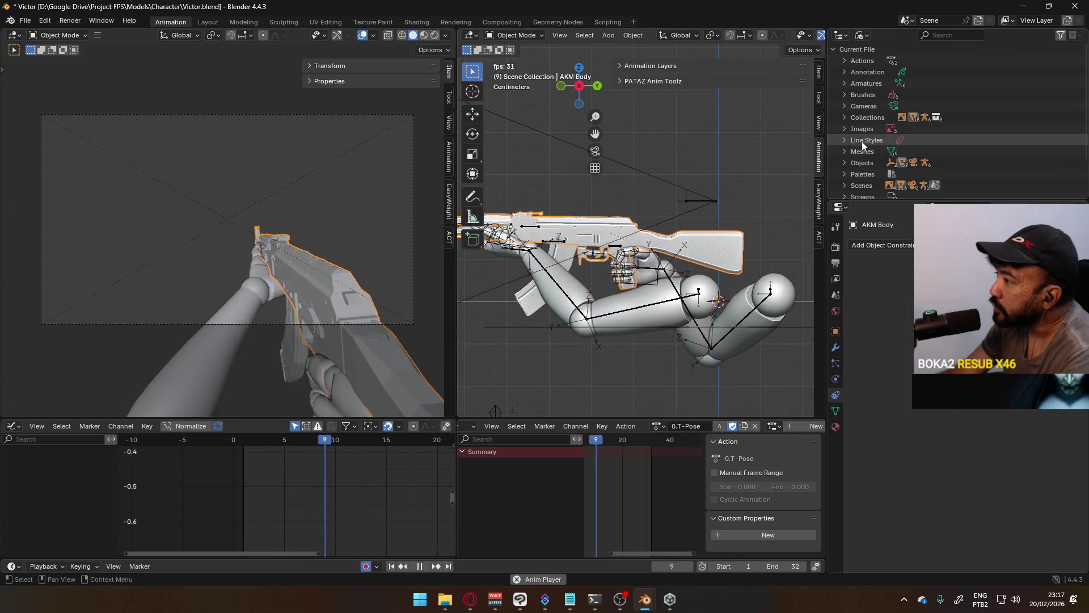
scroll(862, 142, "down", 4)
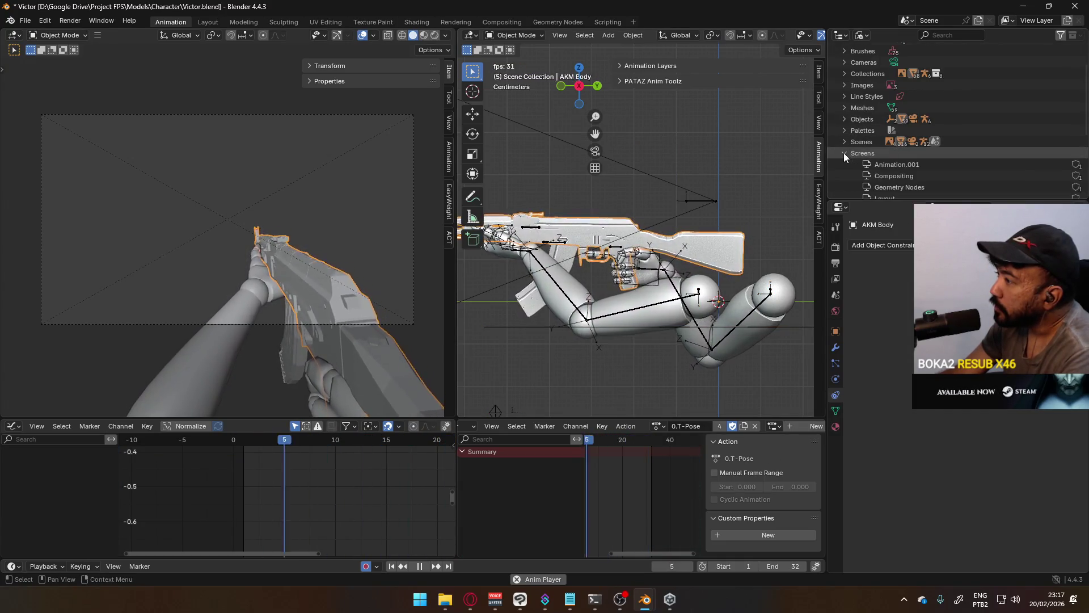
left_click(843, 142)
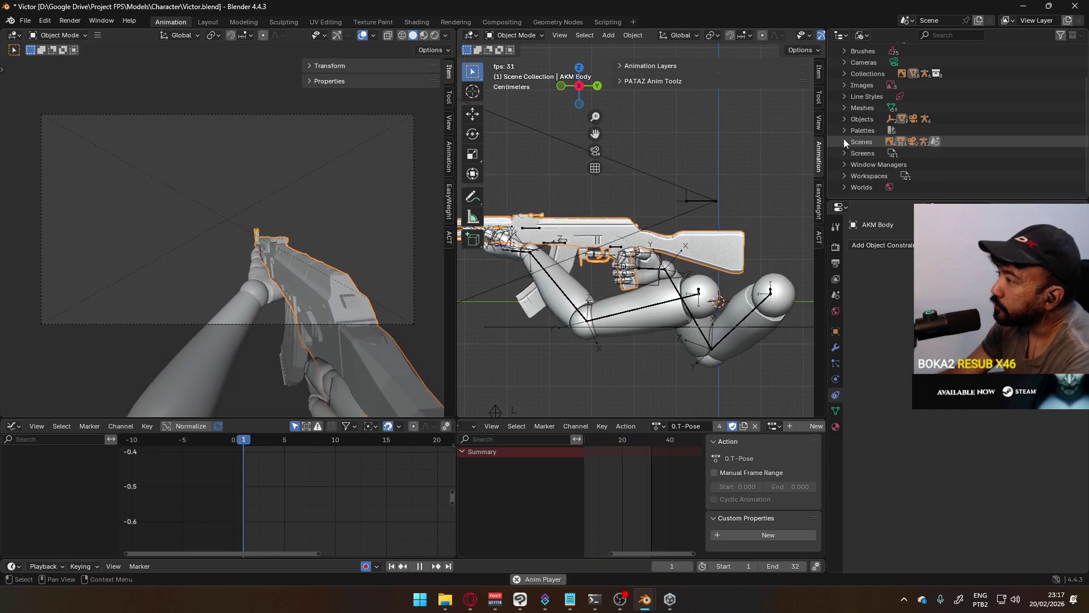
left_click(843, 140)
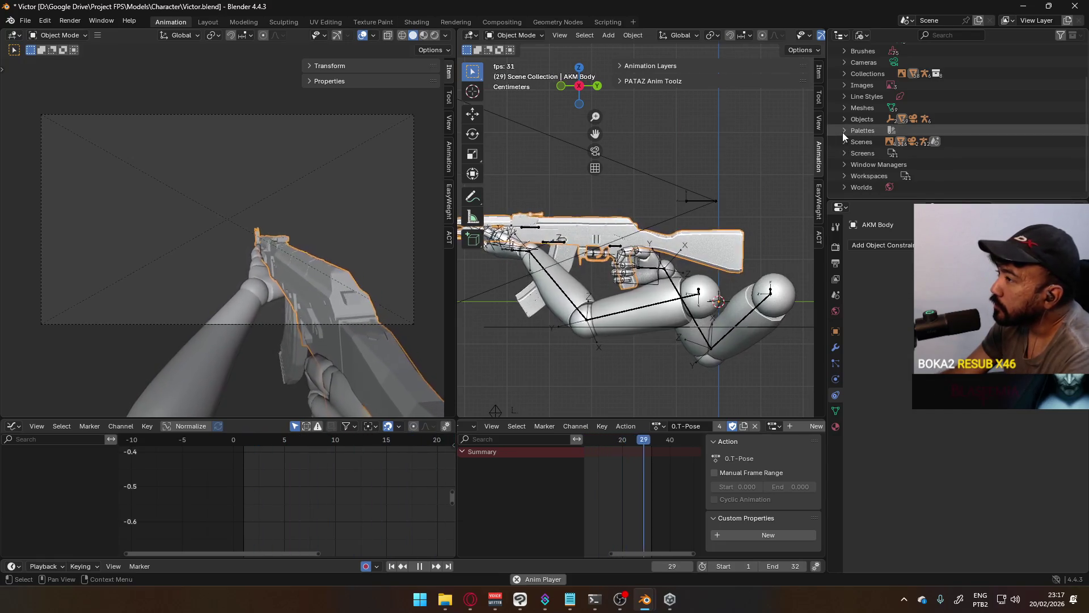
scroll(846, 131, "up", 4)
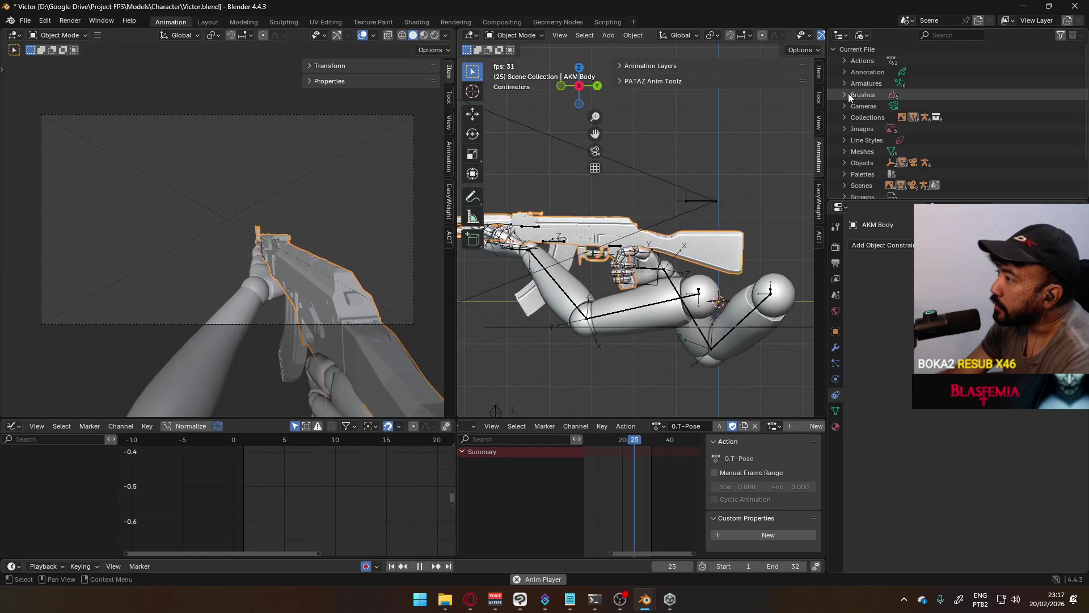
scroll(855, 125, "down", 4)
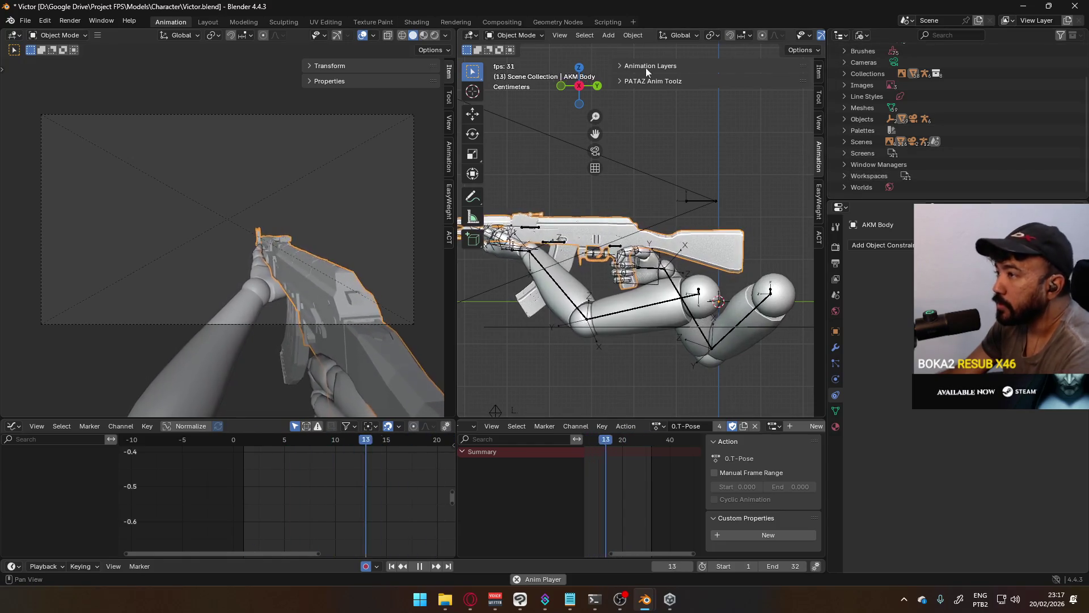
Step: Stop playback at frame 13 and open the project's Character folder in File Explorer
key("space")
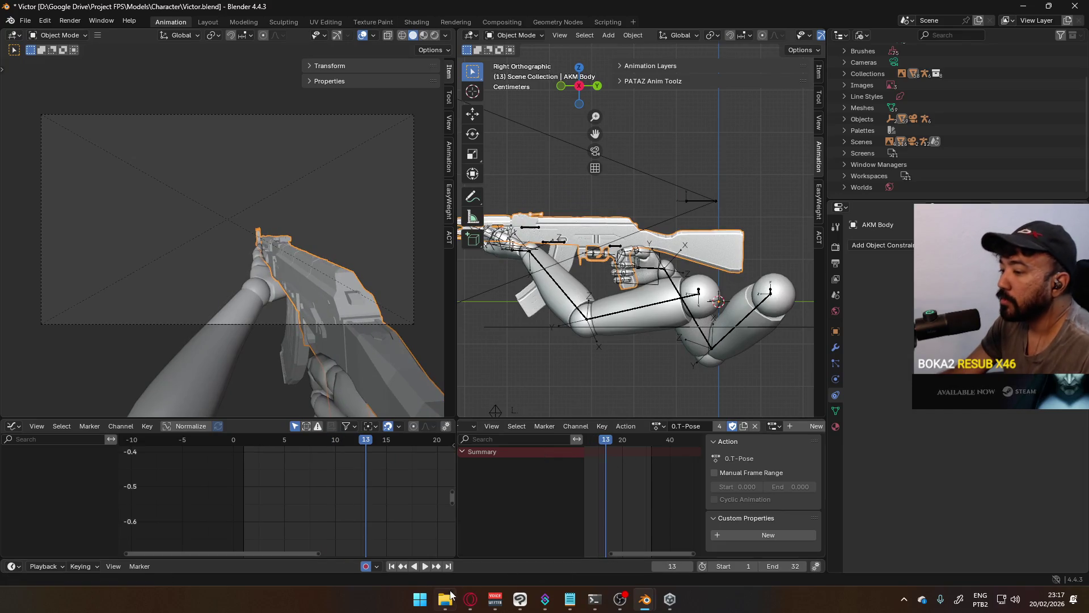
left_click(445, 599)
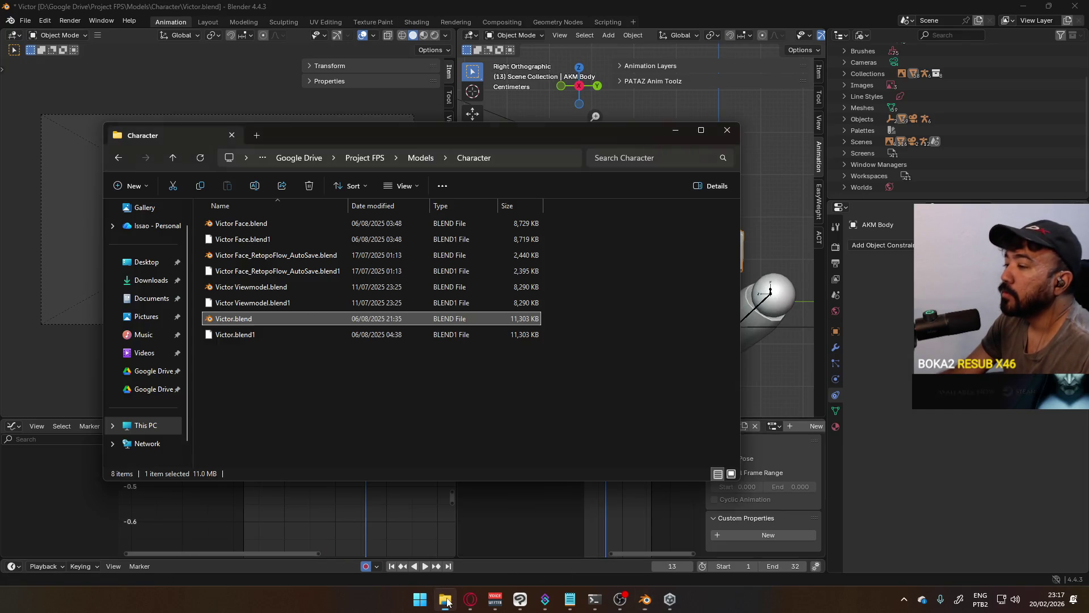
Step: Navigate to Models/Weapons and open AKM.blend in a new Blender window, zooming onto the rifle
left_click(421, 158)
left_click(238, 240)
double_click(237, 240)
left_click(252, 258)
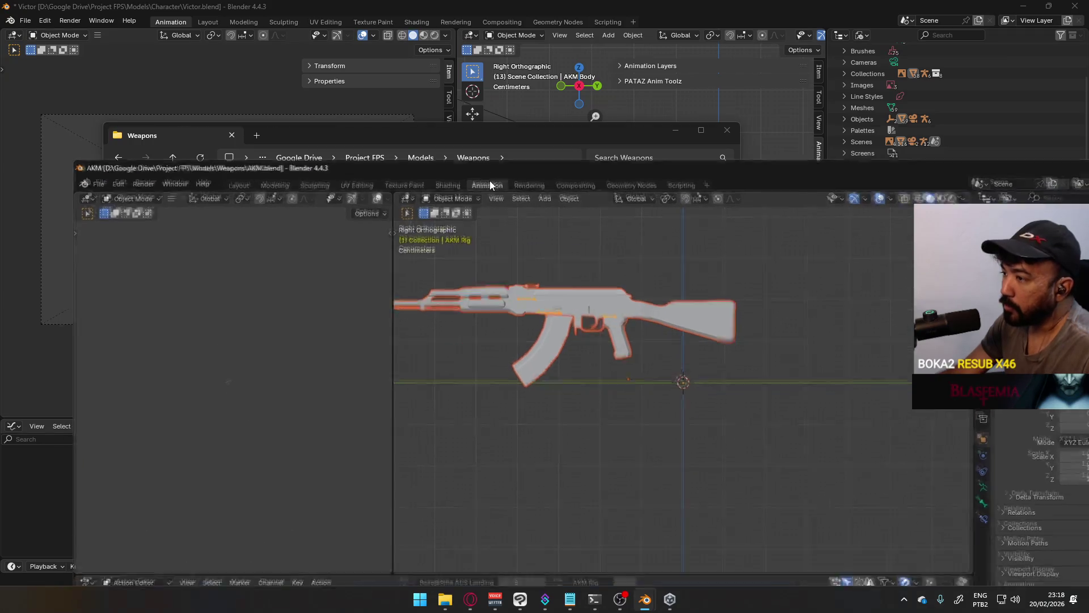
double_click(489, 180)
middle_click_drag(485, 164, 569, 308, "shift")
scroll(570, 308, "up", 2)
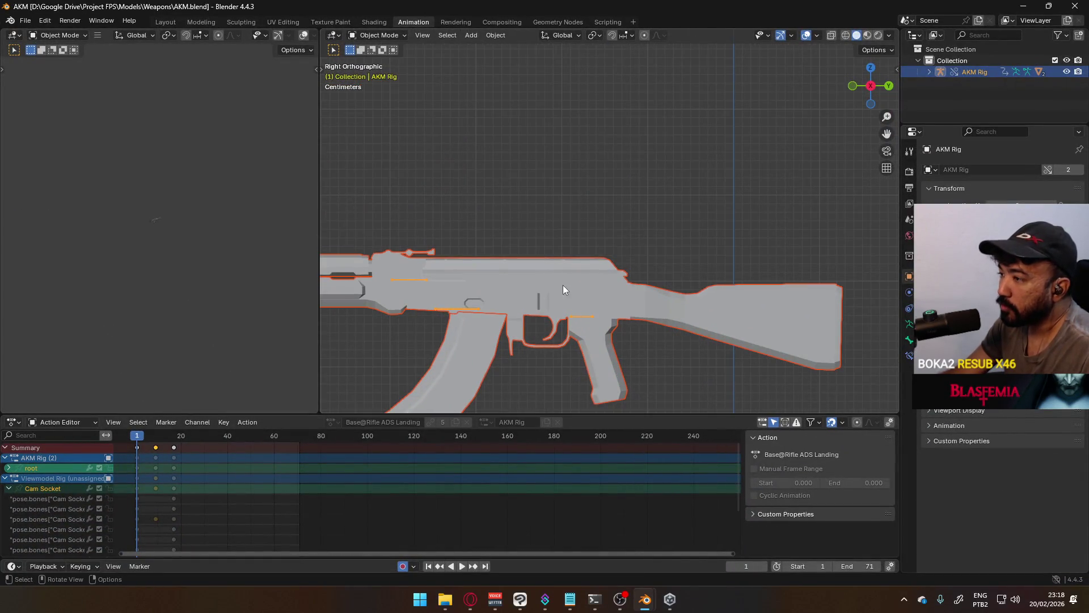
Step: Make AKM Body active, check its interaction modes, then select the AKM Mag and AKM Rig
left_click(593, 270)
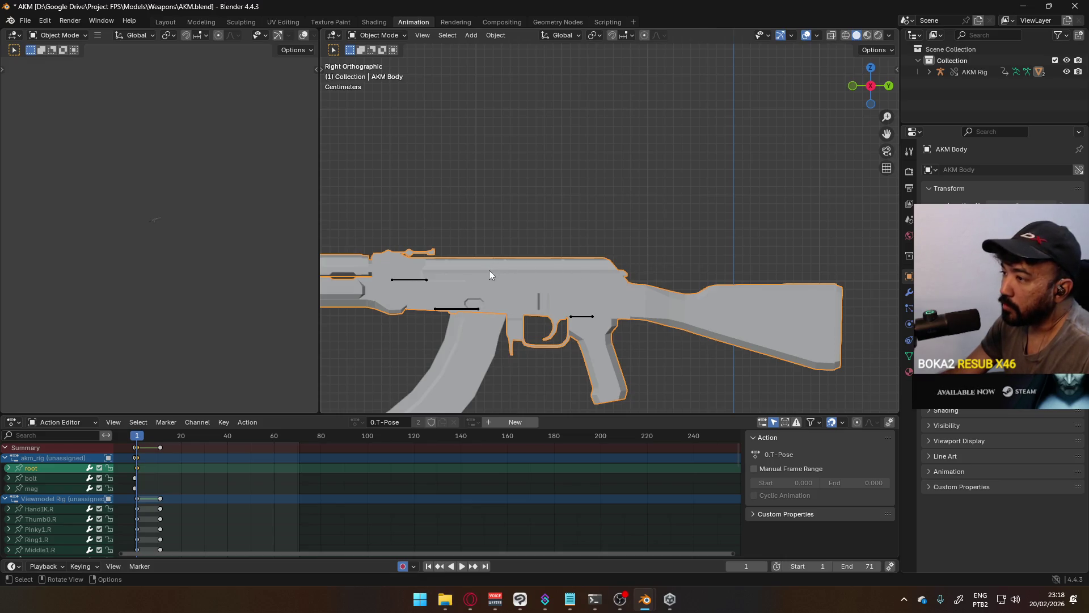
left_click(389, 36)
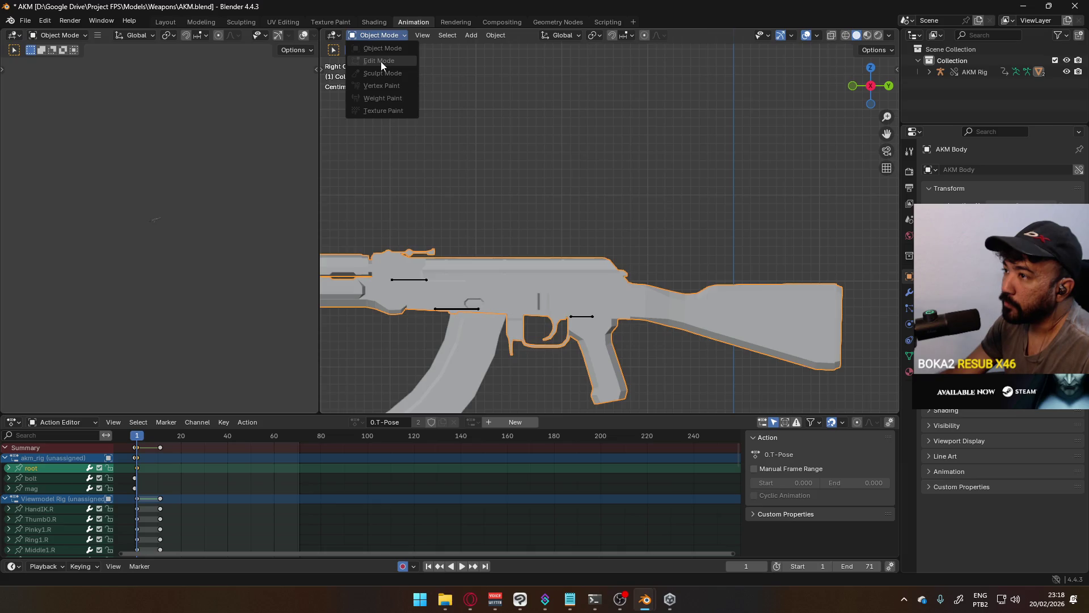
middle_click_drag(503, 290, 523, 247, "shift")
left_click(460, 320)
left_click(483, 268)
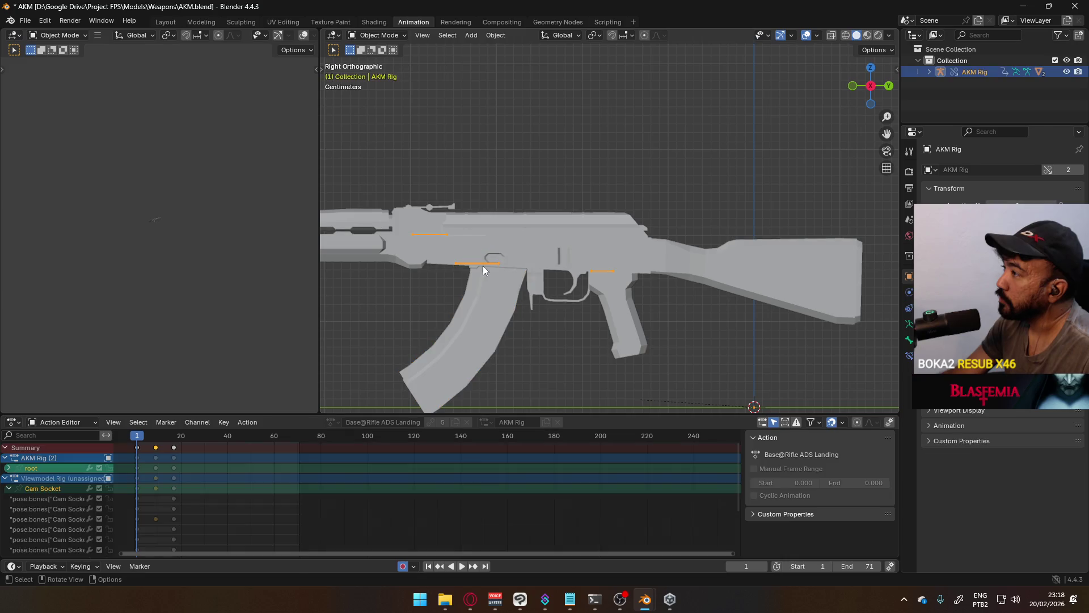
Step: Switch the Outliner to list objects with their properties and expand AKM Rig and AKM Body animation data
left_click(935, 36)
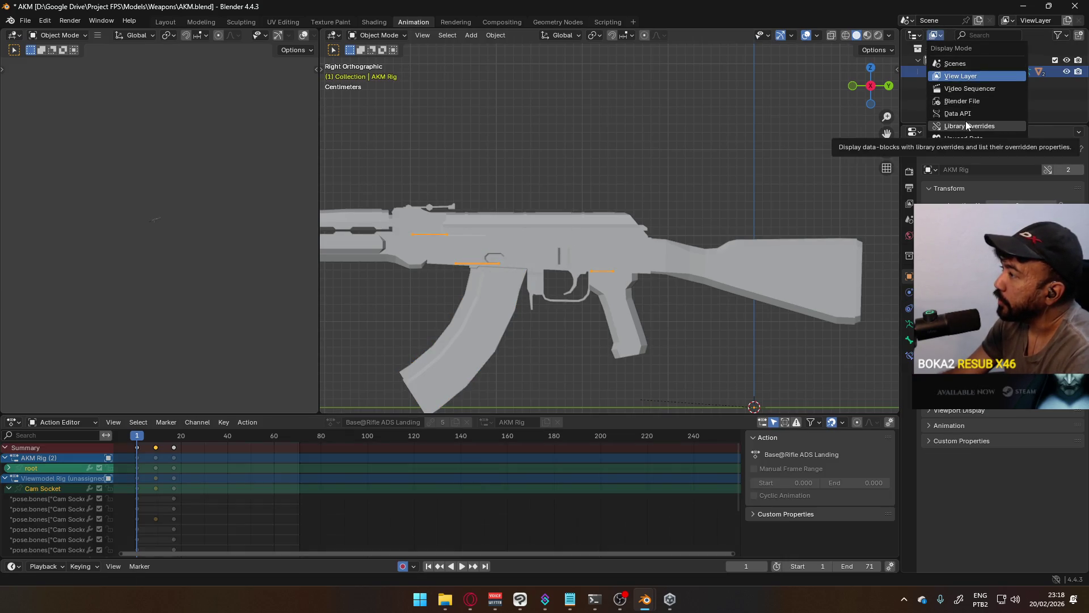
scroll(966, 126, "down", 2)
left_click(966, 136)
left_click(916, 70)
left_click(918, 60)
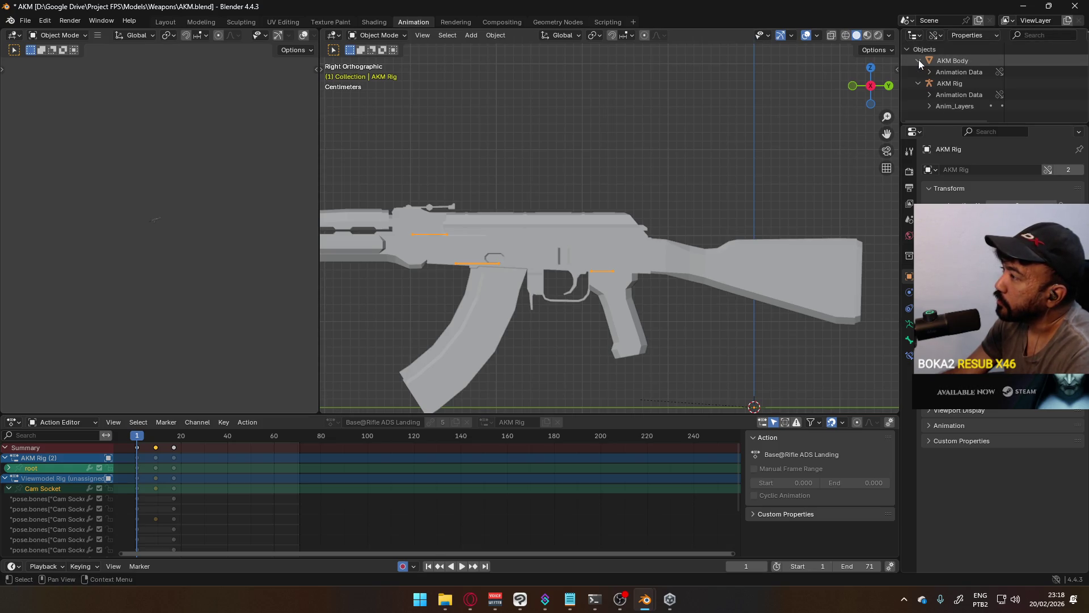
Step: Reselect the rifle body and AKM Rig, inspect the lower Cam Socket channels, and undo
left_click(571, 245)
left_click(478, 265)
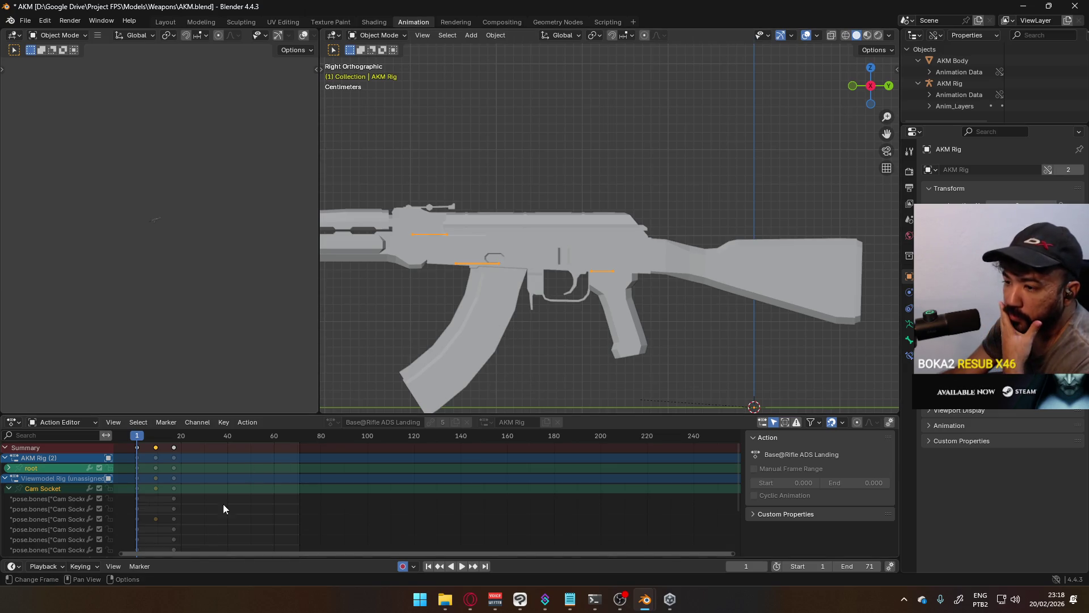
scroll(193, 496, "down", 2)
left_click(70, 508)
key("ctrl+z")
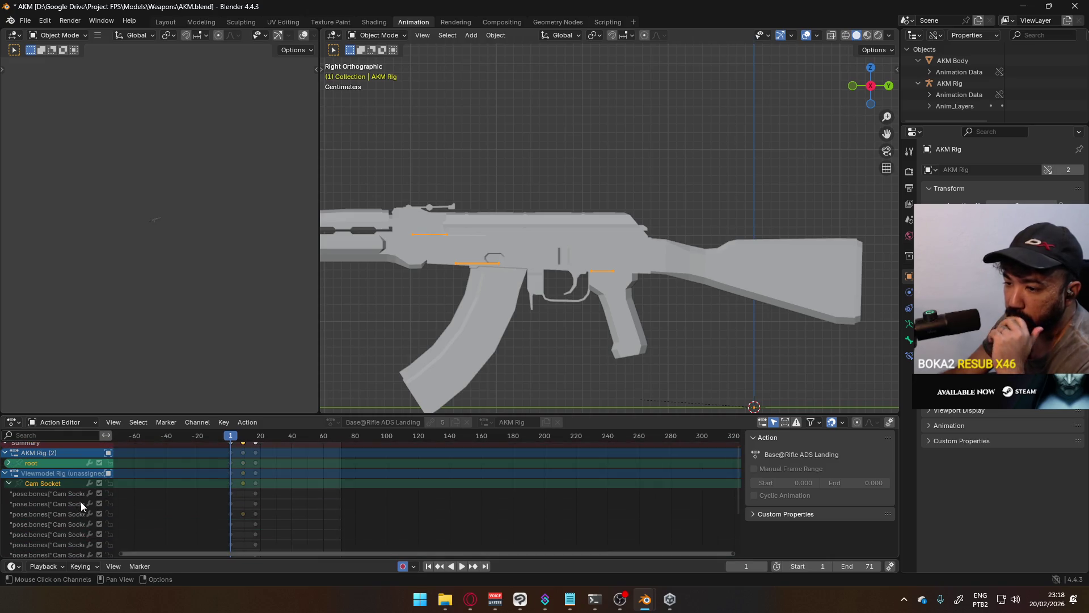
Step: Compare the actions on AKM Mag, AKM Body (0.T-Pose) and AKM Rig, and expand Anim_Layers
left_click(466, 336)
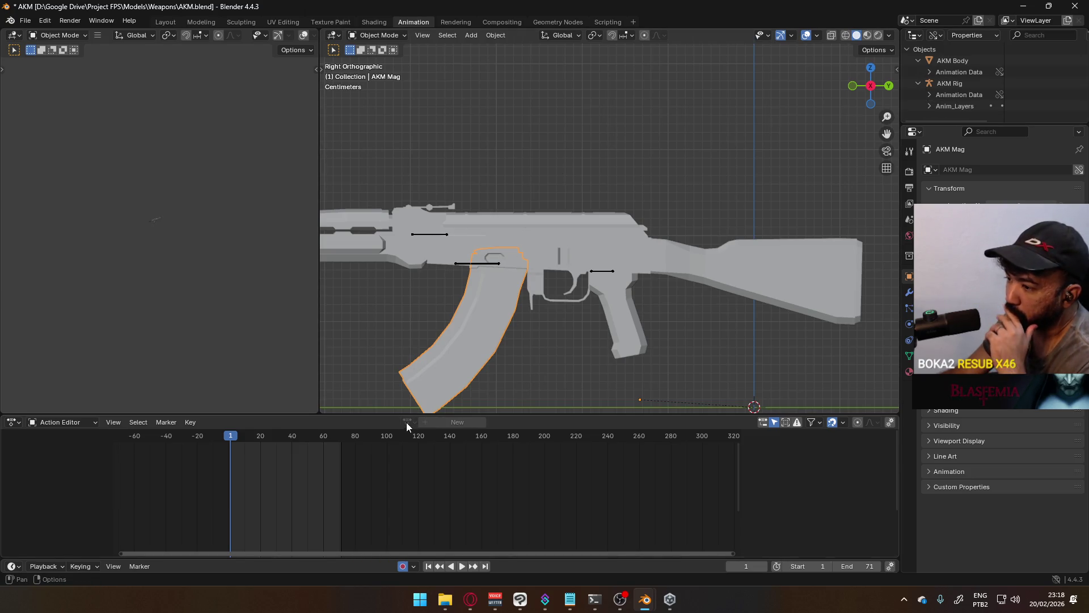
left_click(451, 223)
left_click(425, 235)
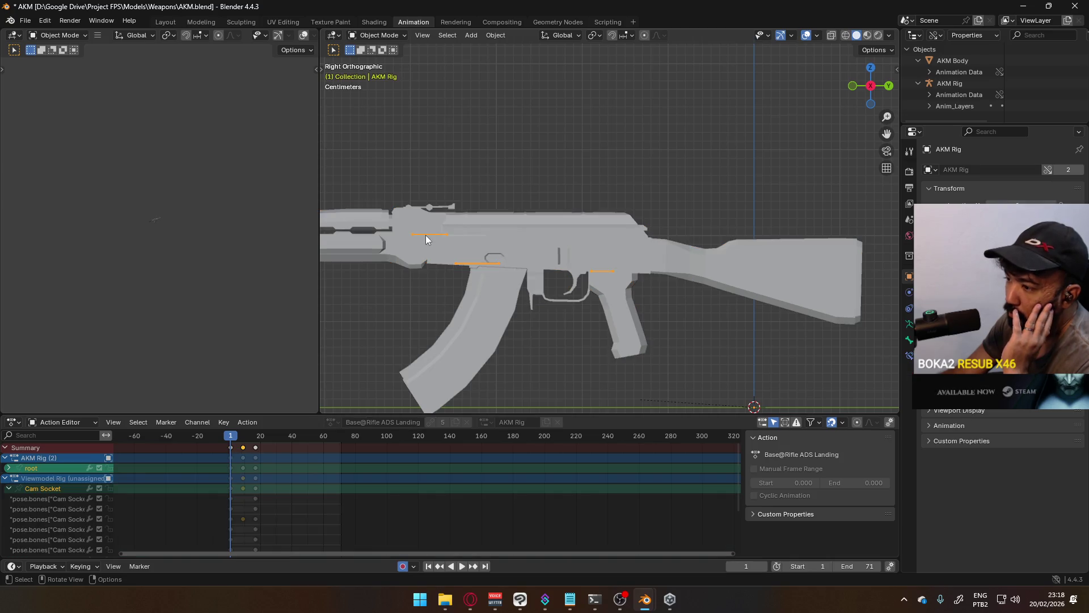
left_click(445, 258)
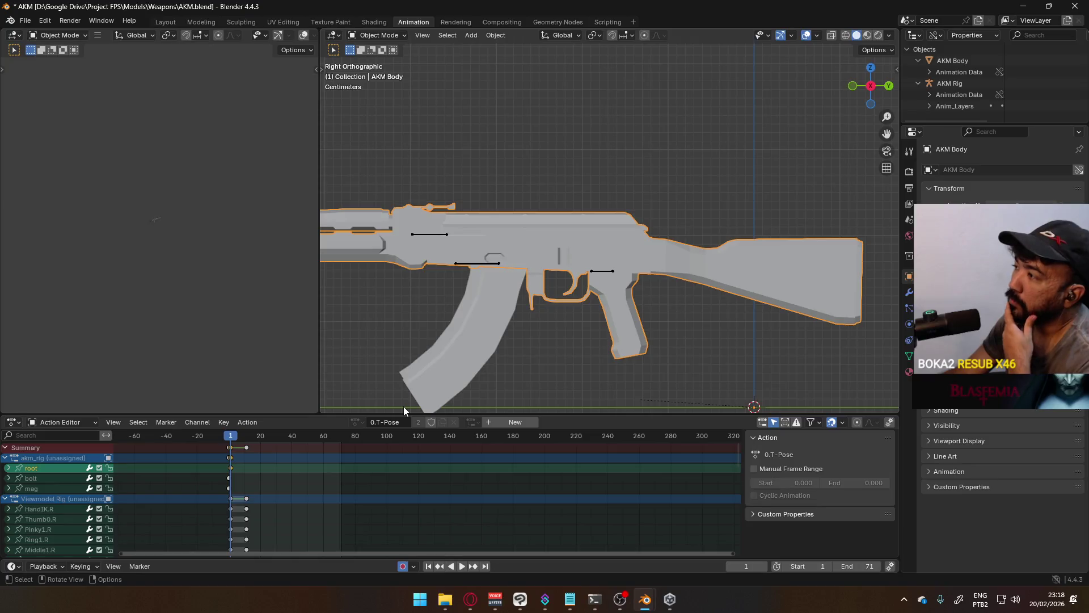
left_click(929, 106)
scroll(693, 211, "down", 1)
scroll(596, 222, "down", 2)
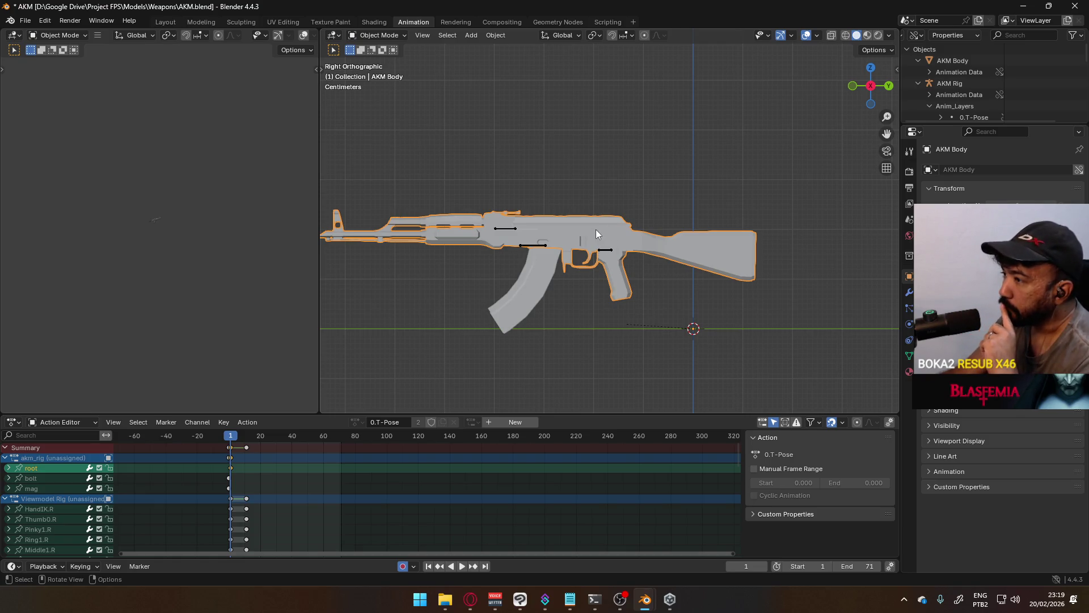
Step: Collapse the rig's Cam Socket channels, then show AKM Body's transform values and dimensions
left_click(602, 249)
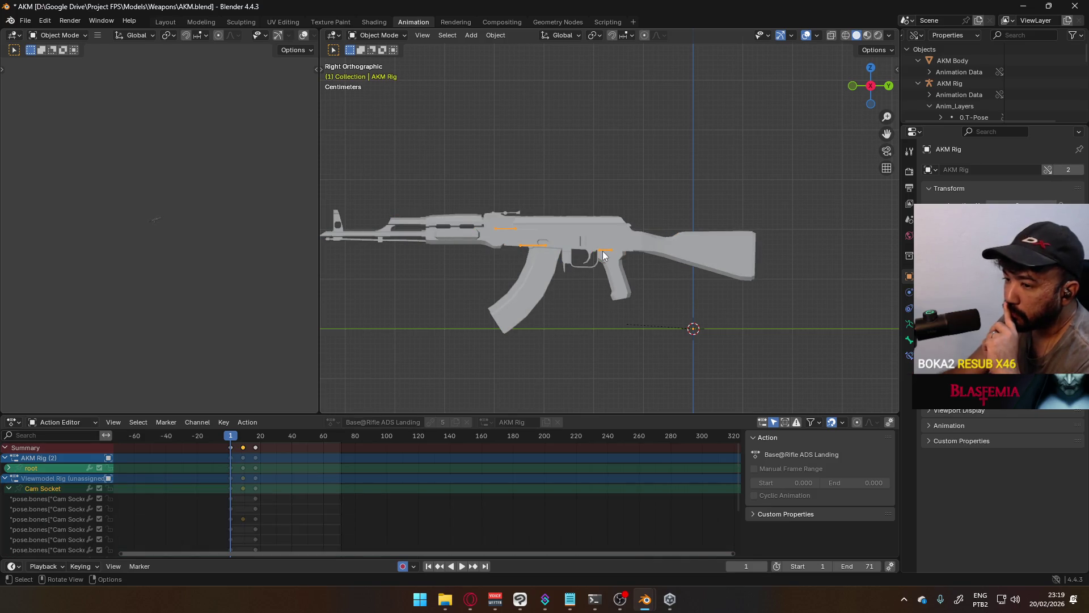
left_click(9, 487)
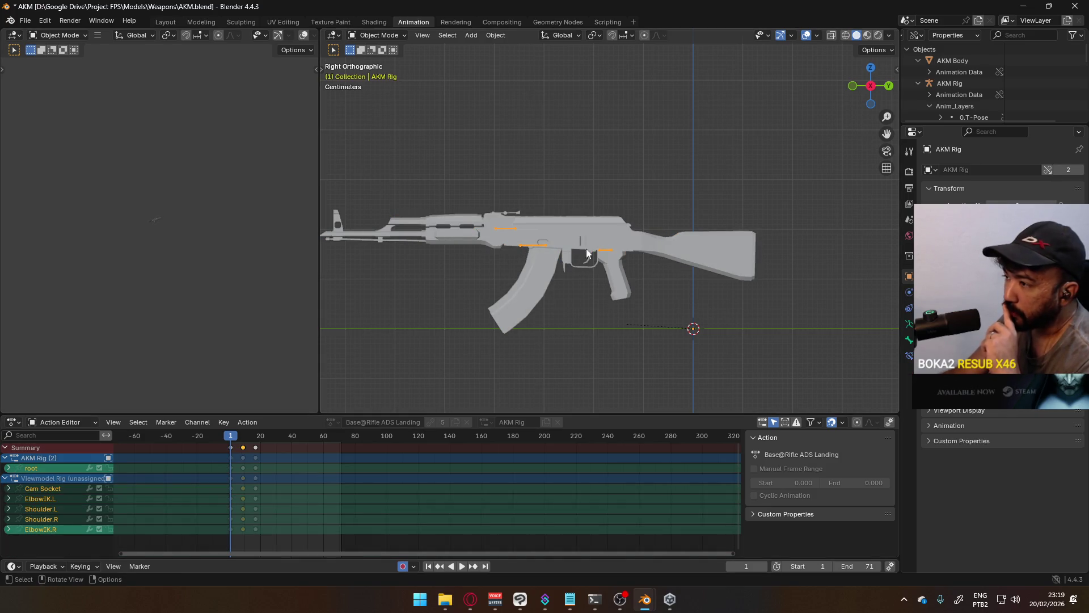
left_click(756, 271)
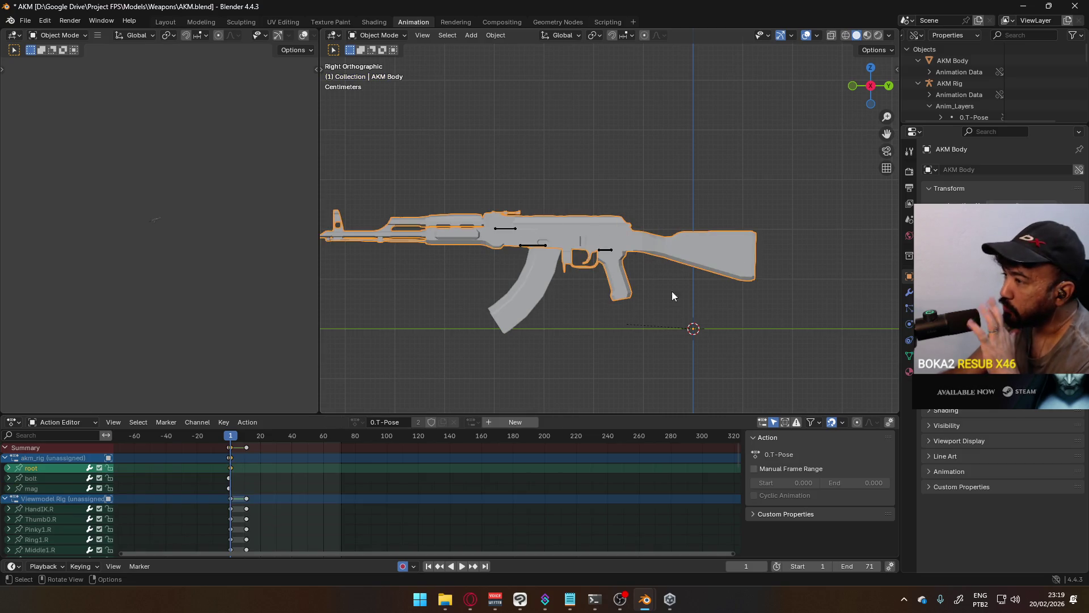
left_click(897, 67)
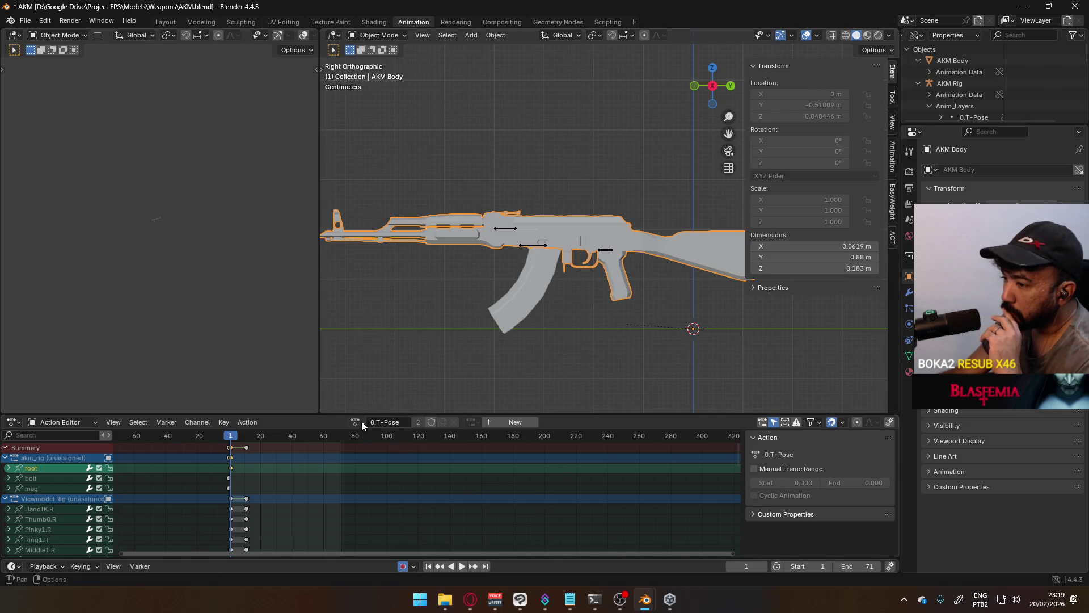
Step: Browse the object actions for AKM Body without applying any and collapse Anim_Layers
right_click(570, 242)
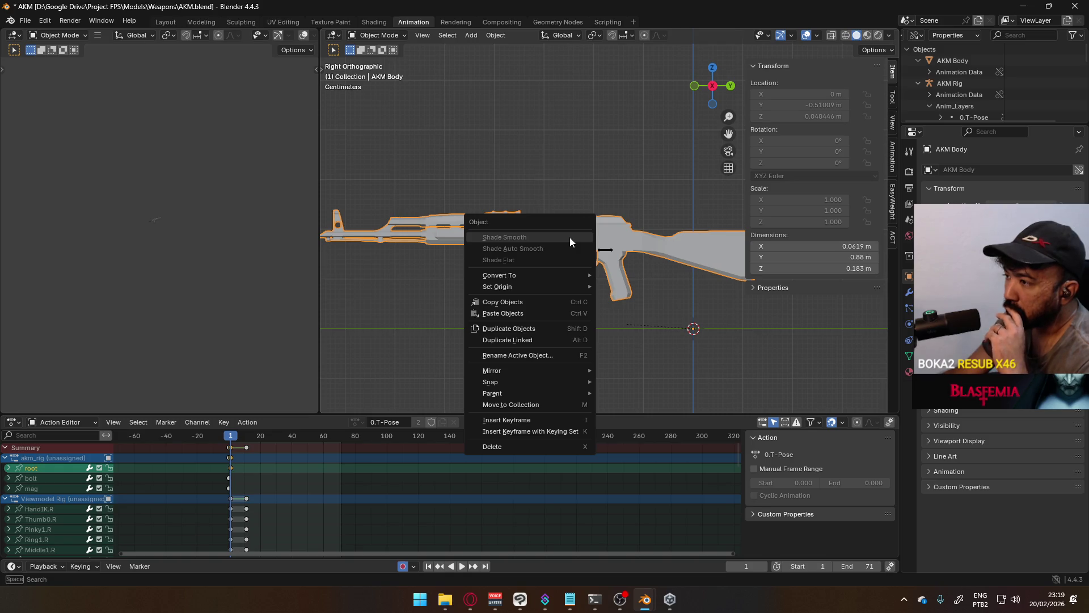
key("Escape")
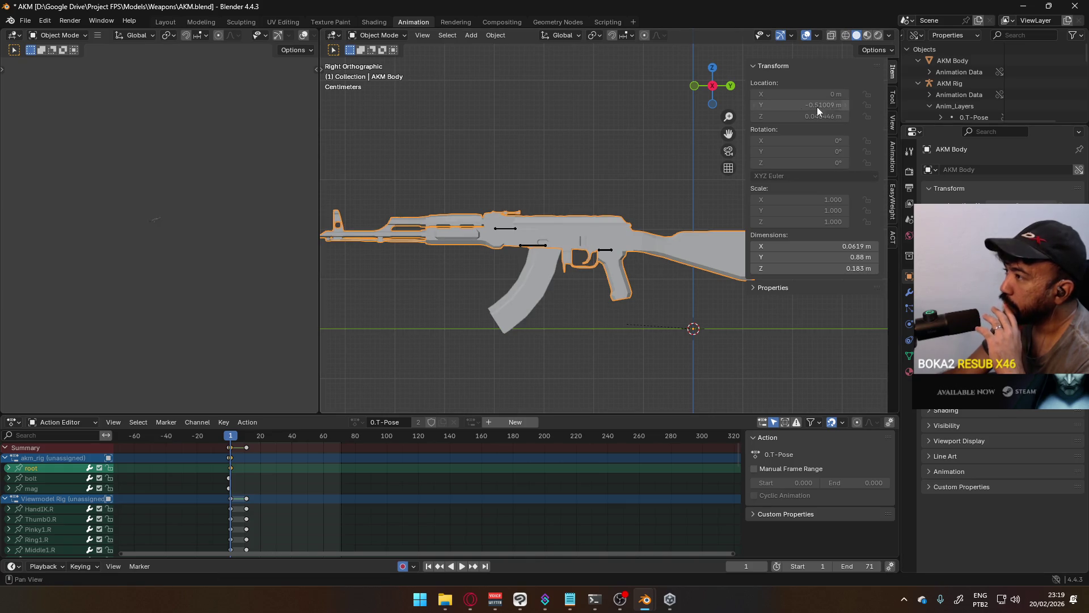
right_click(582, 231)
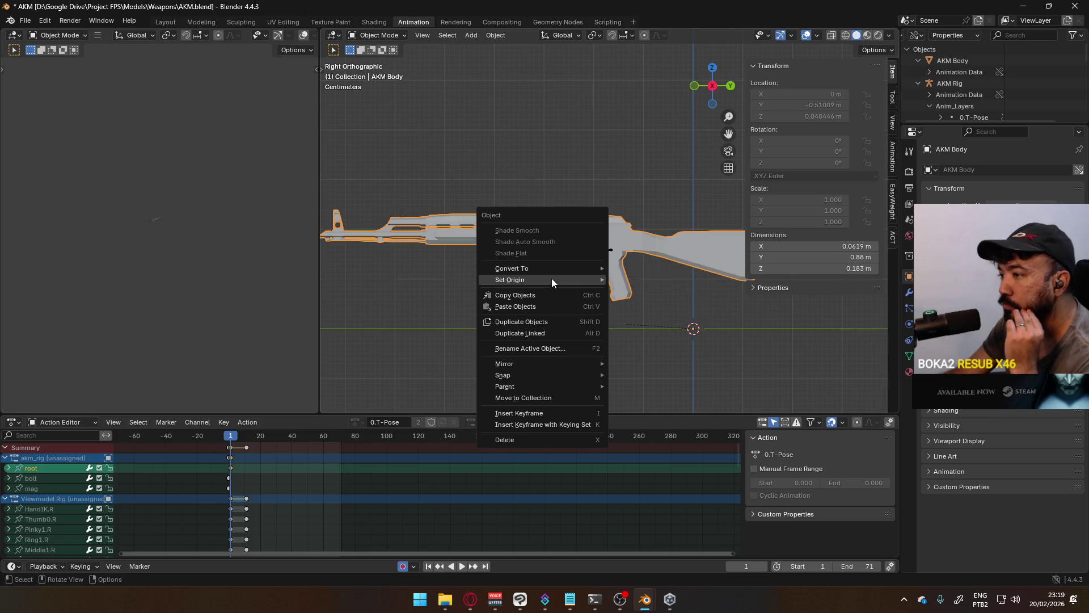
scroll(955, 77, "down", 3)
left_click(930, 60)
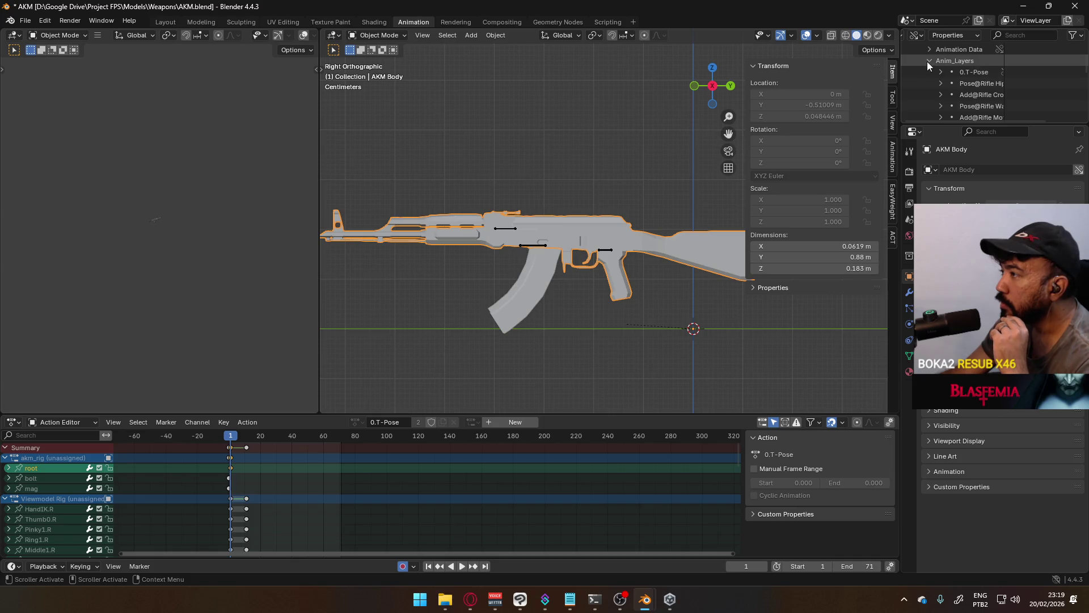
scroll(971, 70, "up", 2)
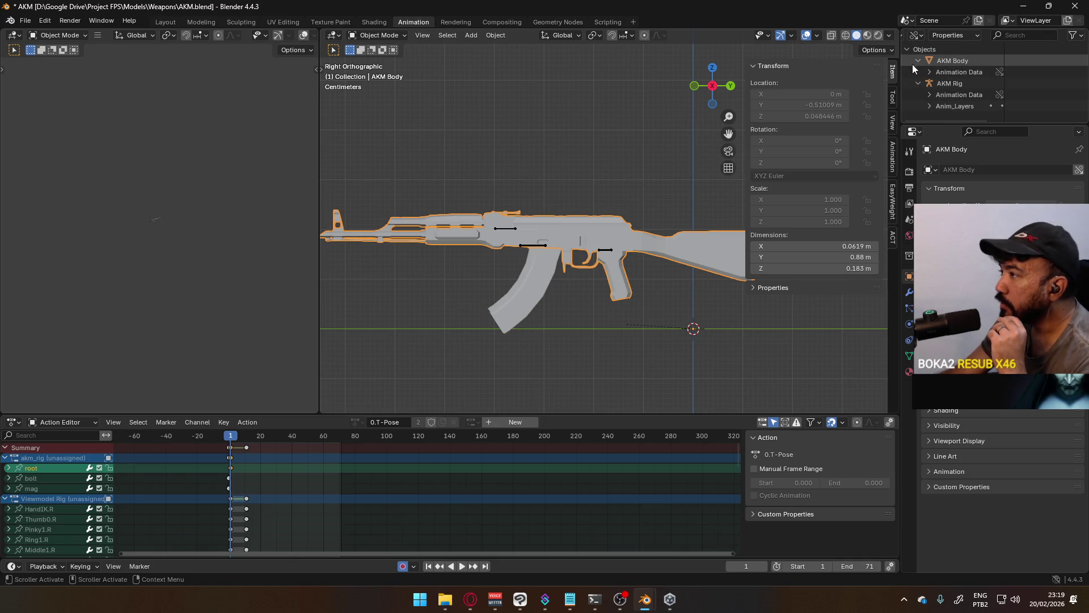
Step: Make a library override of the AKM rig from the Outliner, then close the AKM file
left_click(958, 63)
right_click(958, 62)
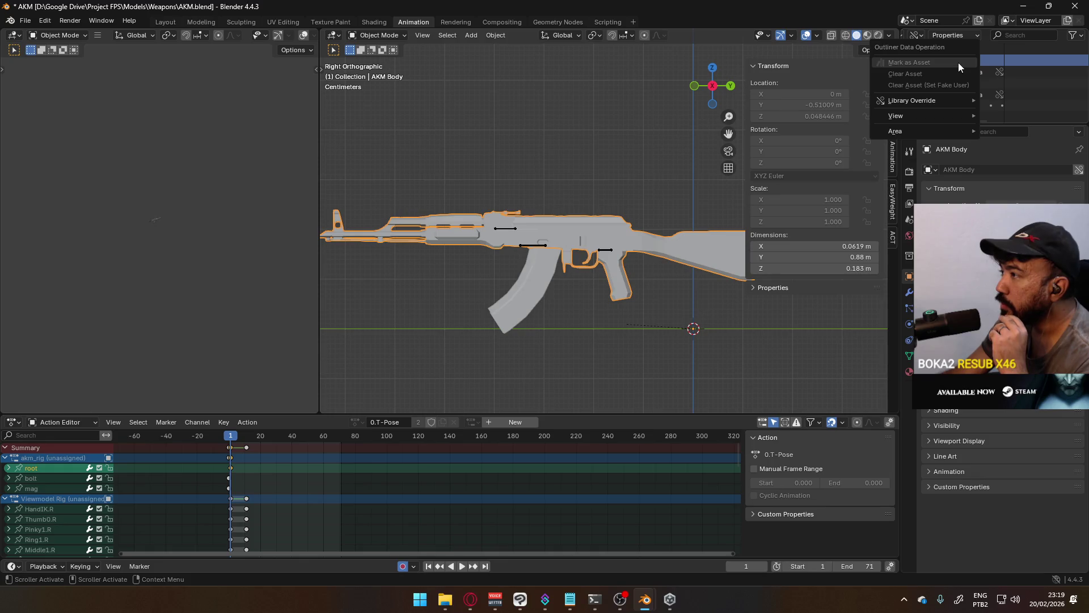
left_click(919, 111)
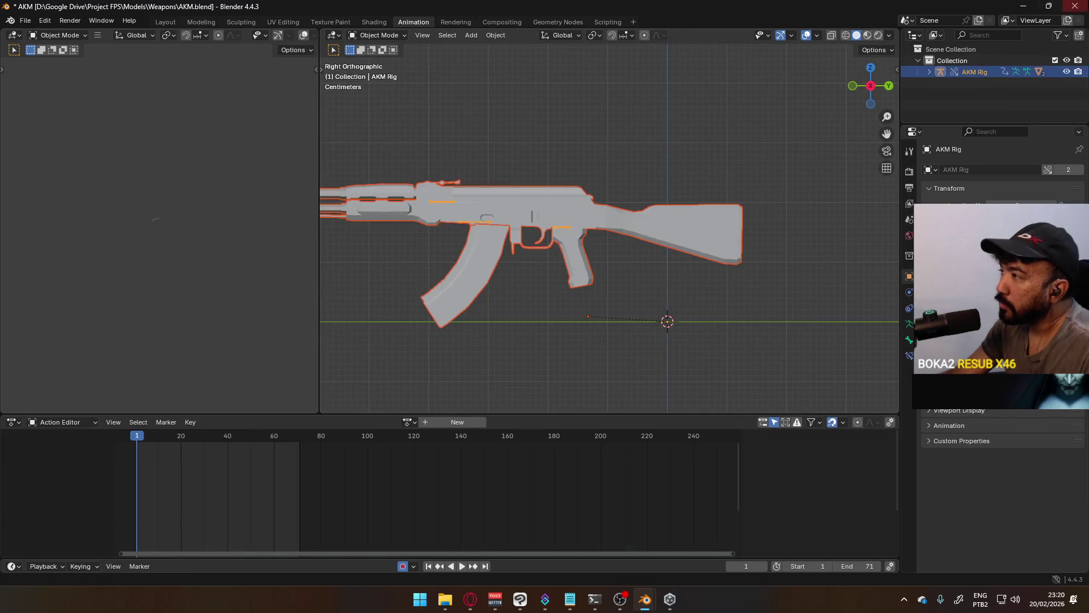
left_click(1074, 6)
left_click(496, 318)
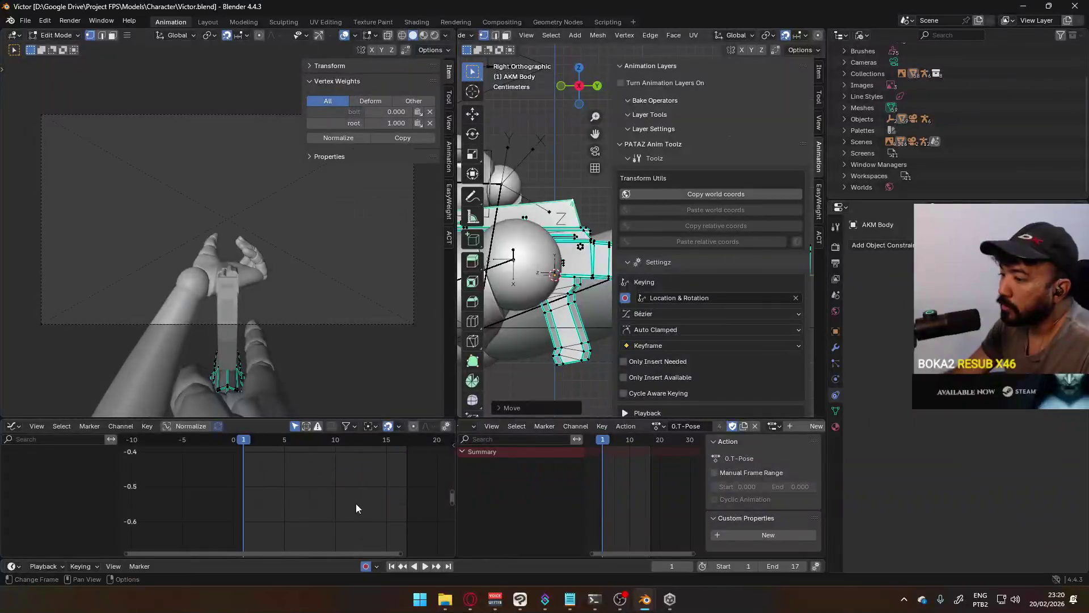
left_click(444, 601)
double_click(307, 252)
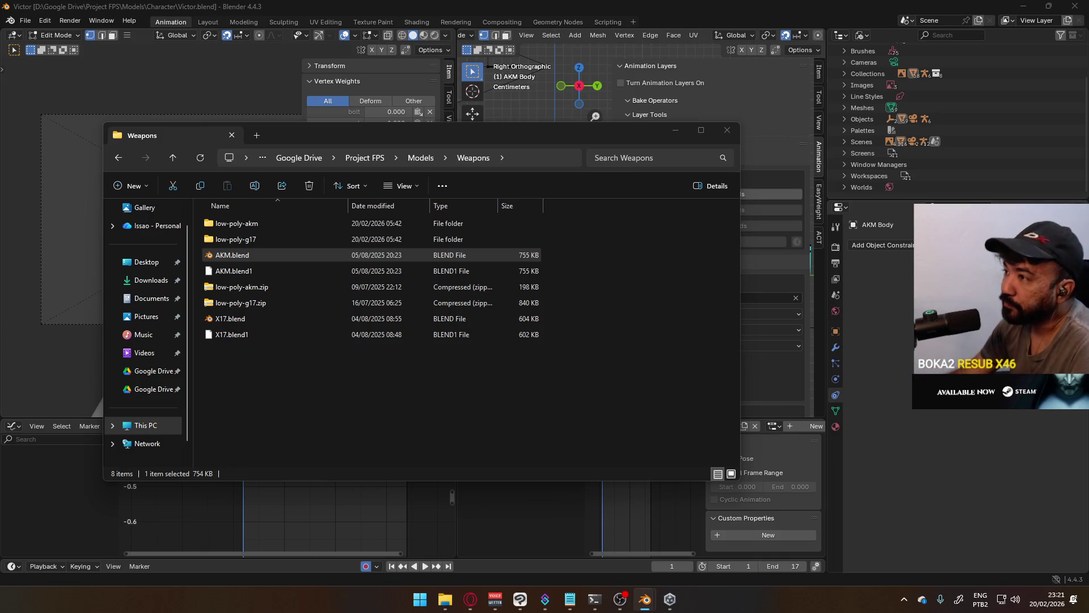
key("alt+Tab")
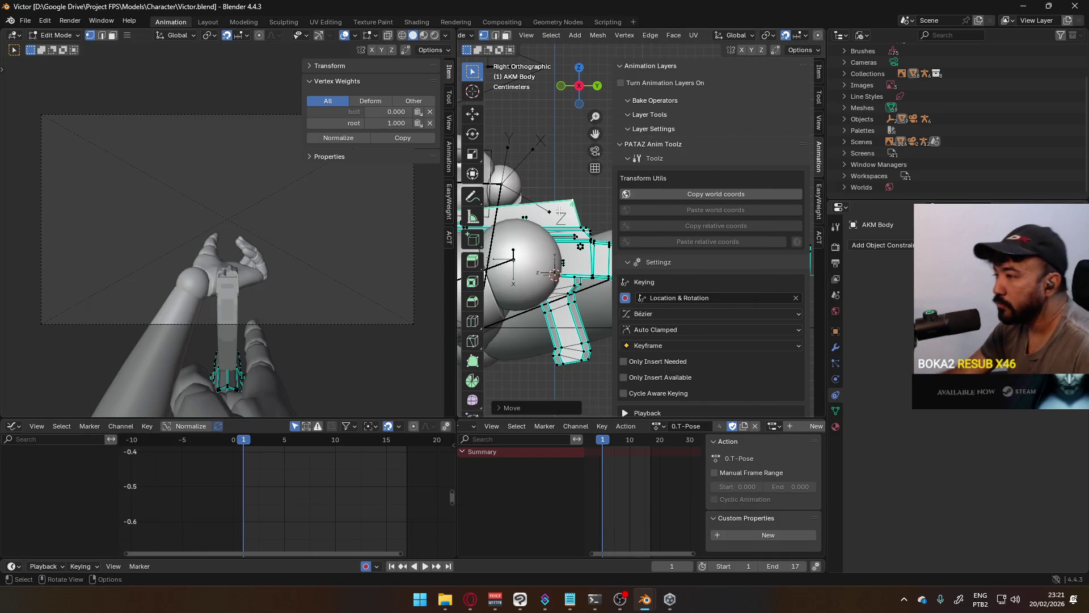
scroll(501, 361, "up", 2)
scroll(510, 272, "up", 2)
scroll(524, 213, "up", 2)
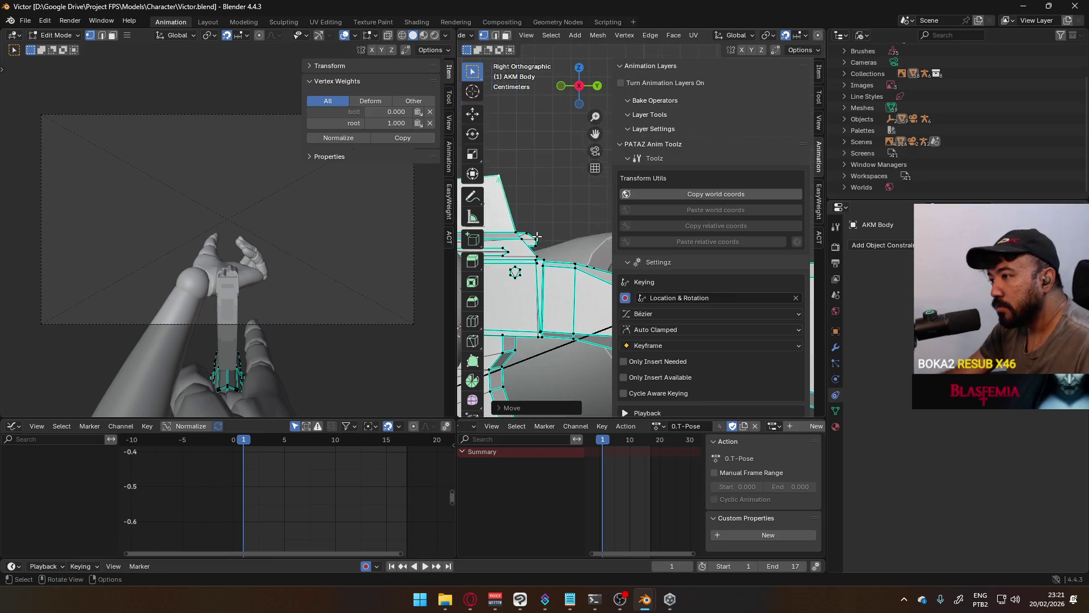
Step: Nudge the edited vertices slightly down, save Victor.blend, and return to Object Mode
key("g")
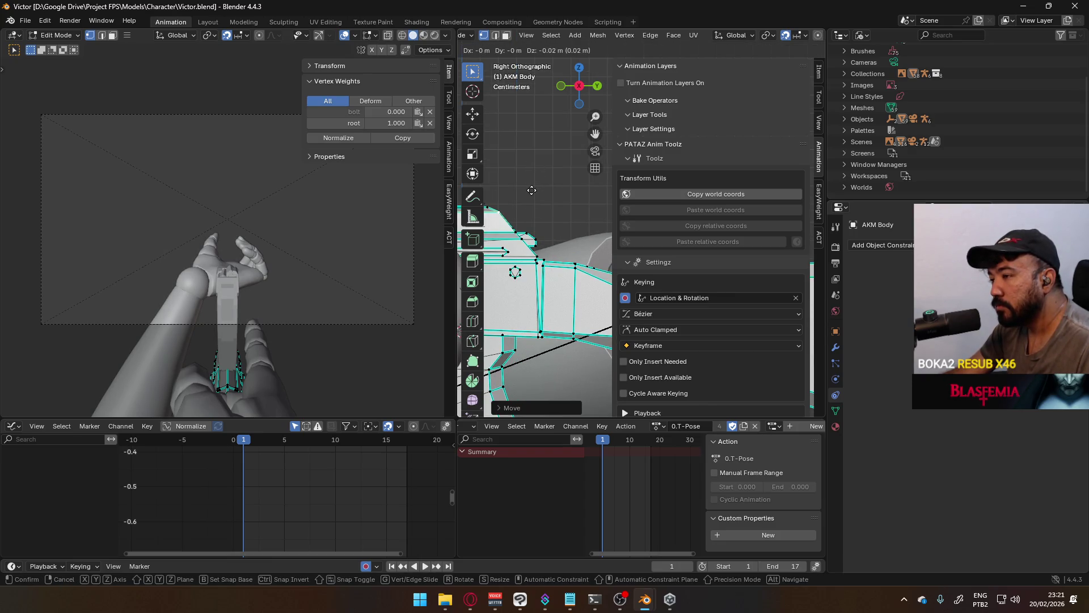
left_click(531, 190)
key("ctrl+s")
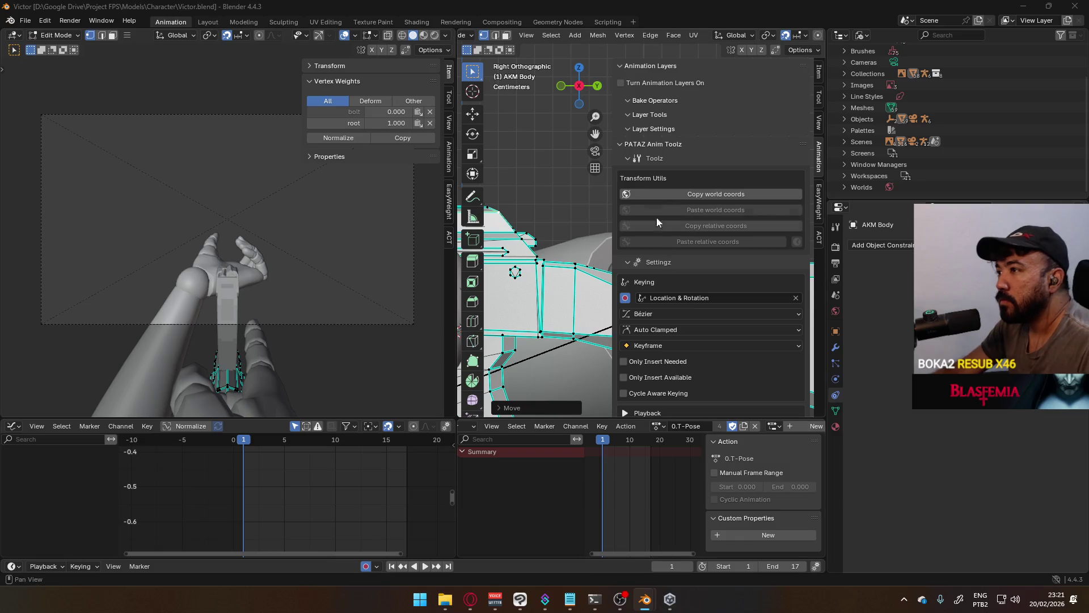
key("Tab")
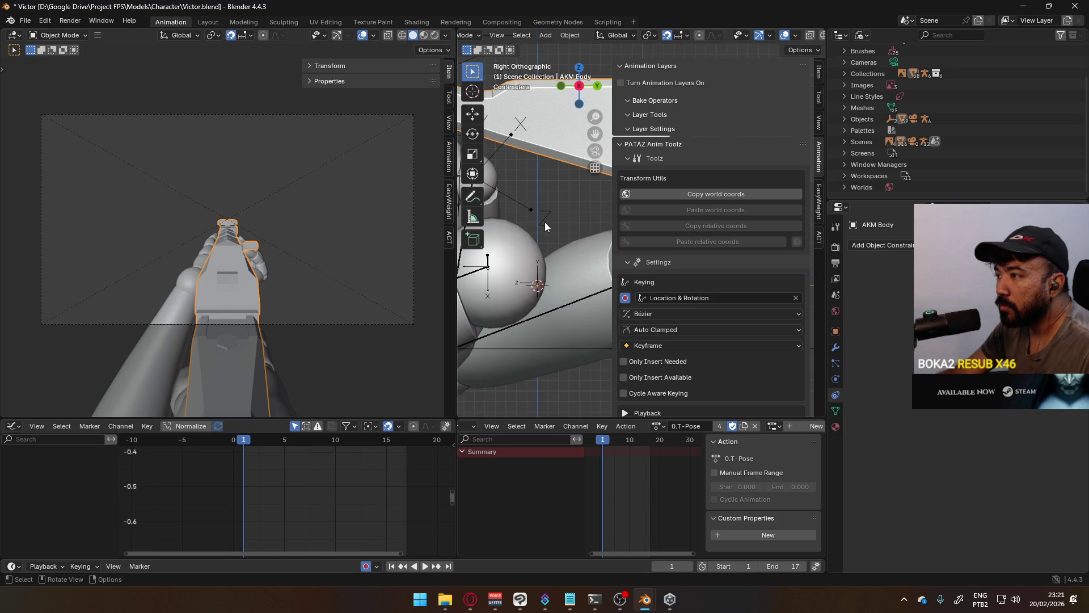
scroll(545, 222, "down", 5)
Step: Frame the arm and rifle together, collapse the Animation Layers and PATAZ panels, and save Victor.blend
middle_click_drag(544, 222, 807, 91, "shift")
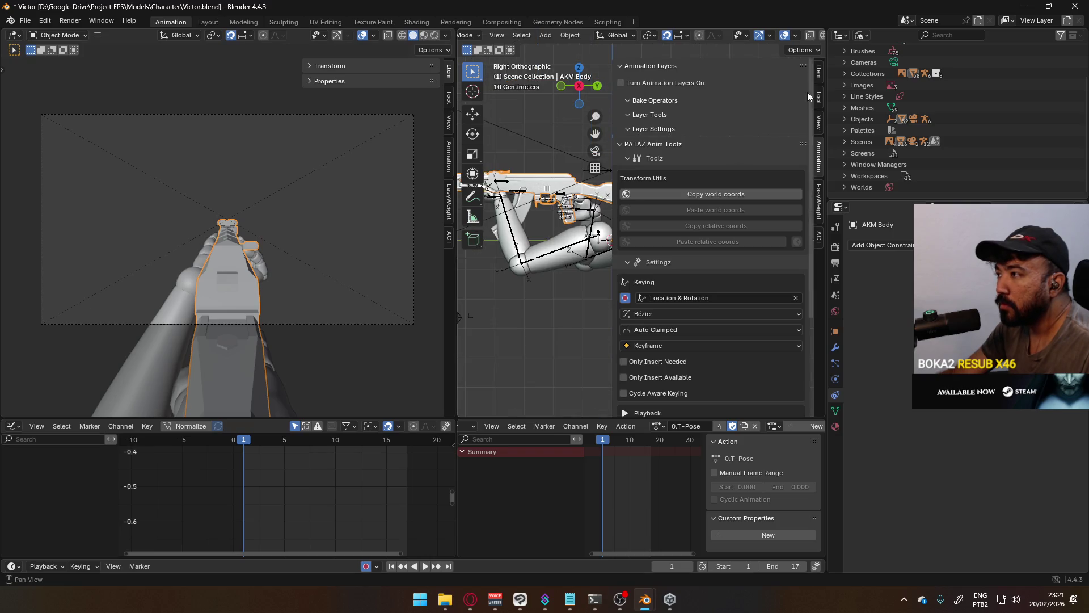
left_click(623, 66)
left_click(619, 81)
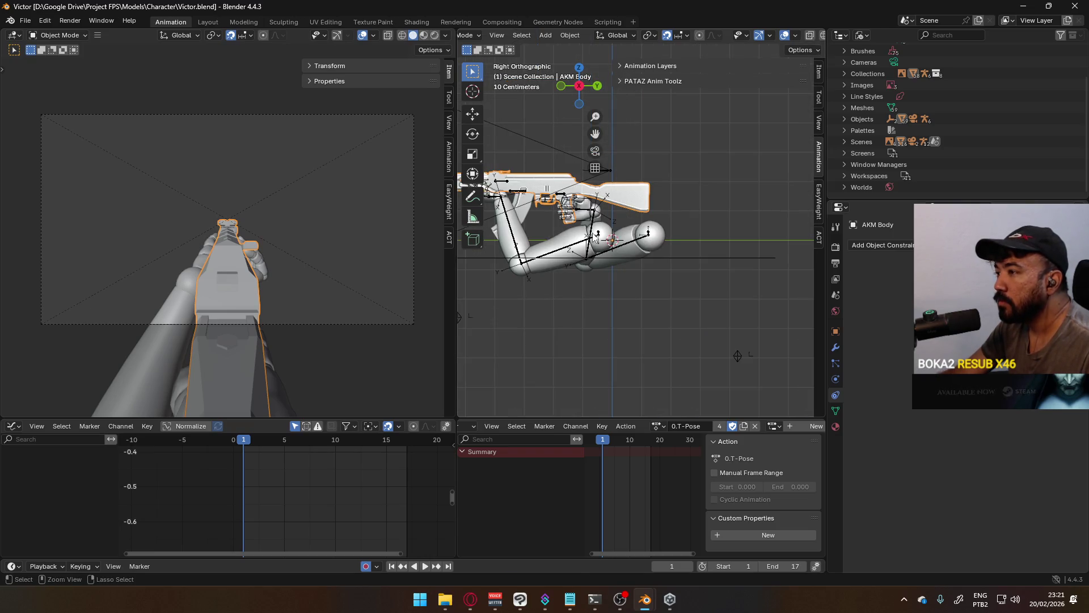
key("ctrl+s")
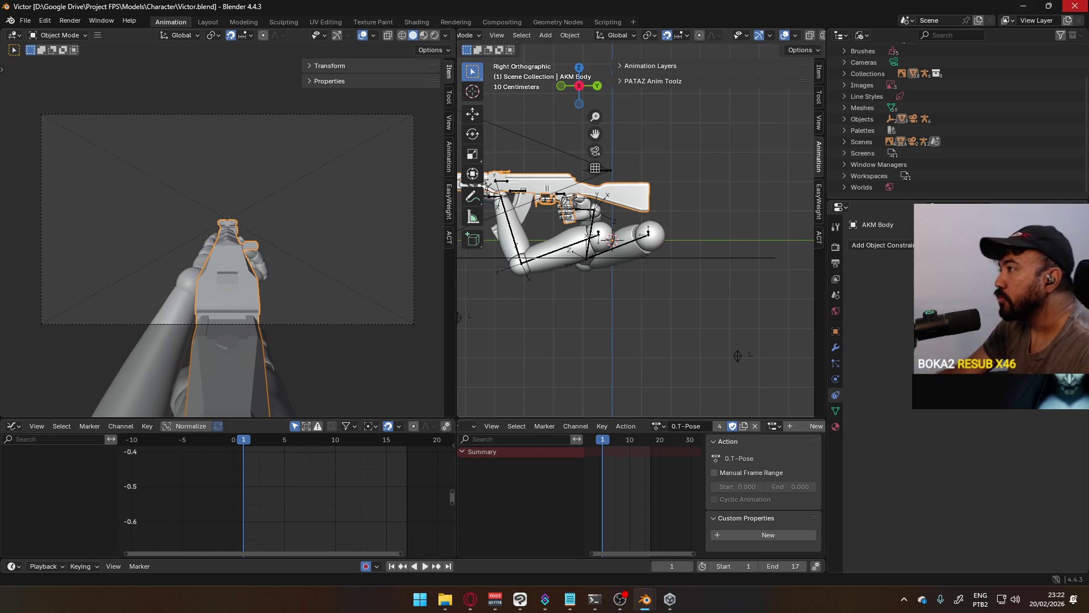
Step: Switch away from Blender and close the Weapons folder window to reach the browser
key("alt+Tab")
left_click(726, 130)
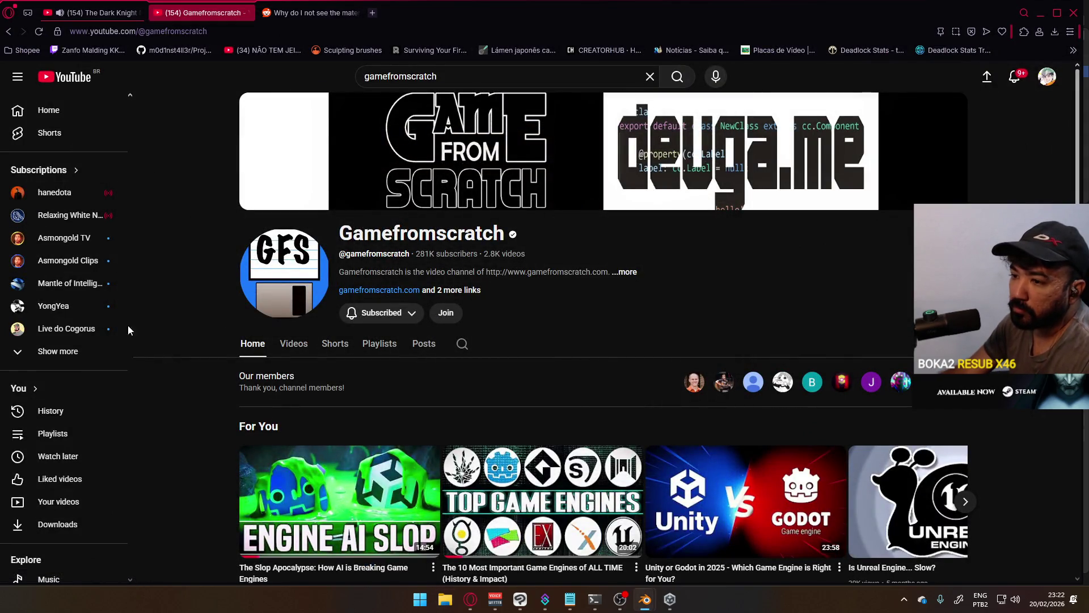
Step: Open the watch history in a new tab and search it for 'viewmodel'
right_click(40, 412)
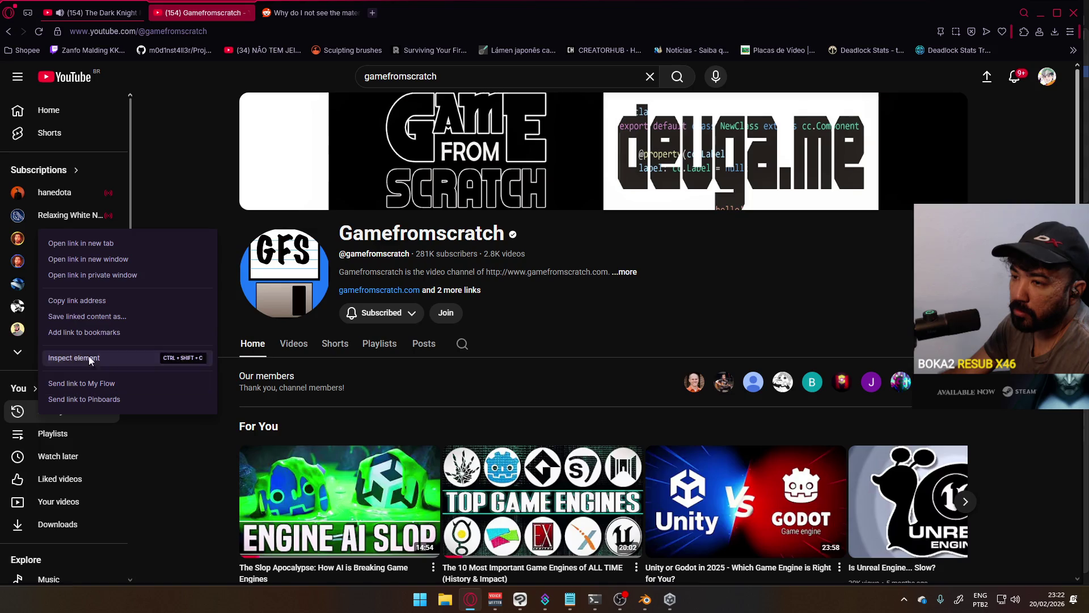
left_click(109, 243)
left_click(345, 16)
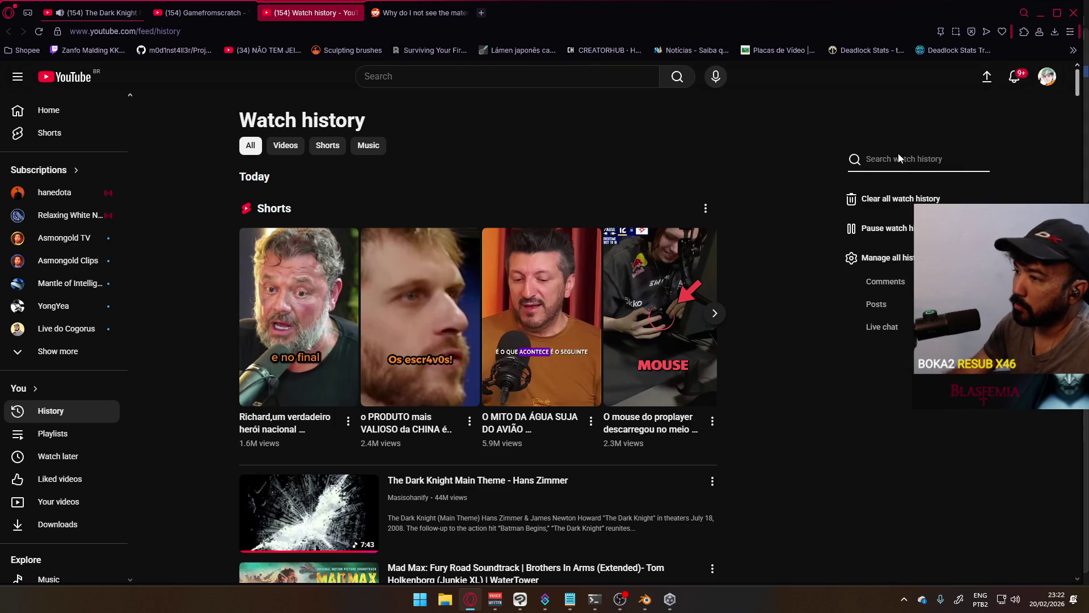
type("viewmodel")
key("Return")
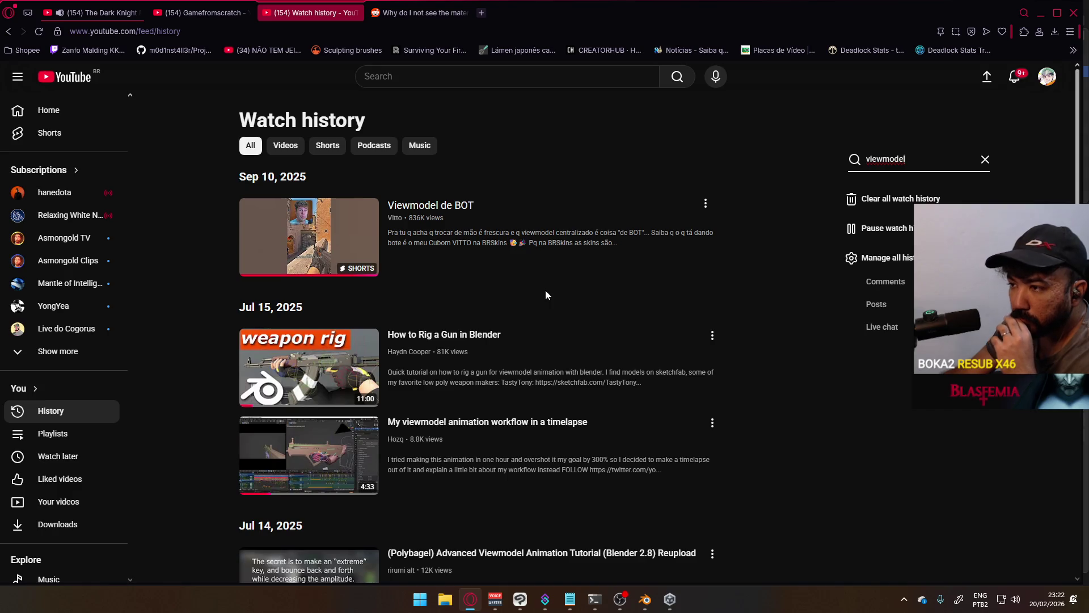
scroll(570, 307, "down", 2)
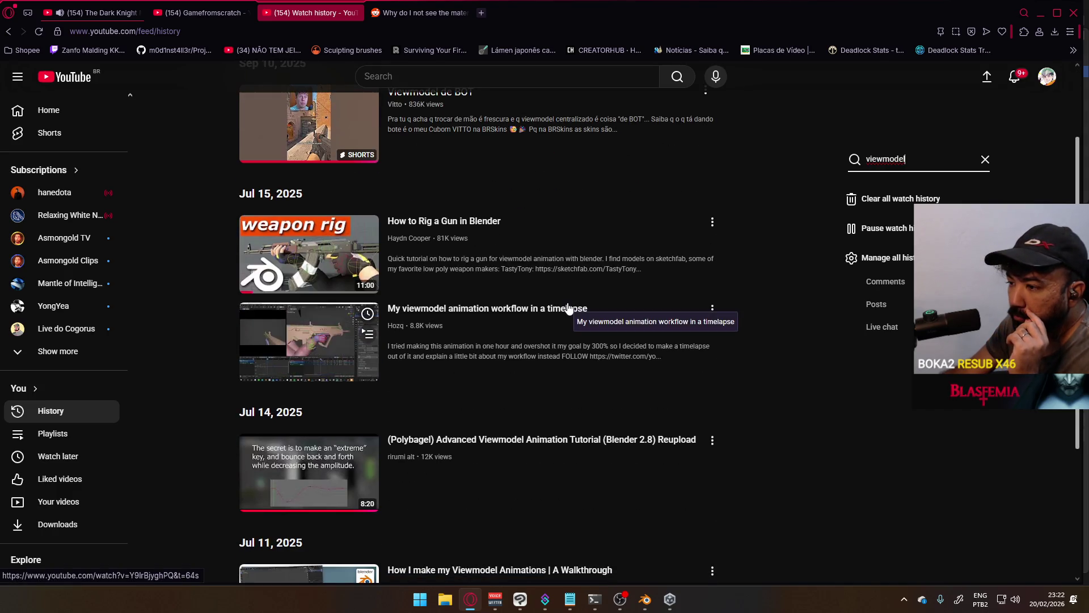
scroll(569, 308, "down", 1)
scroll(569, 310, "down", 1)
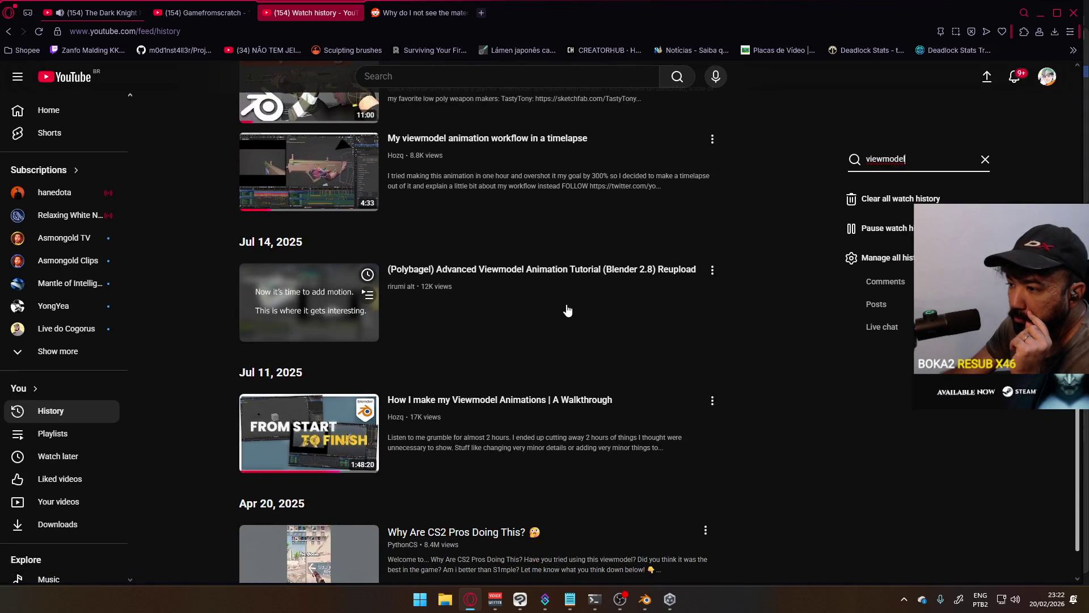
scroll(567, 311, "down", 1)
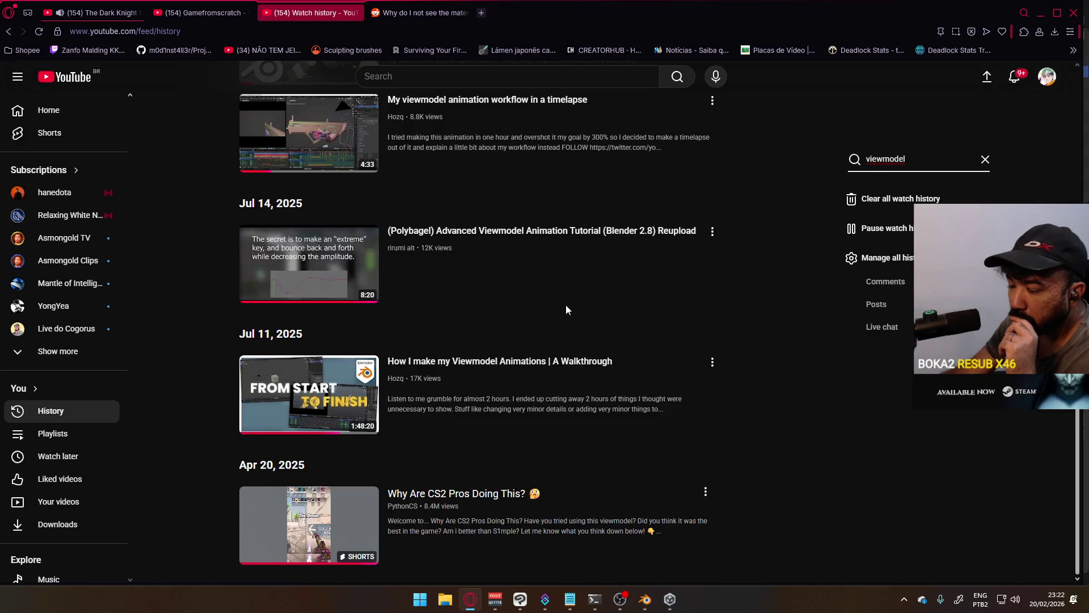
Step: Rewind 'How I make my Viewmodel Animations' to 0:00 and open the Hozq channel from its description
left_click(470, 373)
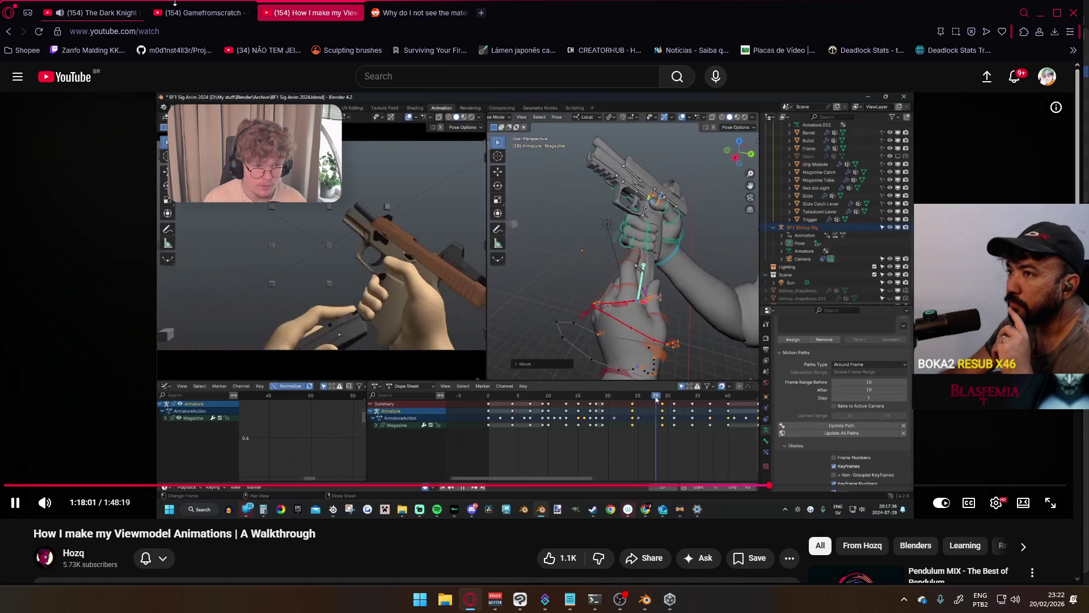
left_click(99, 13)
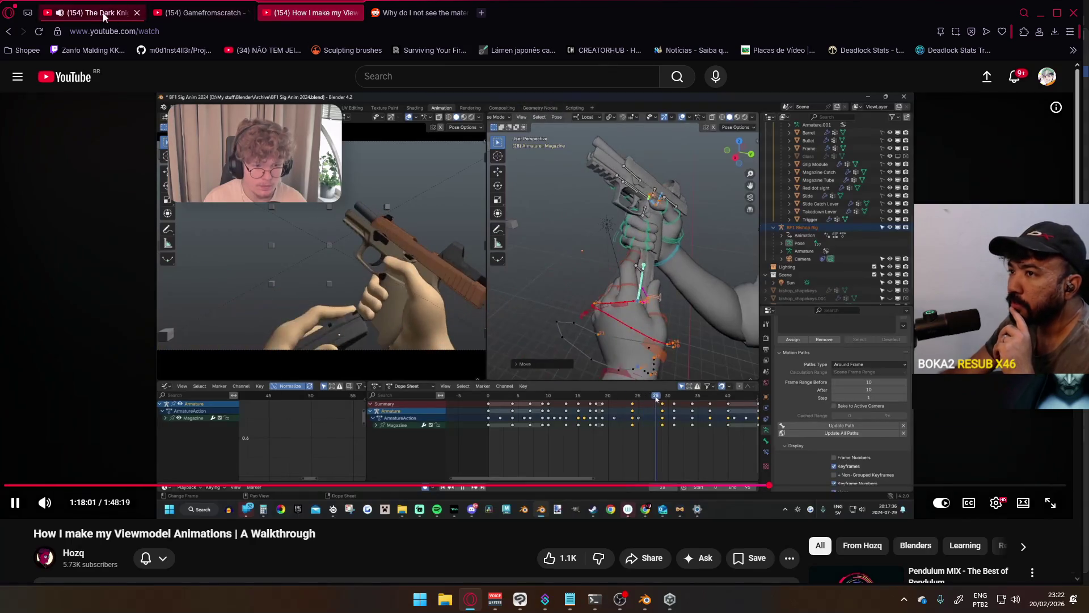
left_click(323, 20)
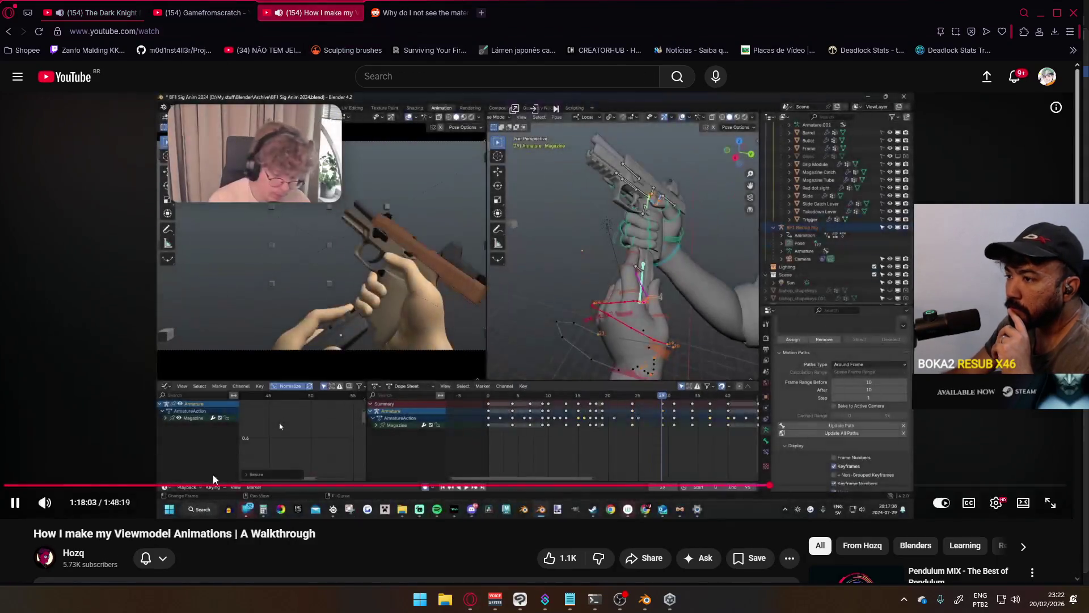
left_click_drag(51, 485, 85, 432)
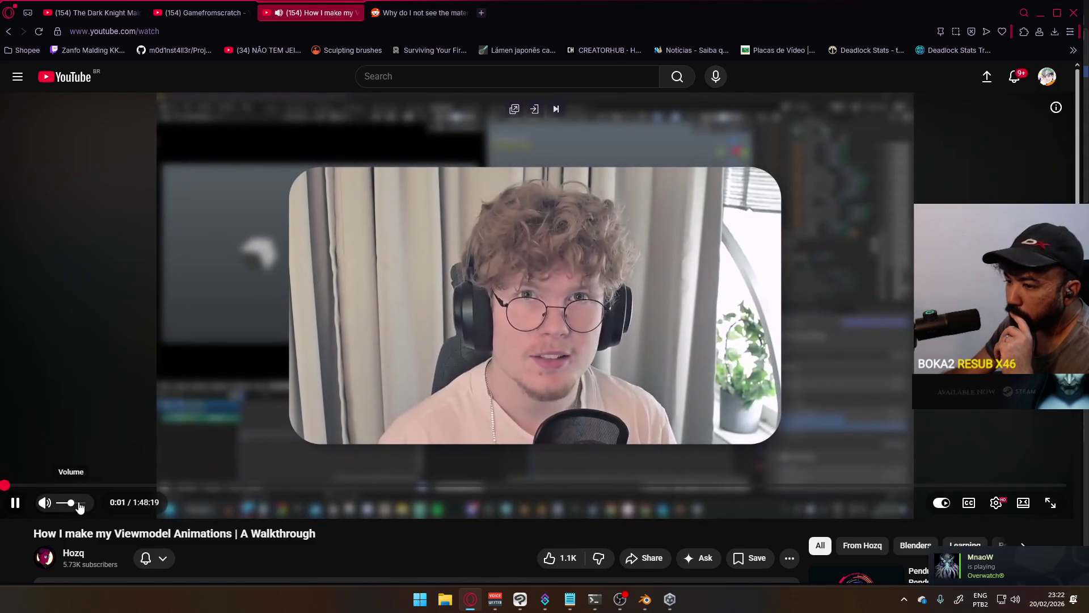
scroll(324, 426, "down", 2)
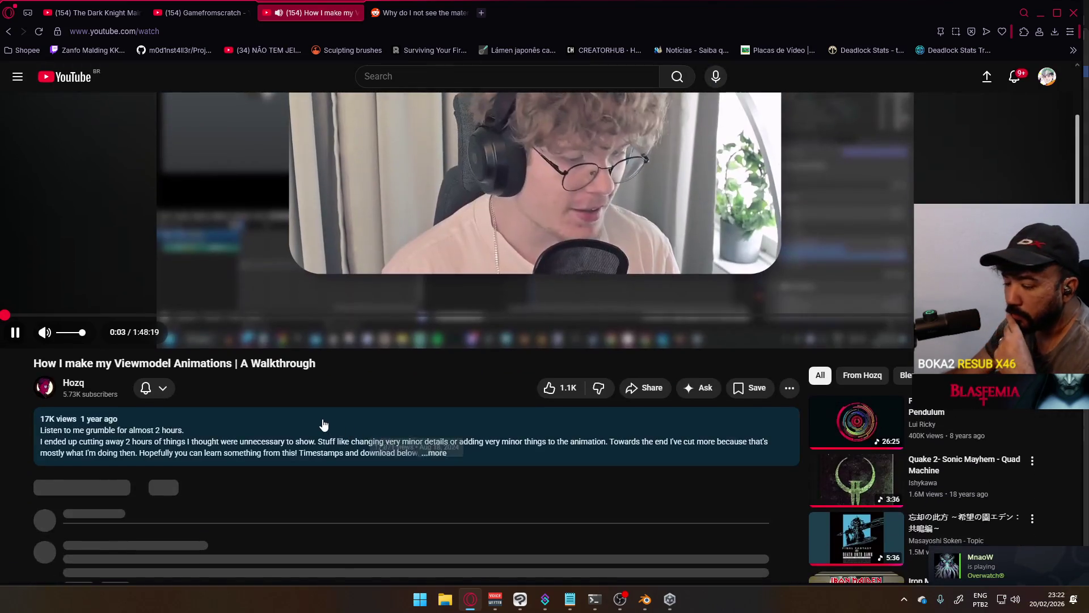
scroll(336, 425, "down", 1)
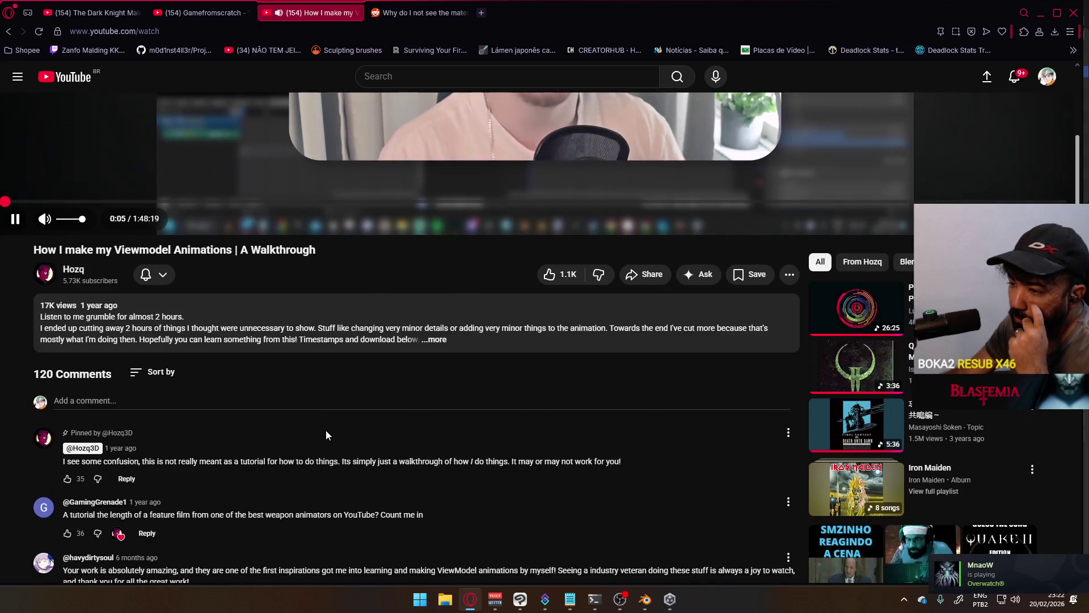
left_click(73, 269)
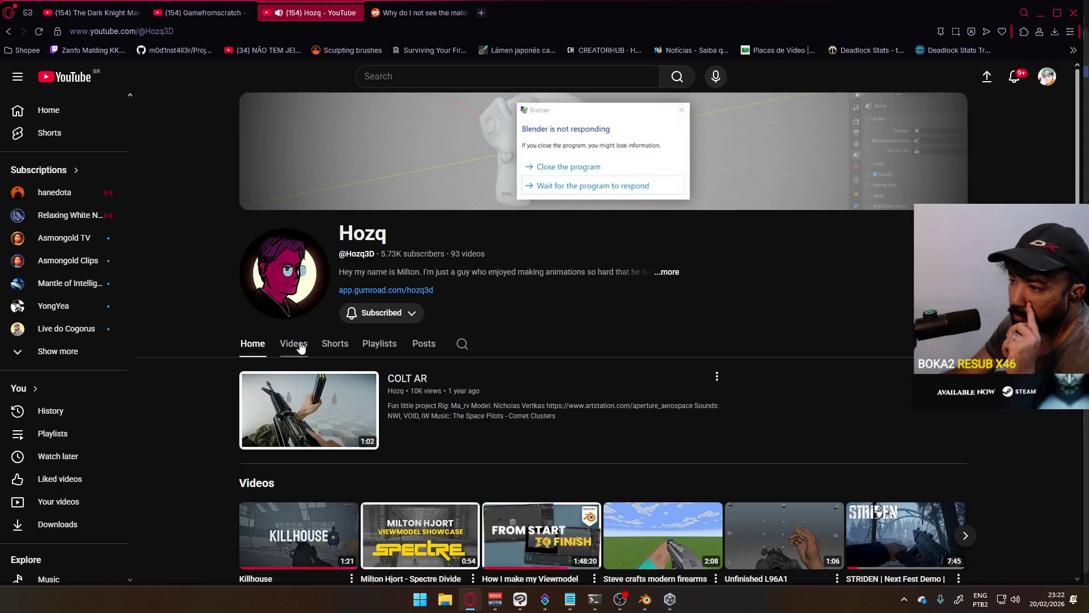
Step: Play the From Start to Finish walkthrough from Hozq's Videos list, skip to about 1:30, then close it
left_click(293, 345)
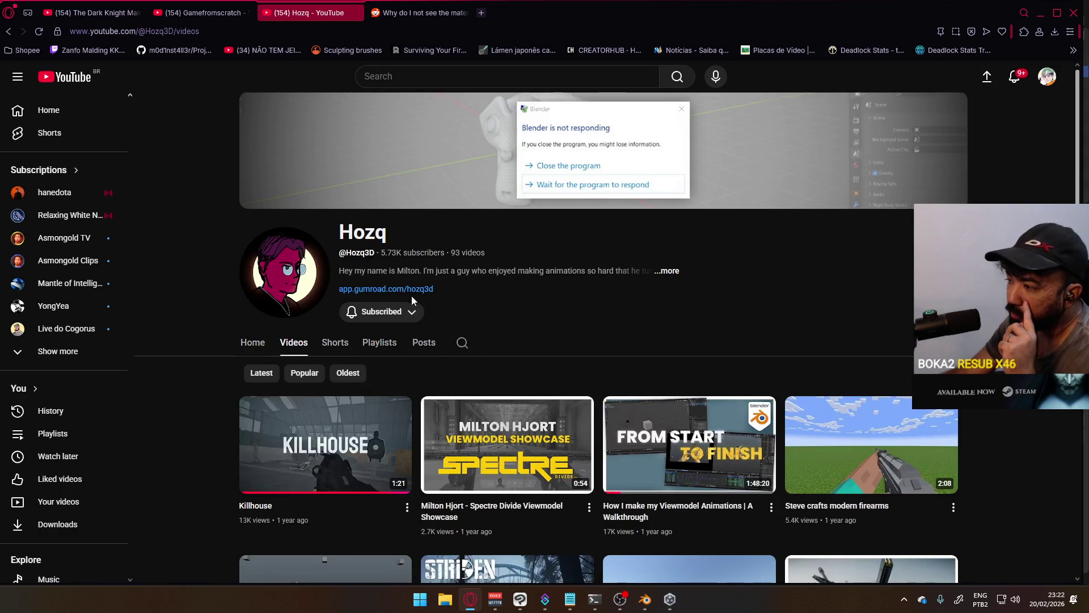
scroll(413, 311, "down", 2)
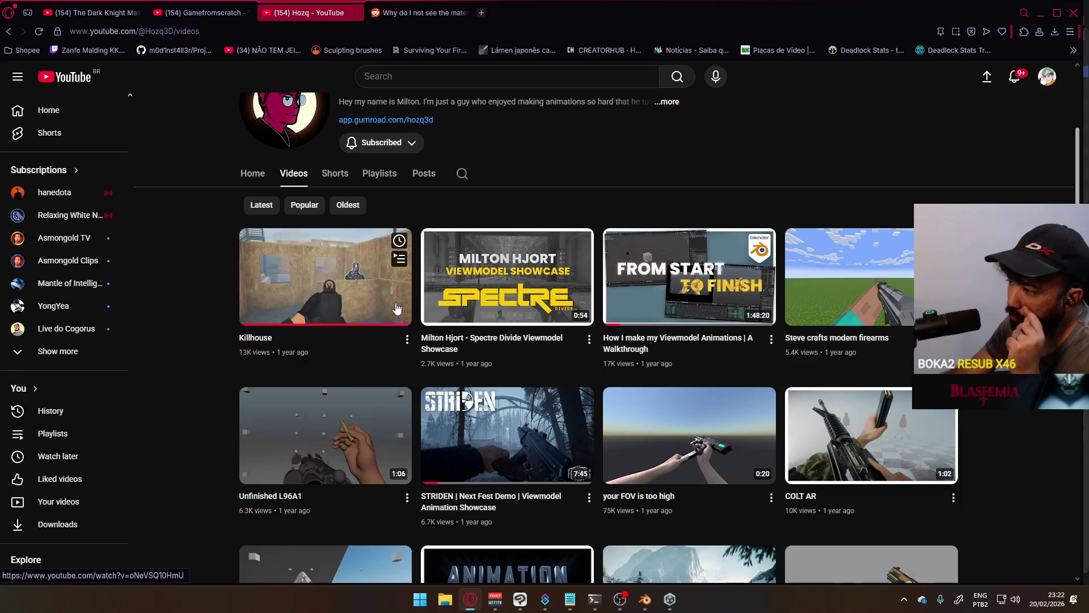
left_click(689, 277)
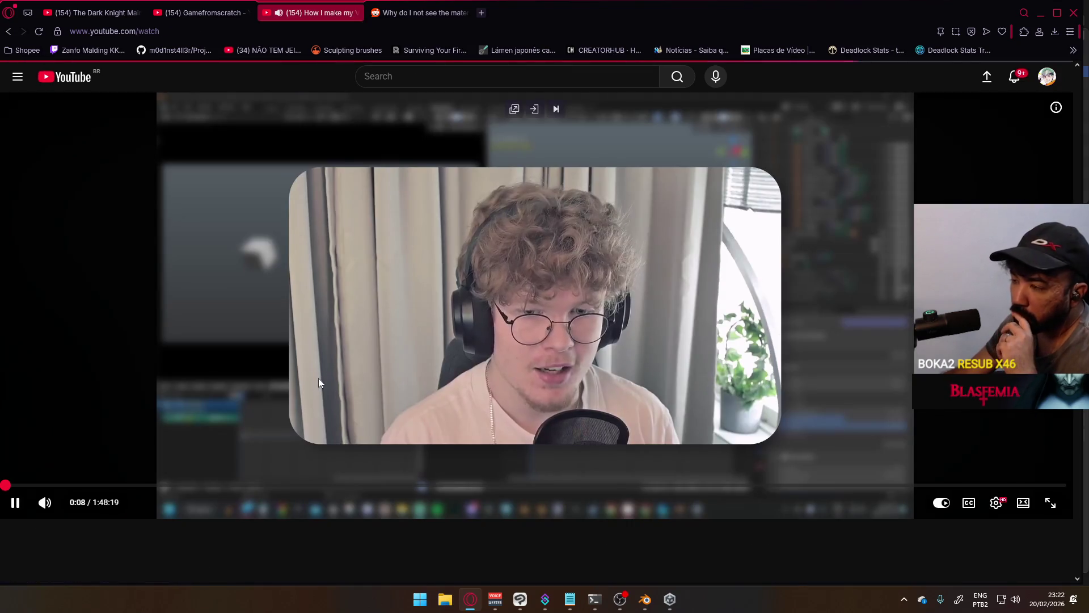
left_click_drag(22, 486, 20, 485)
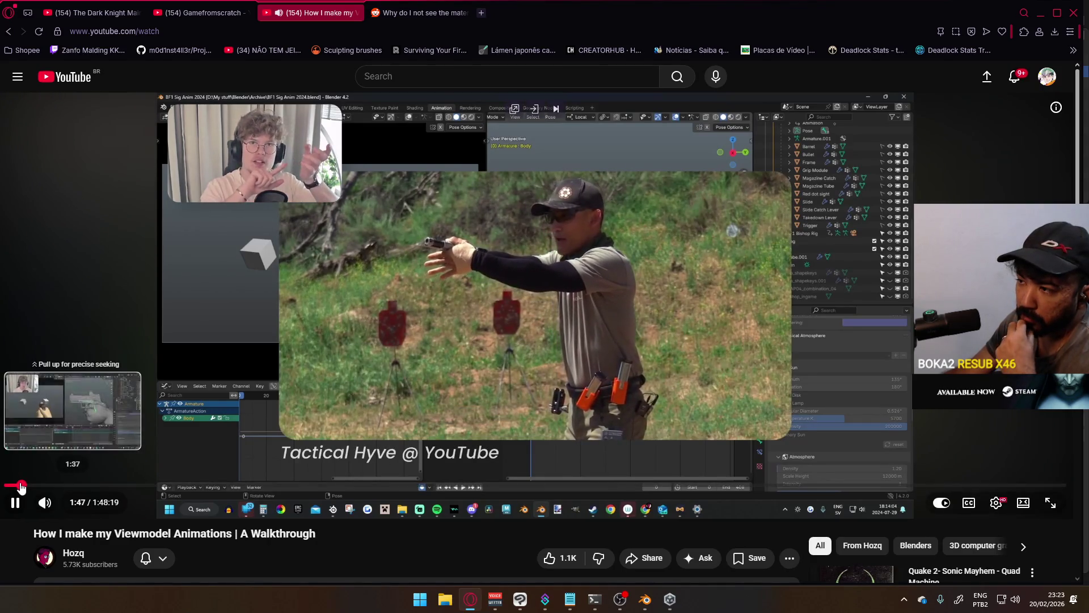
left_click(358, 13)
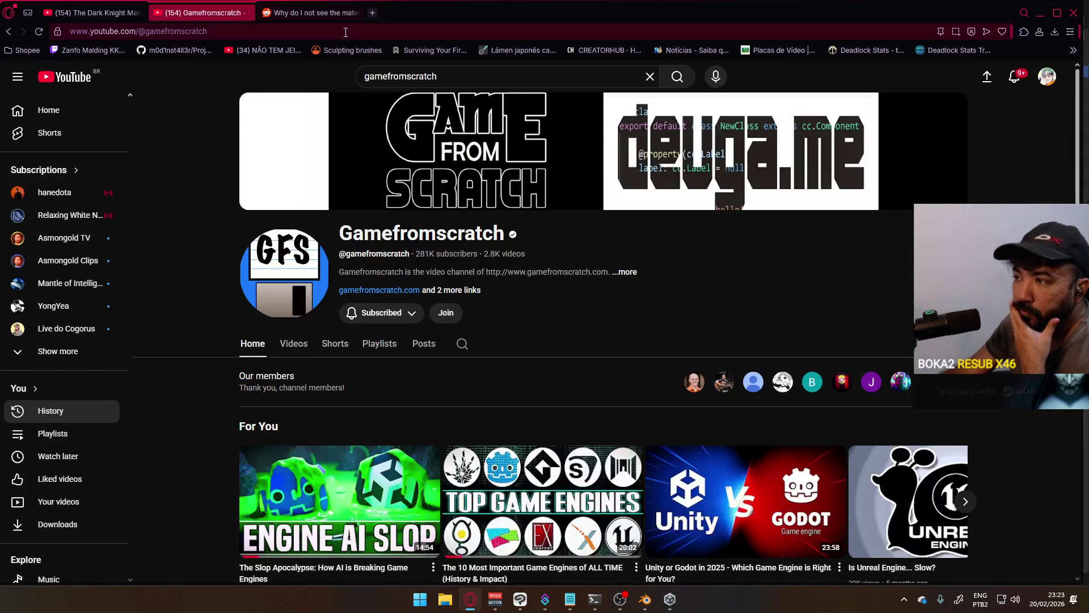
Step: Search the watch history for 'viewmodel' and play 'How to Rig a Gun in Blender'
left_click(49, 410)
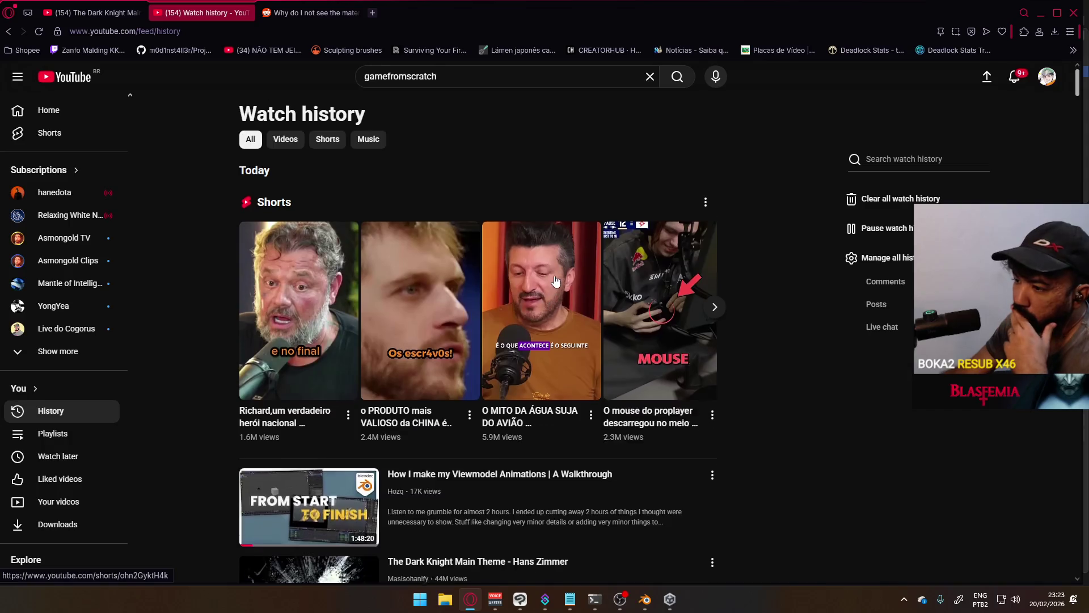
scroll(475, 271, "down", 4)
scroll(474, 271, "down", 3)
left_click(903, 156)
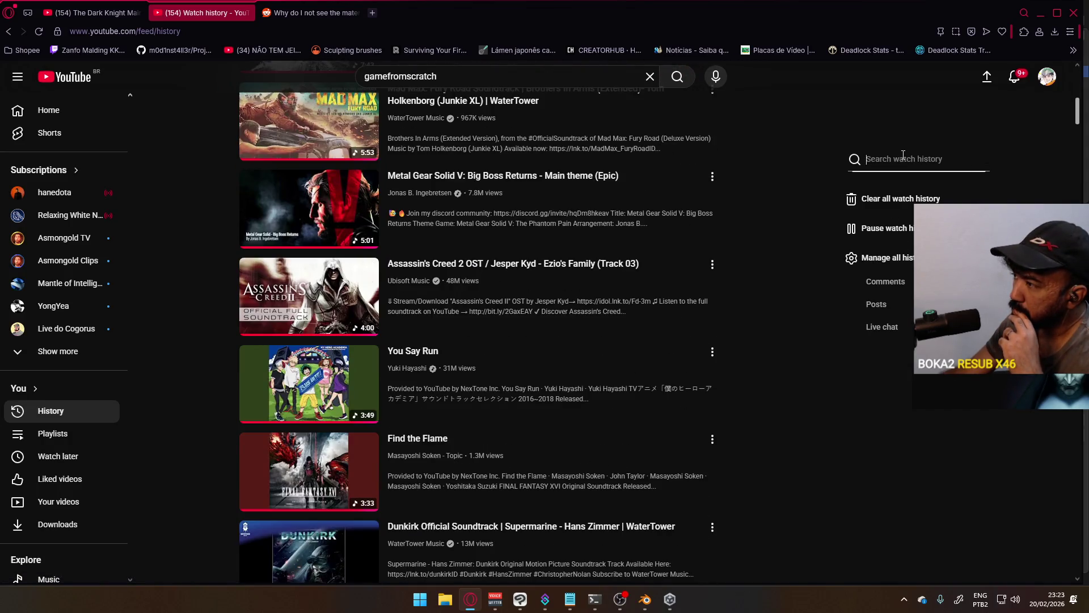
type("viewmodel")
key("Return")
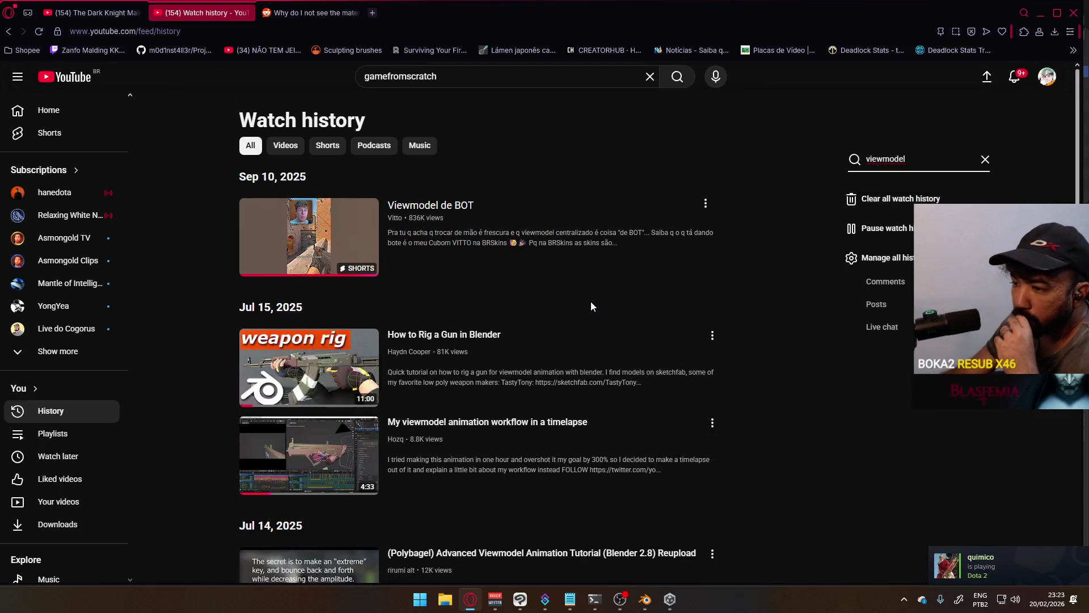
scroll(591, 301, "down", 1)
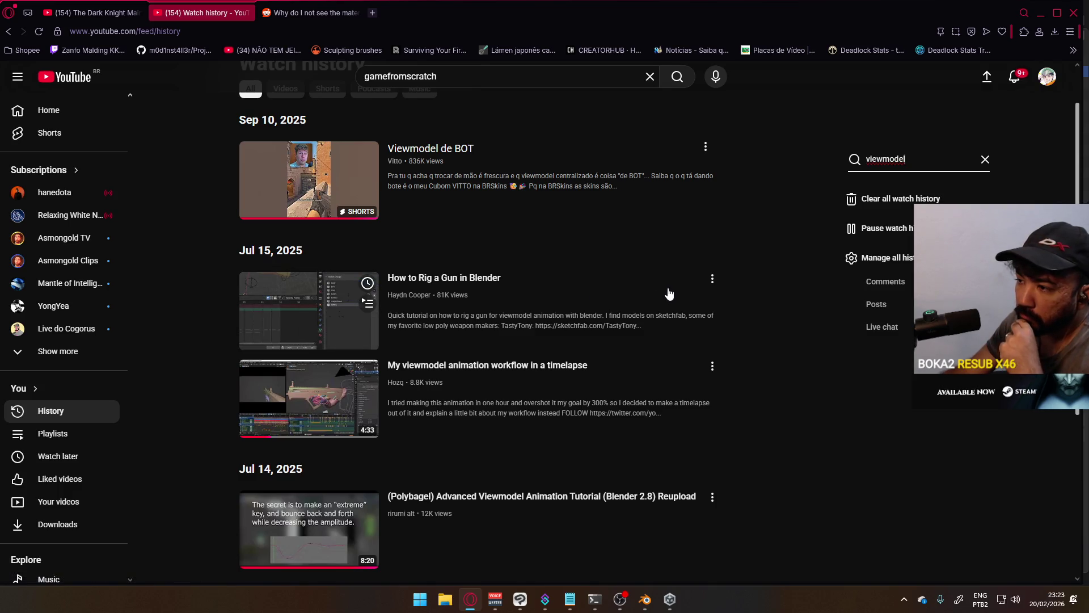
left_click(490, 281)
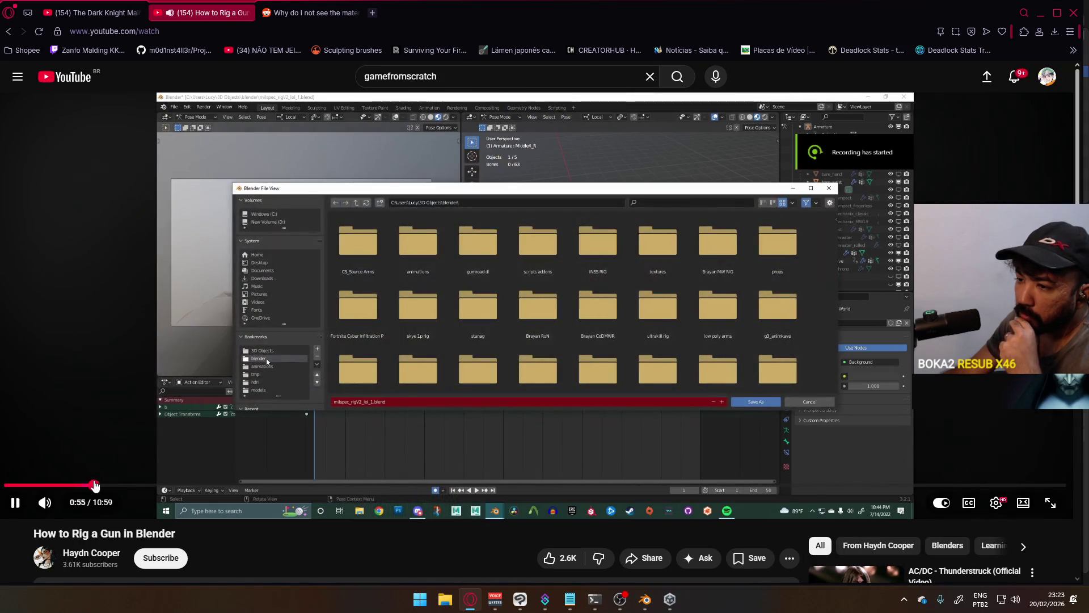
Step: Skim the gun-rigging tutorial ahead to about 5:37, pause it, and return to the watch history
left_click(148, 487)
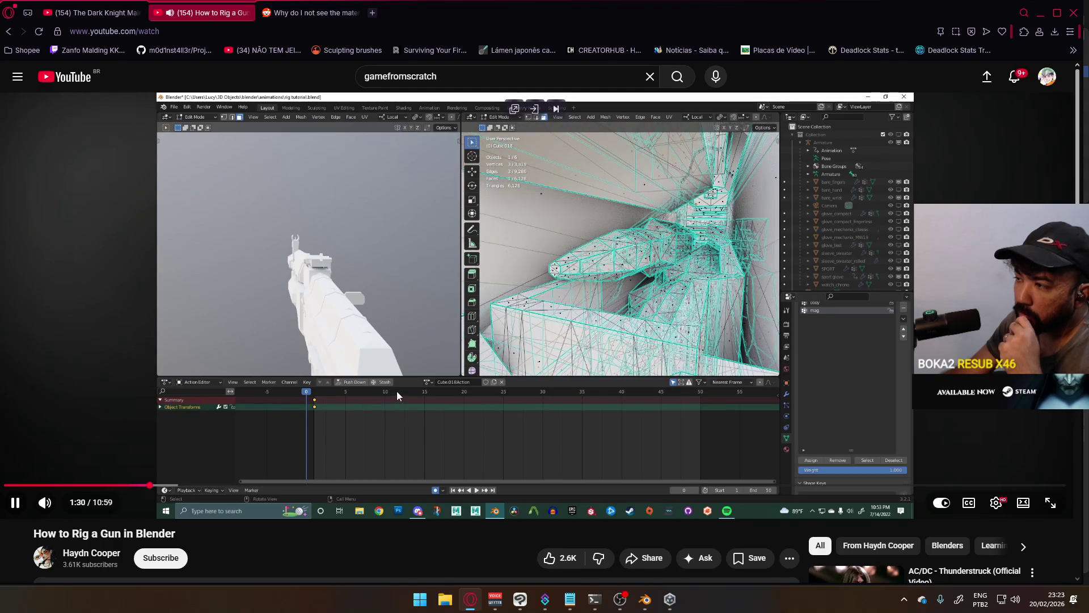
scroll(392, 396, "down", 3)
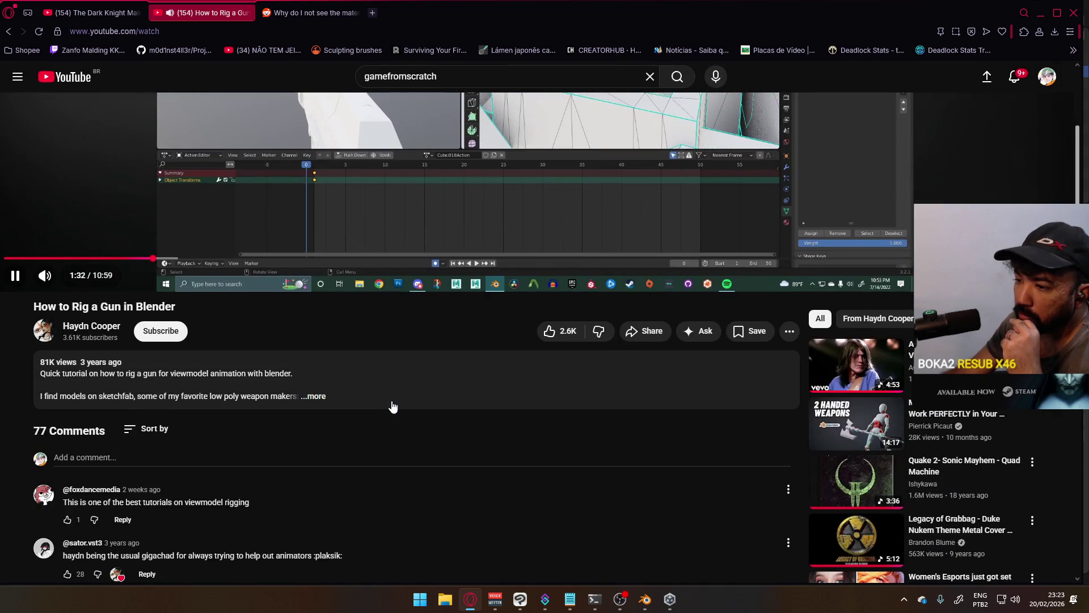
scroll(392, 407, "up", 2)
scroll(391, 407, "up", 1)
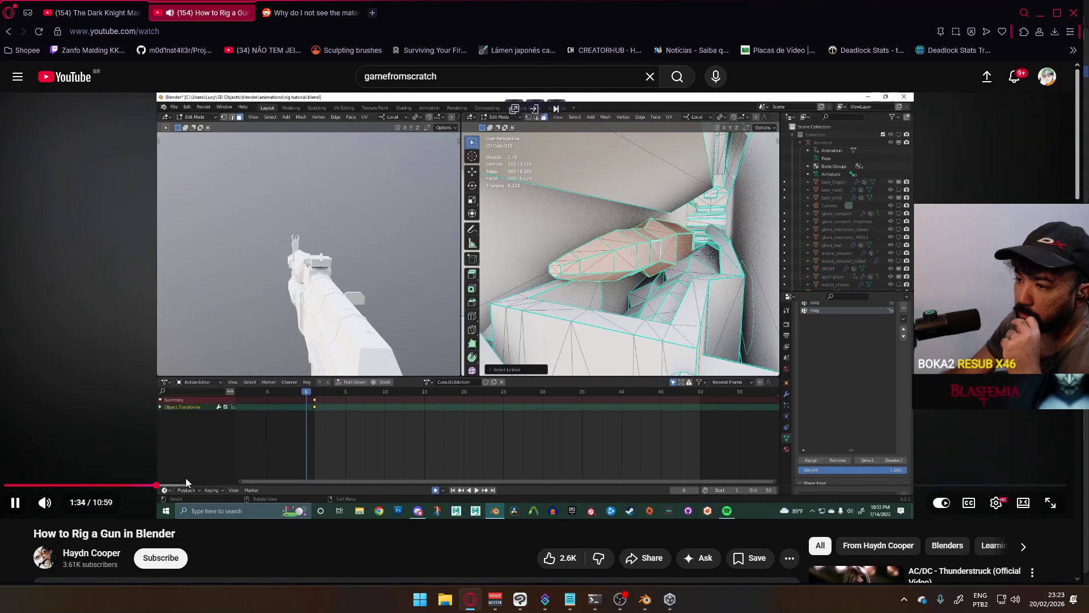
left_click_drag(188, 486, 546, 484)
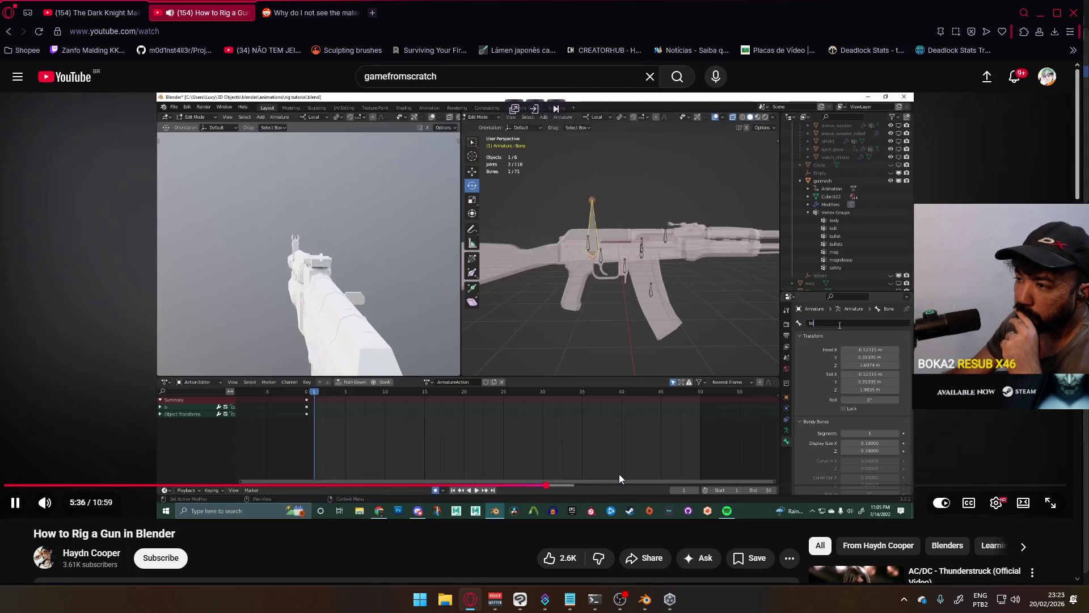
left_click(618, 474)
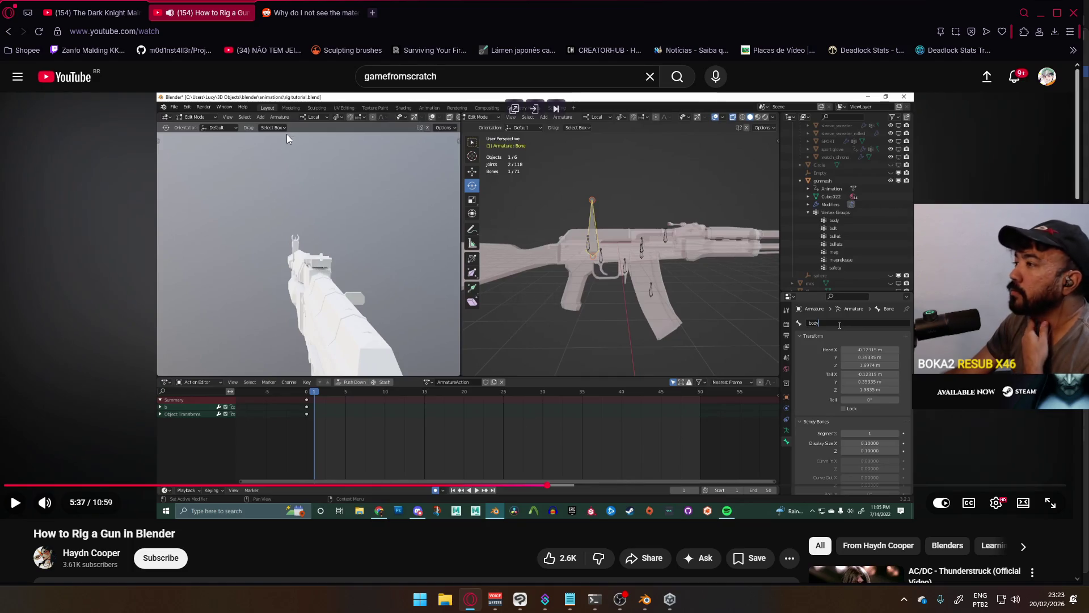
left_click(8, 32)
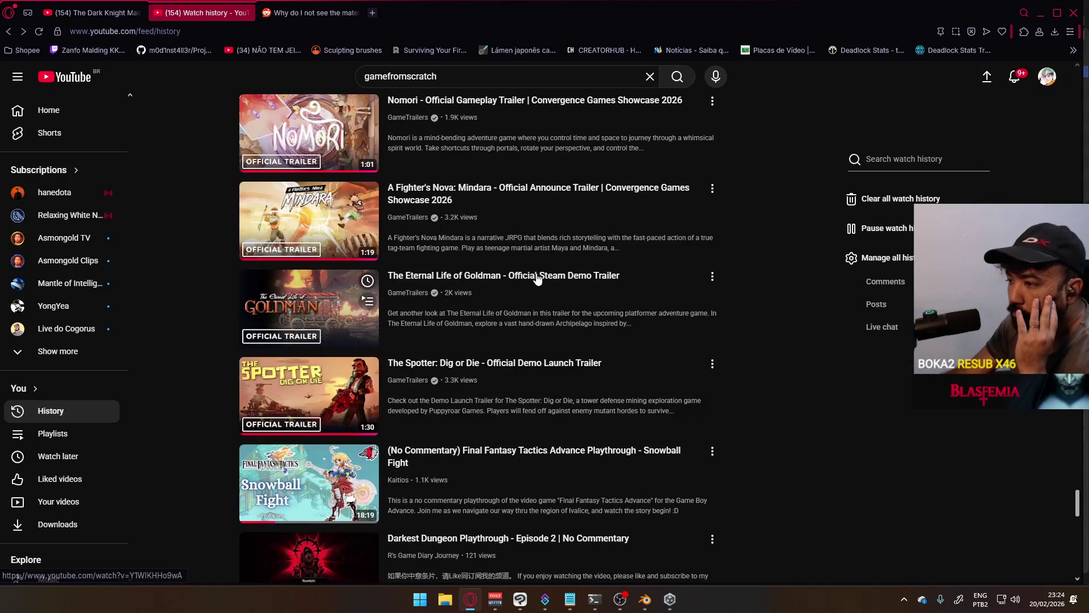
scroll(368, 230, "up", 2)
scroll(297, 213, "up", 2)
scroll(216, 186, "up", 3)
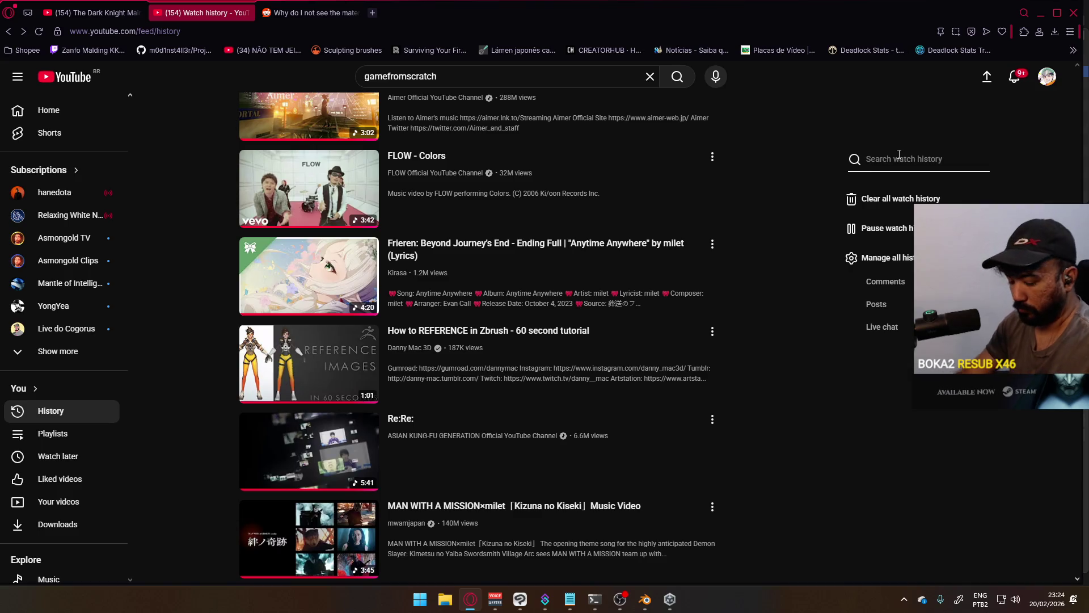
type("view model")
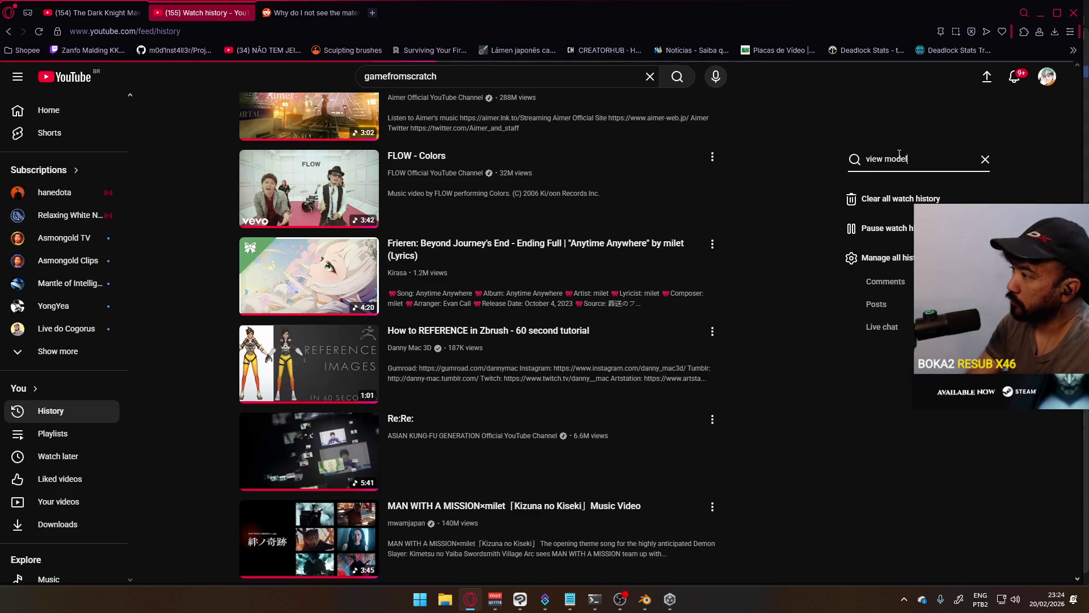
scroll(539, 299, "down", 1)
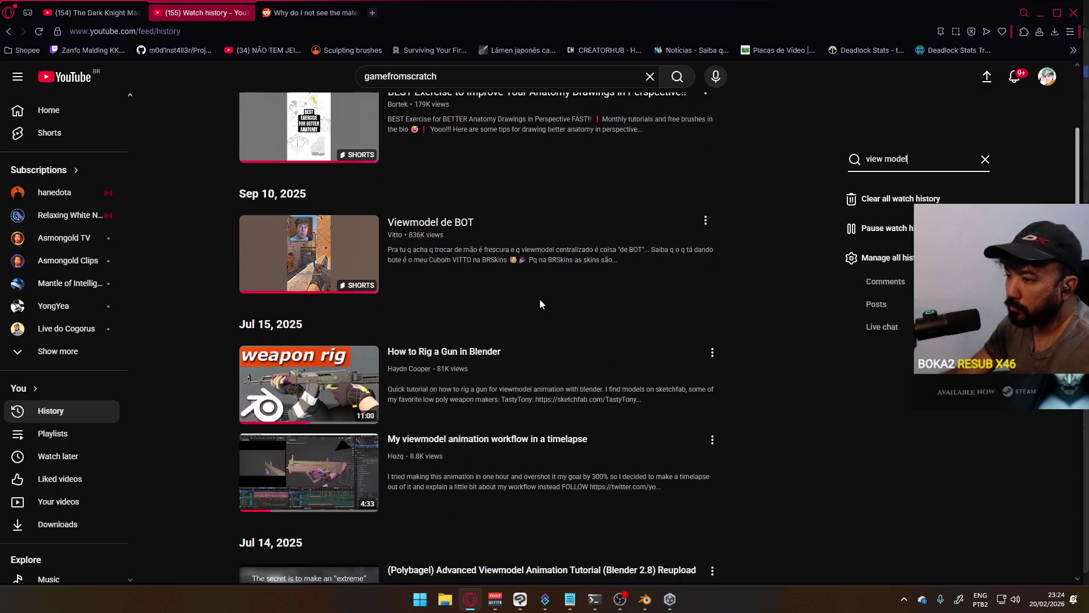
scroll(547, 309, "down", 3)
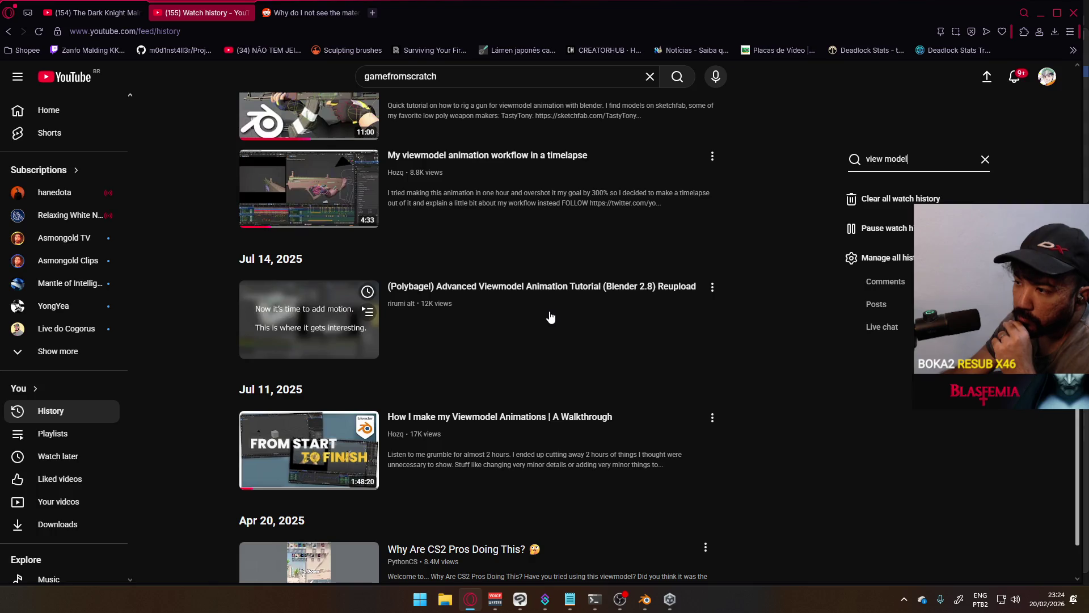
scroll(552, 317, "down", 1)
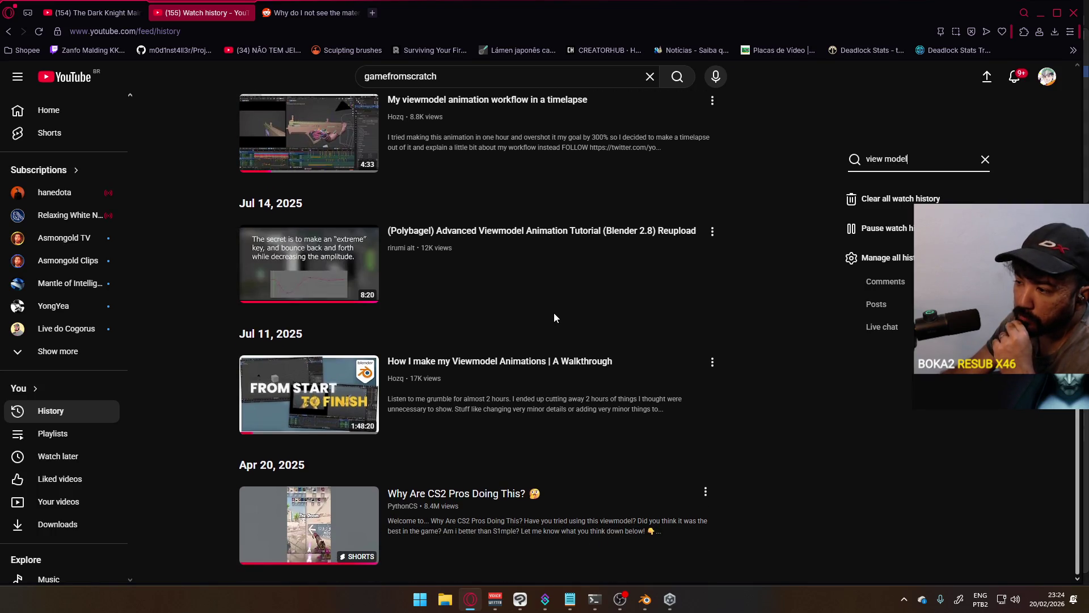
scroll(553, 317, "up", 1)
scroll(554, 317, "up", 2)
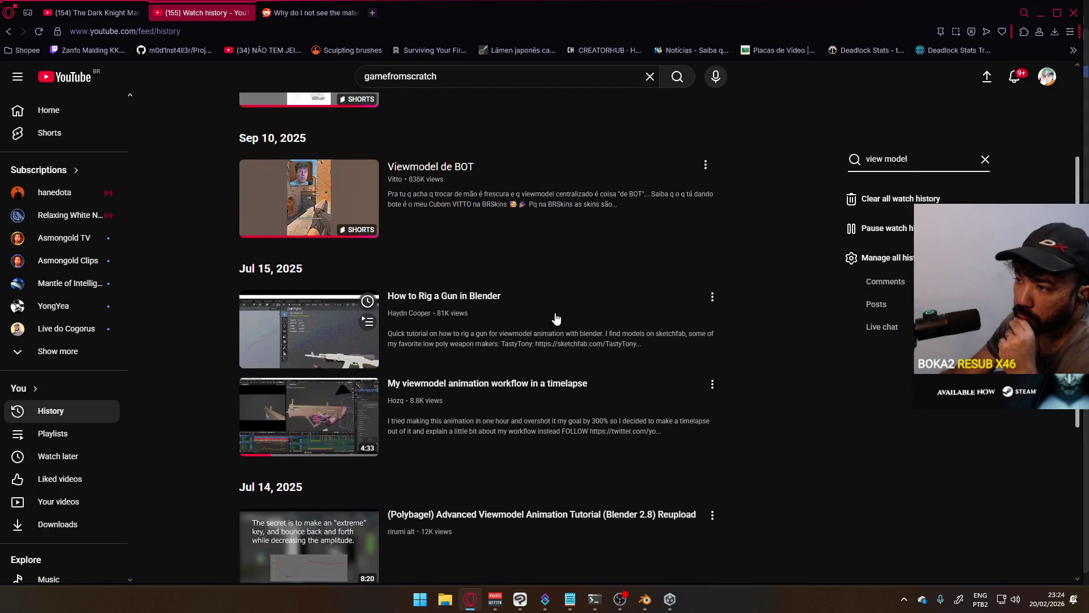
scroll(555, 318, "up", 2)
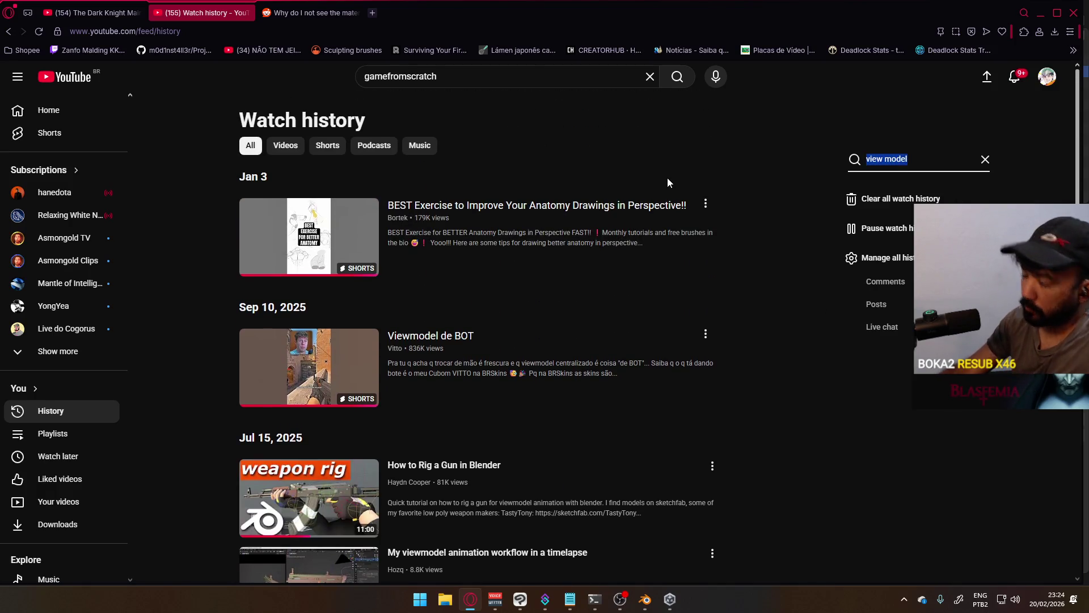
type("blender")
Step: Search the watch history for 'blender' videos
key("Return")
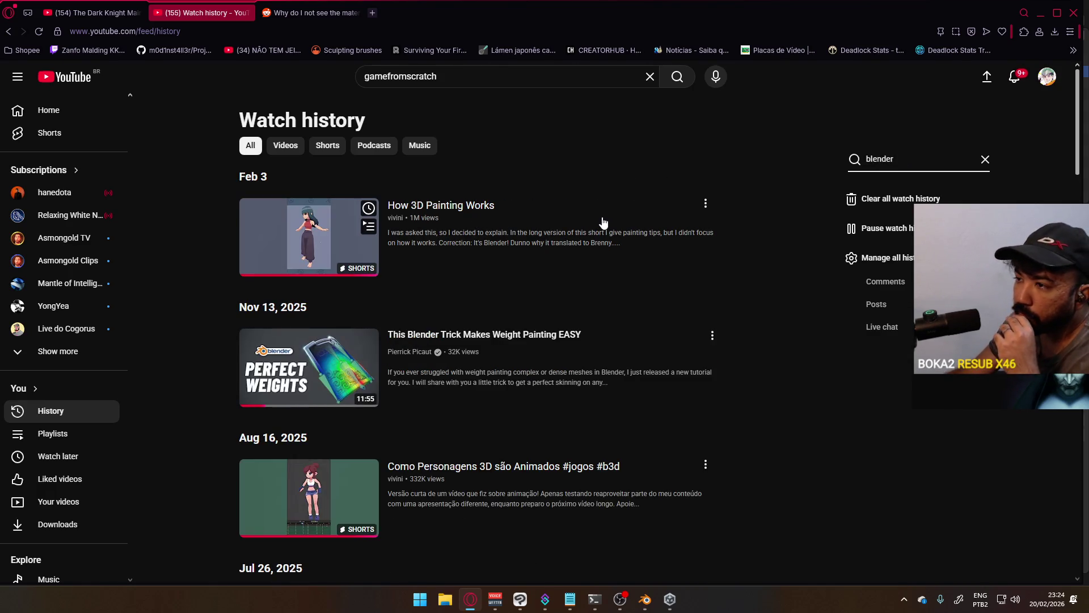
scroll(607, 223, "down", 1)
scroll(607, 223, "down", 1)
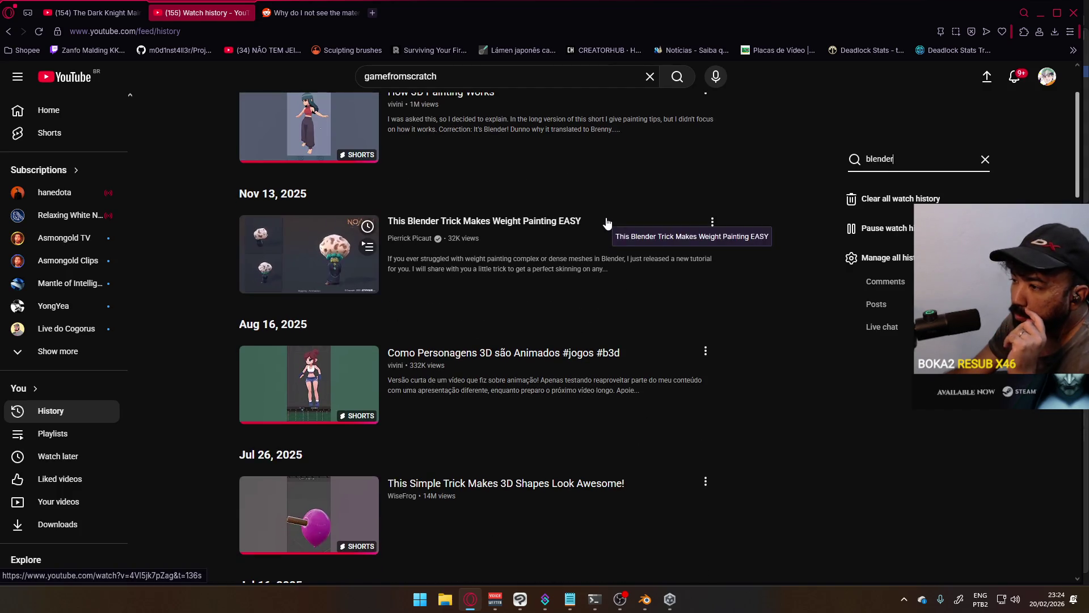
scroll(607, 224, "down", 2)
scroll(607, 223, "down", 2)
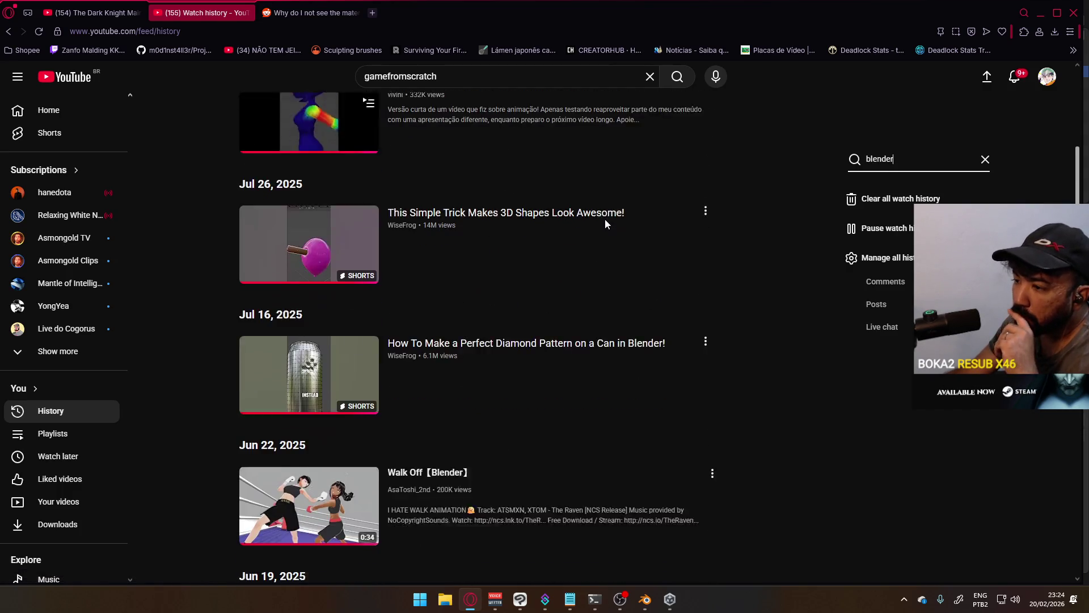
scroll(605, 224, "down", 2)
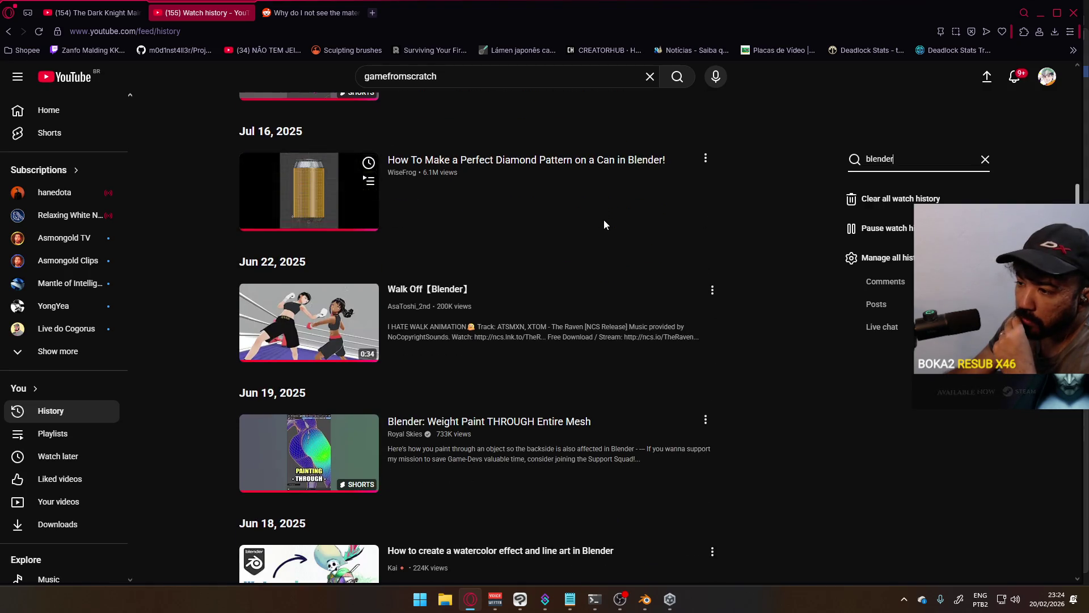
scroll(603, 223, "down", 2)
scroll(603, 225, "down", 2)
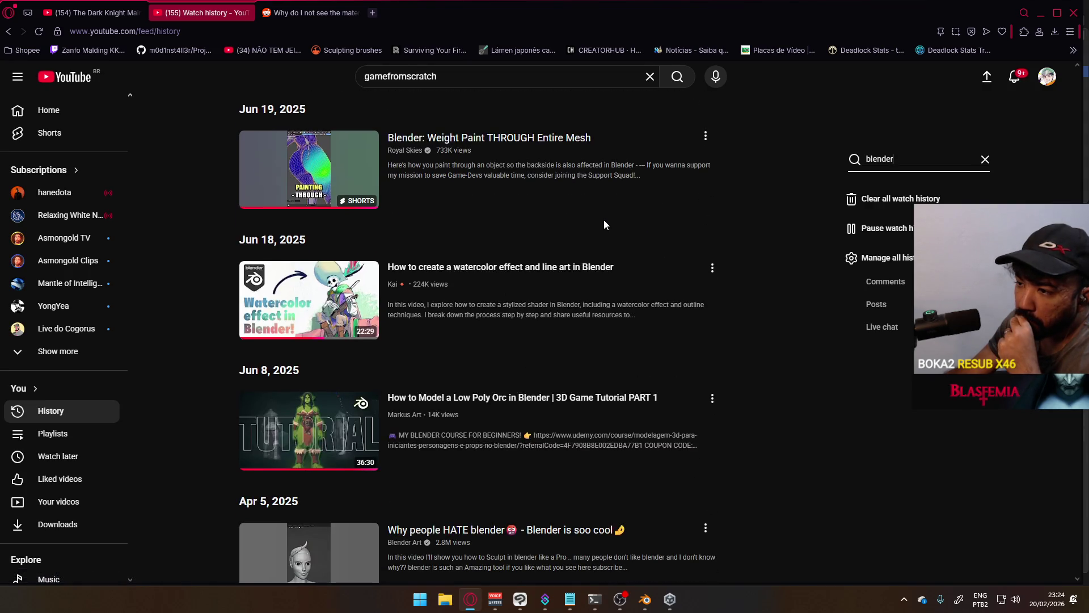
scroll(603, 225, "down", 2)
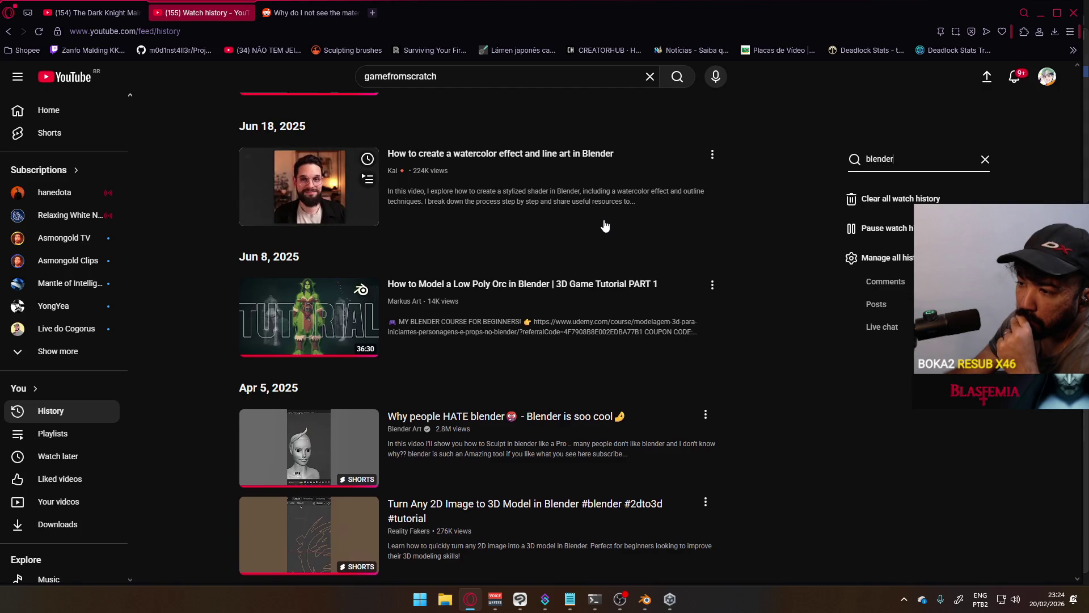
scroll(604, 225, "down", 2)
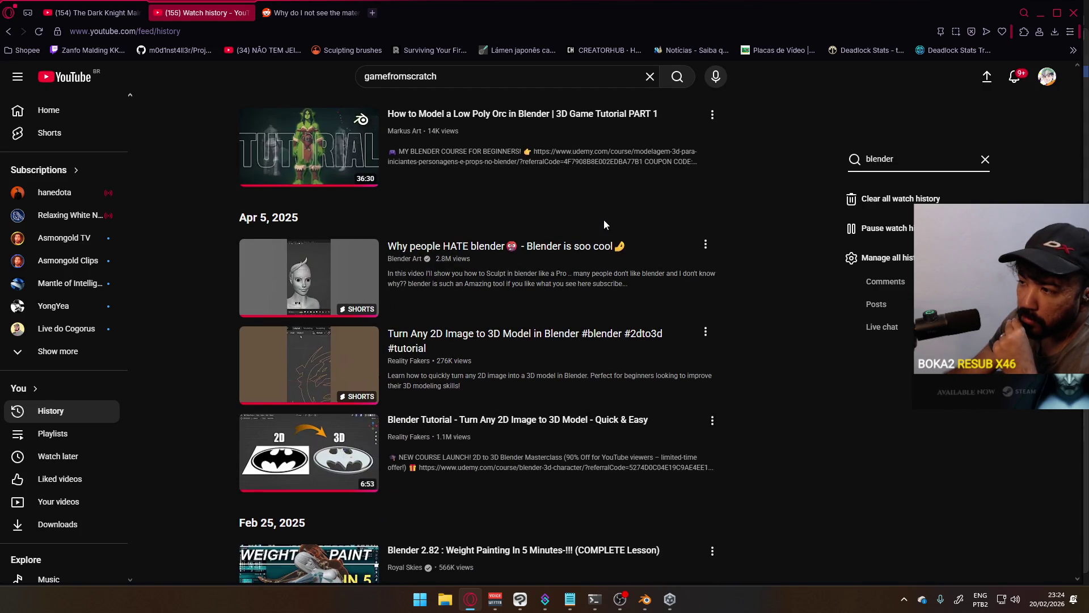
scroll(603, 223, "down", 1)
scroll(604, 224, "down", 2)
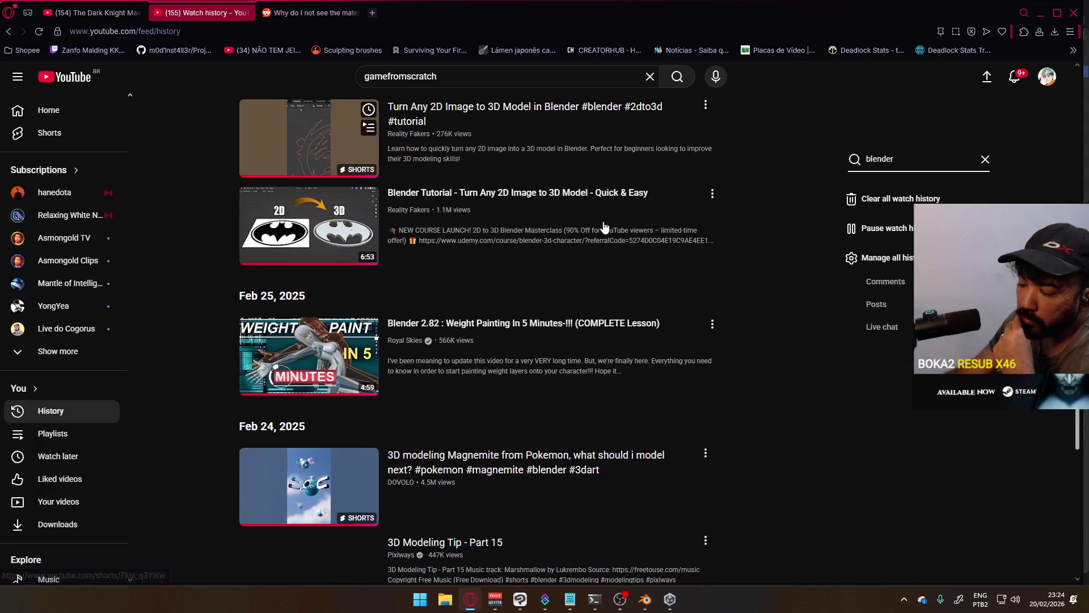
scroll(603, 224, "down", 2)
scroll(603, 228, "down", 2)
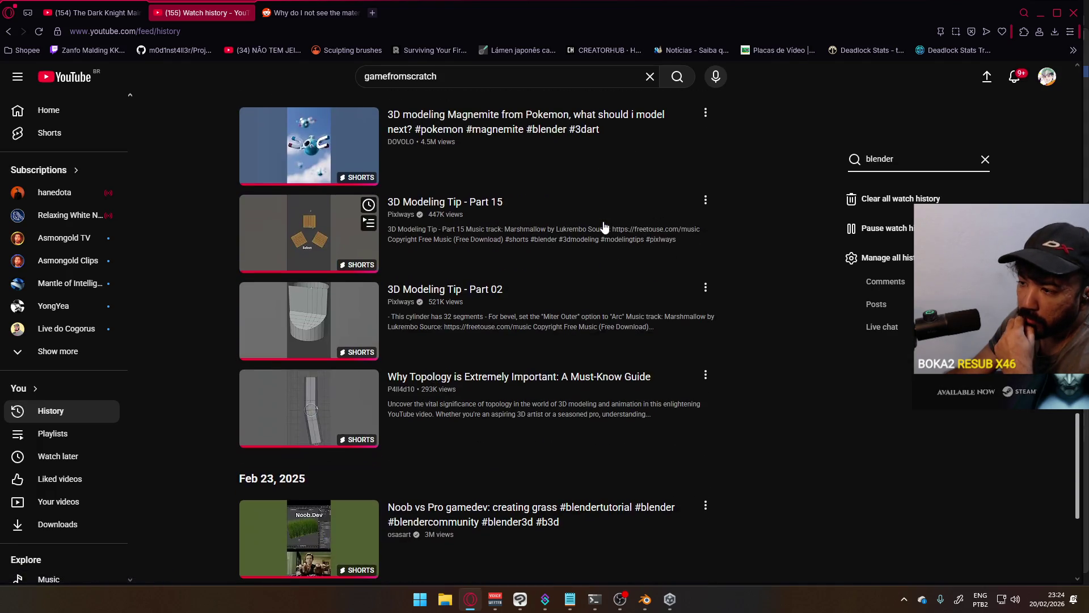
scroll(603, 227, "down", 1)
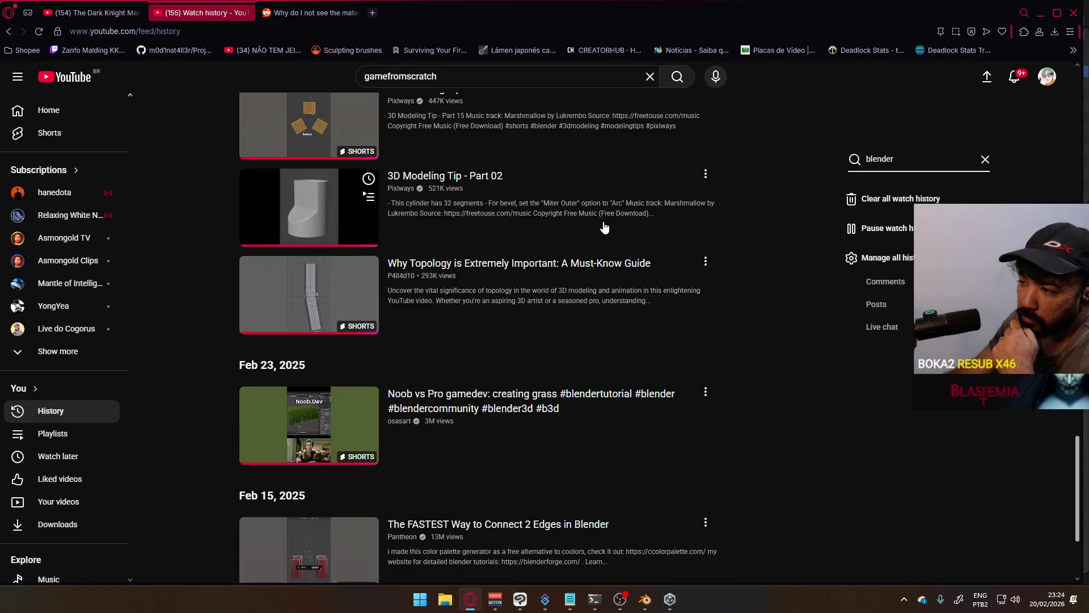
scroll(603, 227, "down", 2)
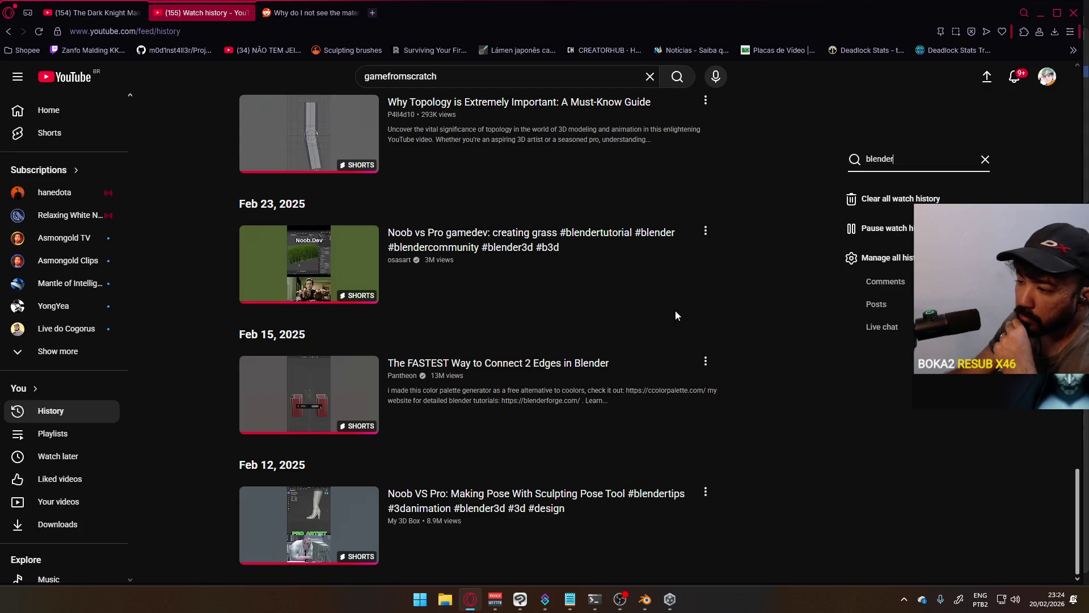
scroll(676, 310, "up", 6)
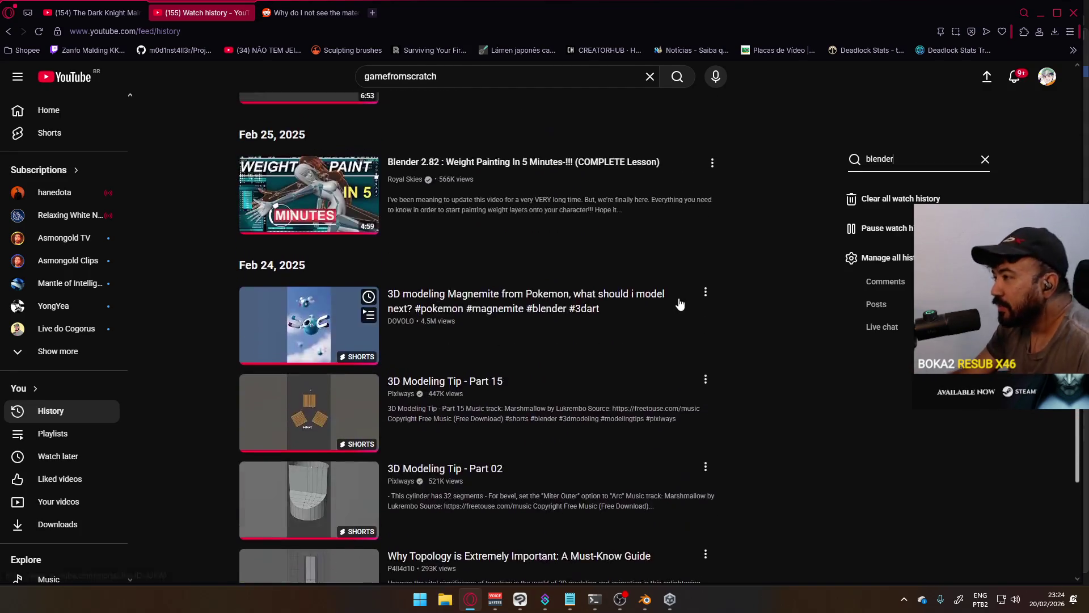
scroll(783, 262, "up", 4)
scroll(783, 262, "up", 1)
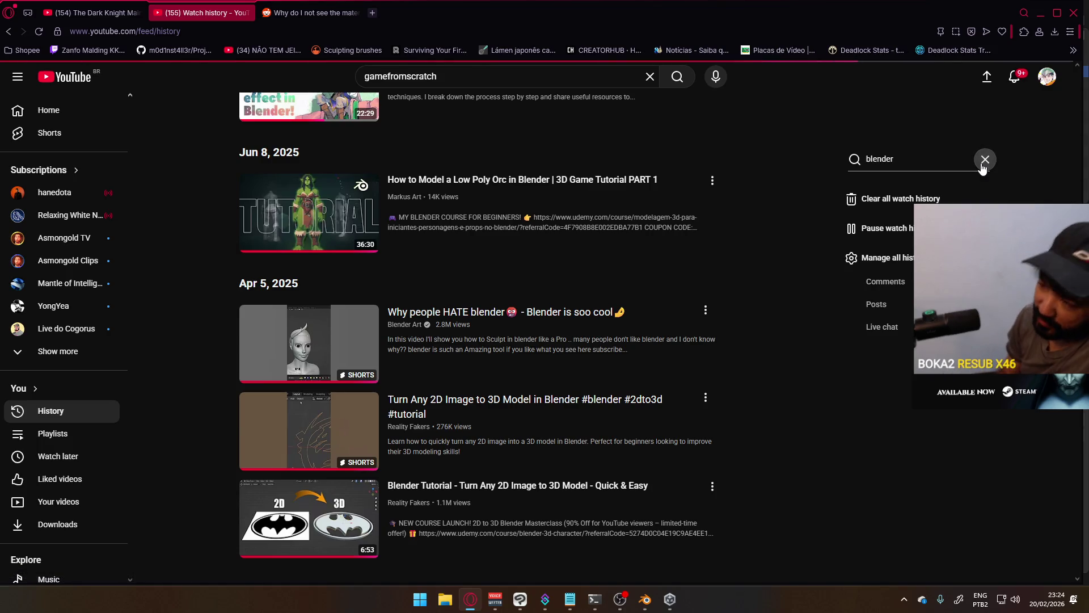
Step: Clear the 'blender' filter so the full watch history shows again
left_click(984, 158)
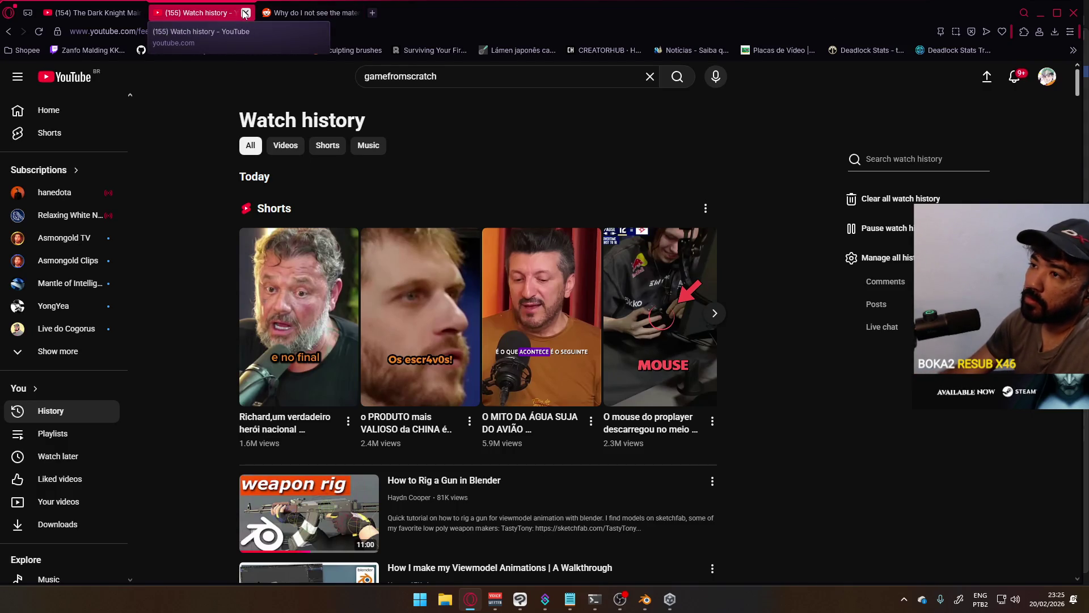
Step: Search YouTube for 'viewmodel animation' and choose the Blender FPS Rigging & Animation Tutorial course
key("slash")
type("viewmodel animation")
key("Return")
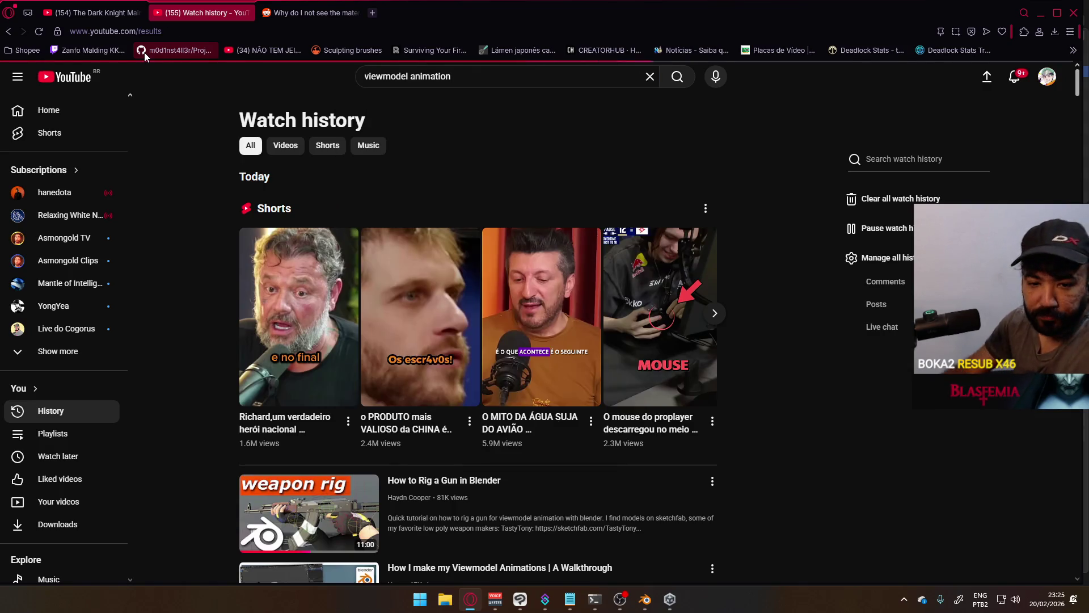
scroll(424, 145, "down", 3)
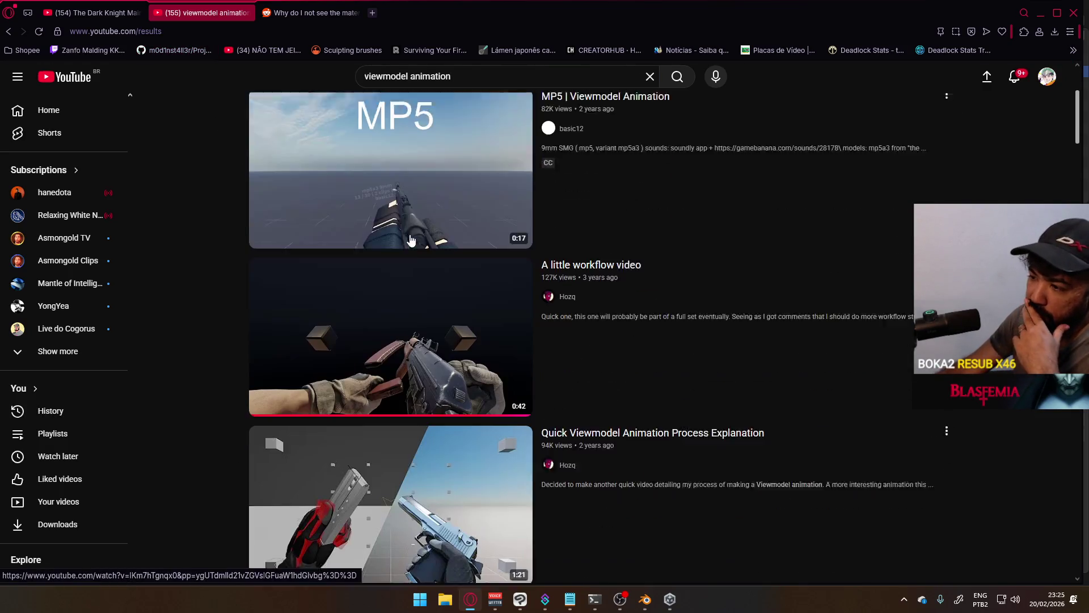
scroll(420, 228, "down", 1)
scroll(421, 228, "down", 2)
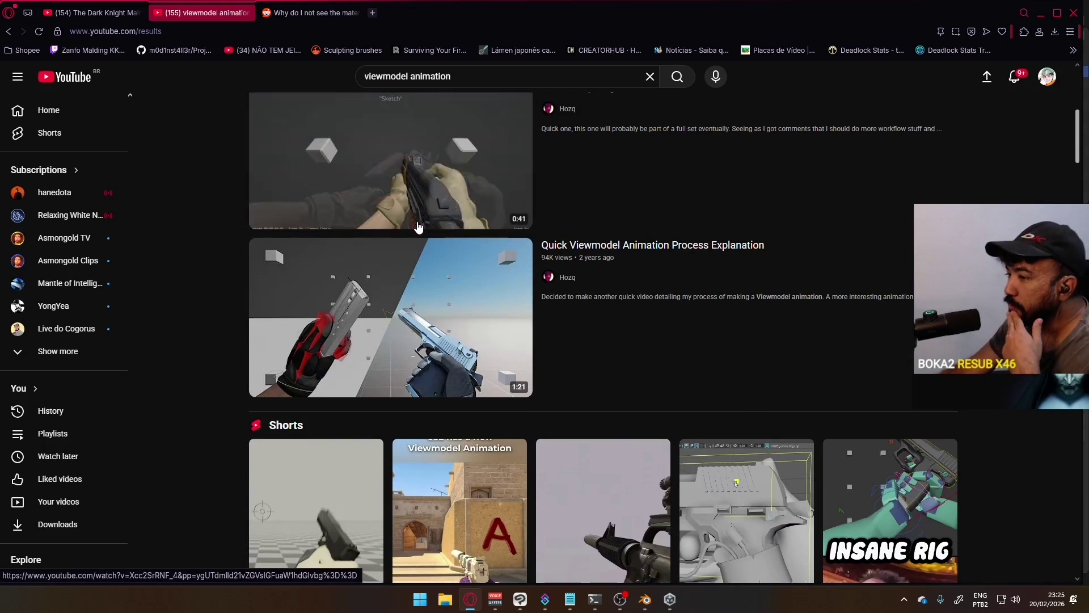
scroll(420, 228, "down", 3)
scroll(417, 228, "down", 2)
scroll(418, 228, "down", 2)
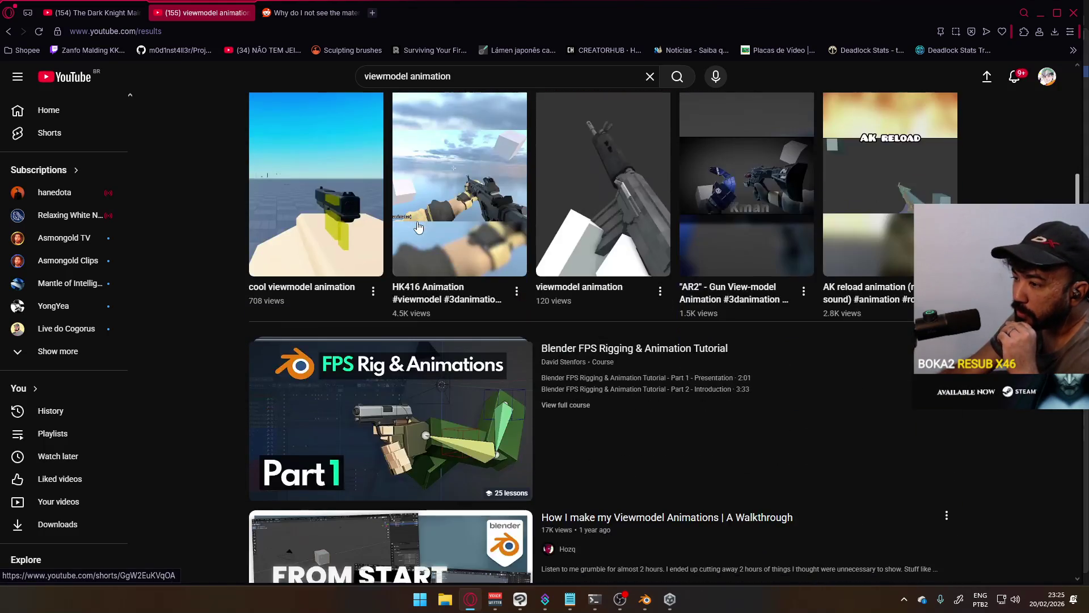
mouse_move(390, 418)
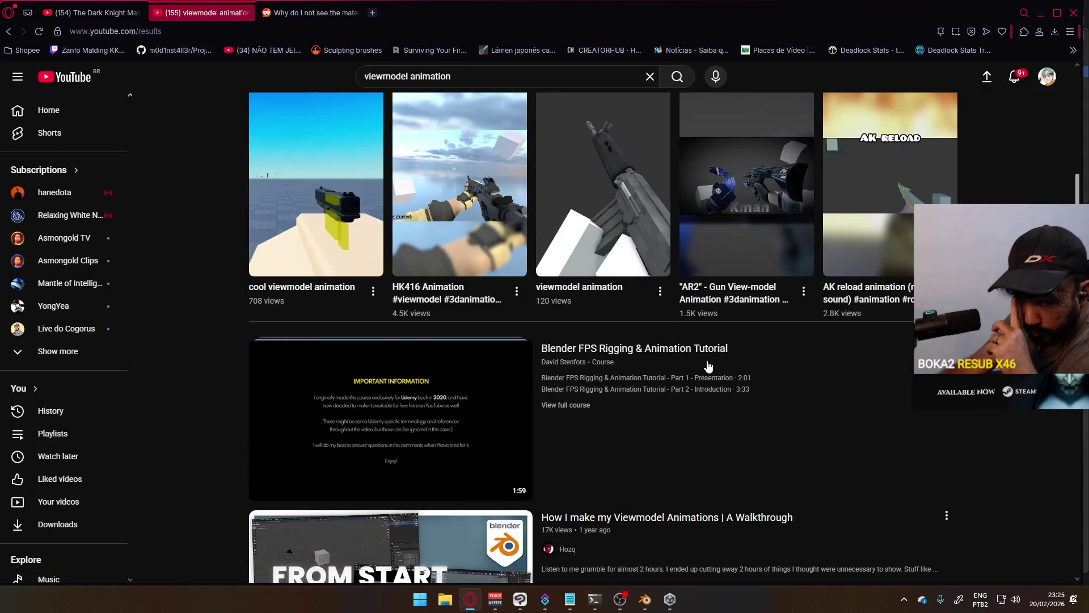
left_click(704, 353)
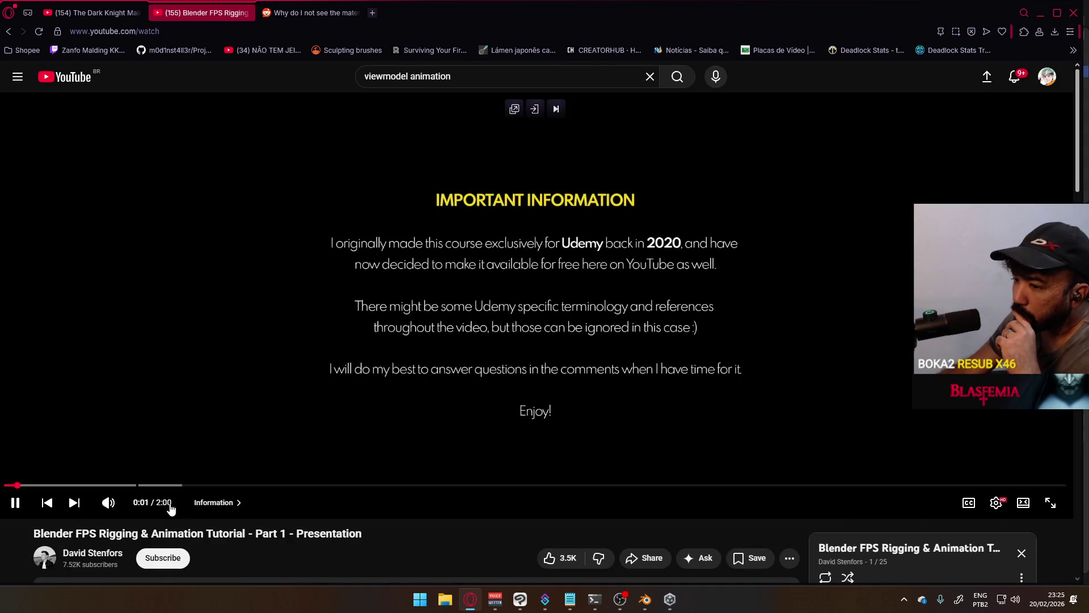
Step: Skip to Part 2, skim its introduction to the Section 04 outline, then move on to Part 3
left_click(73, 503)
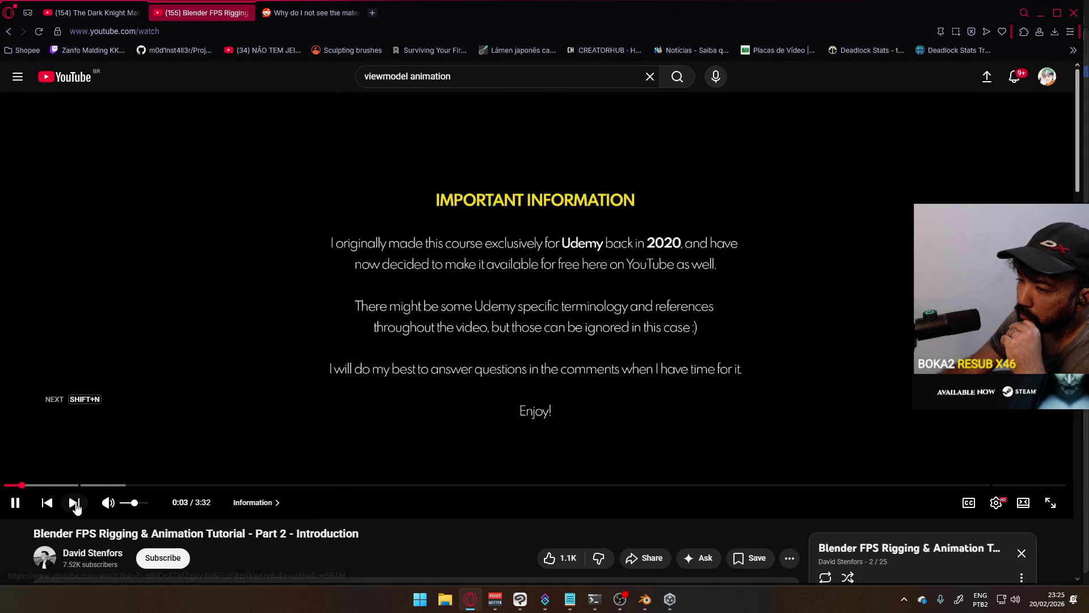
left_click(84, 485)
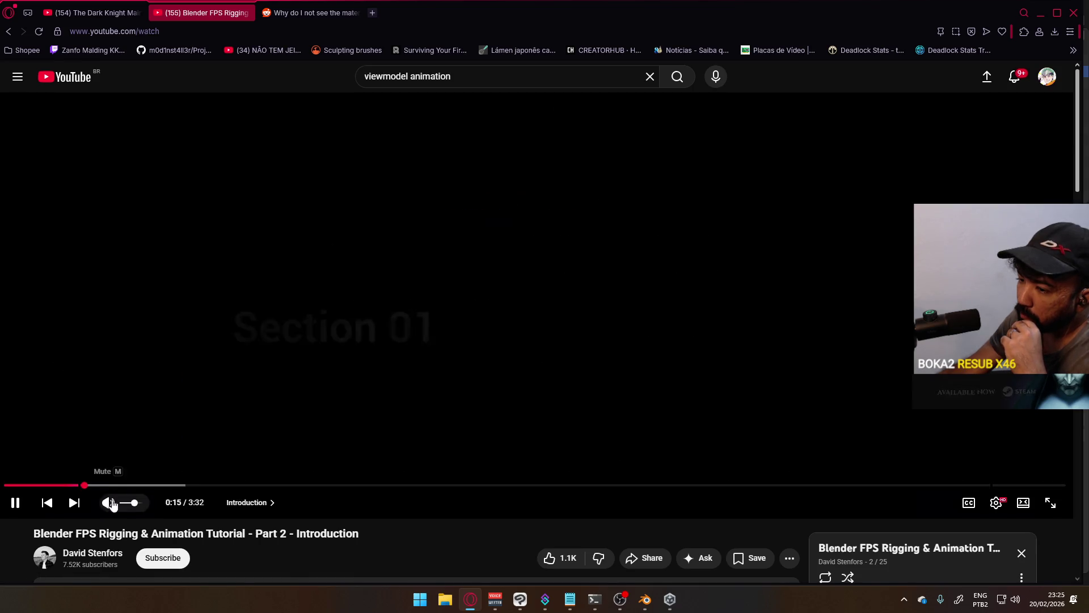
scroll(472, 401, "down", 3)
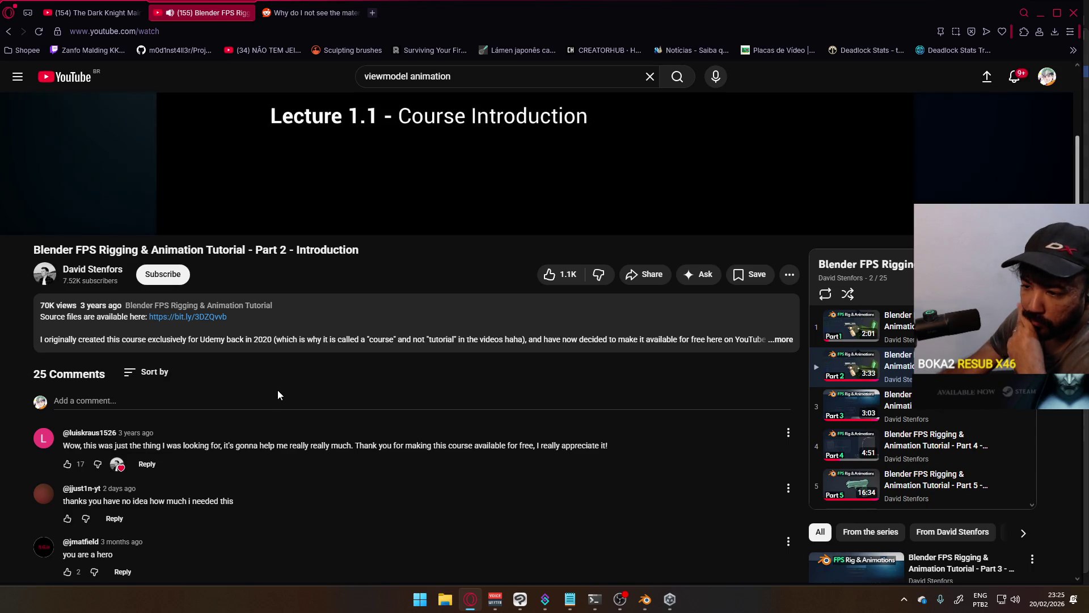
scroll(446, 358, "up", 2)
scroll(446, 357, "up", 2)
left_click_drag(146, 425, 593, 434)
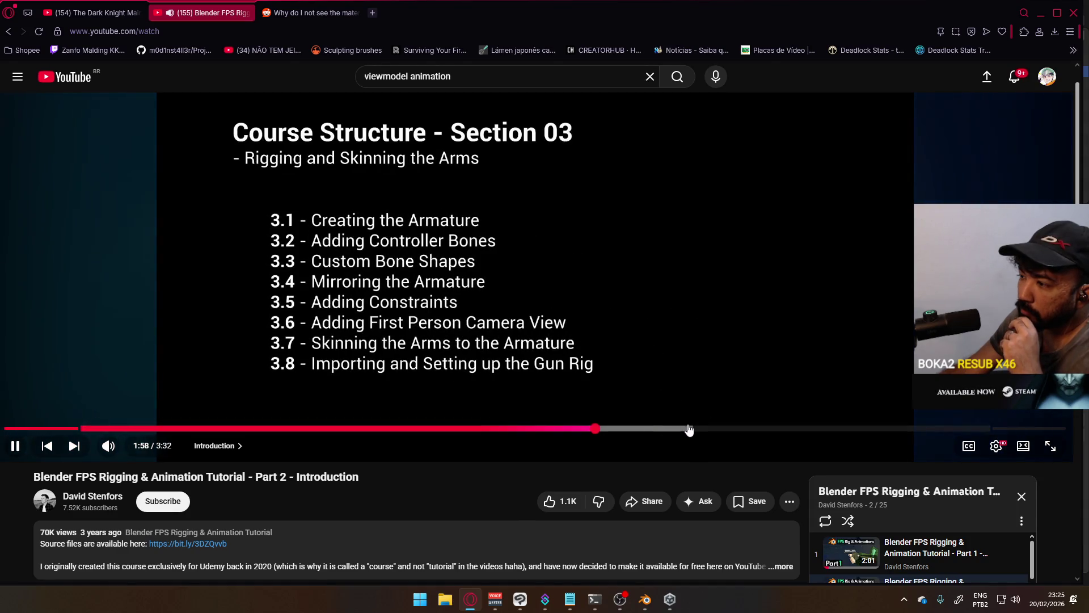
left_click_drag(593, 433, 926, 428)
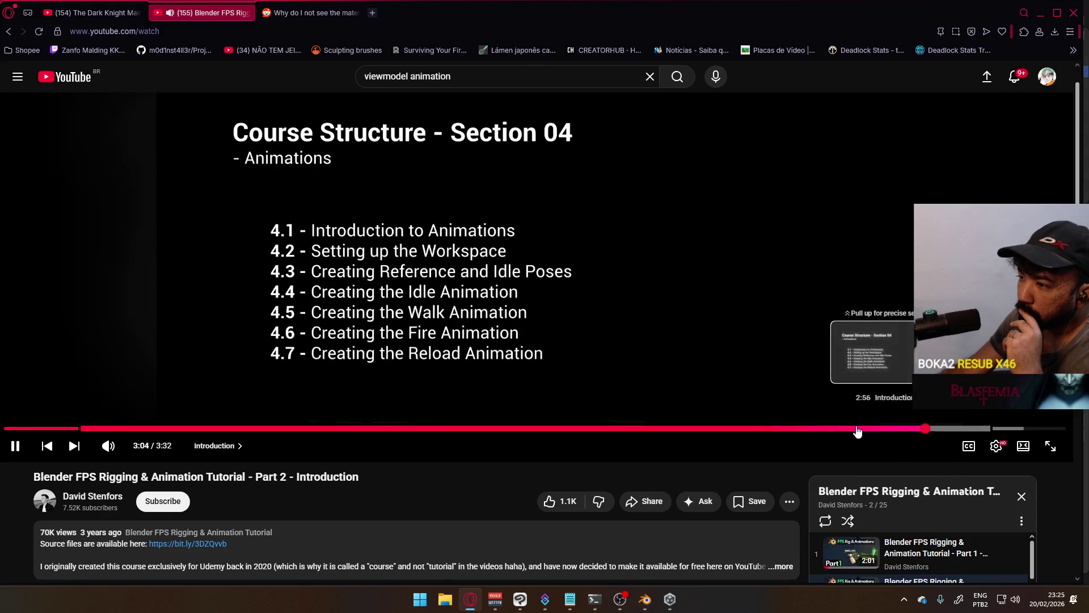
left_click(74, 445)
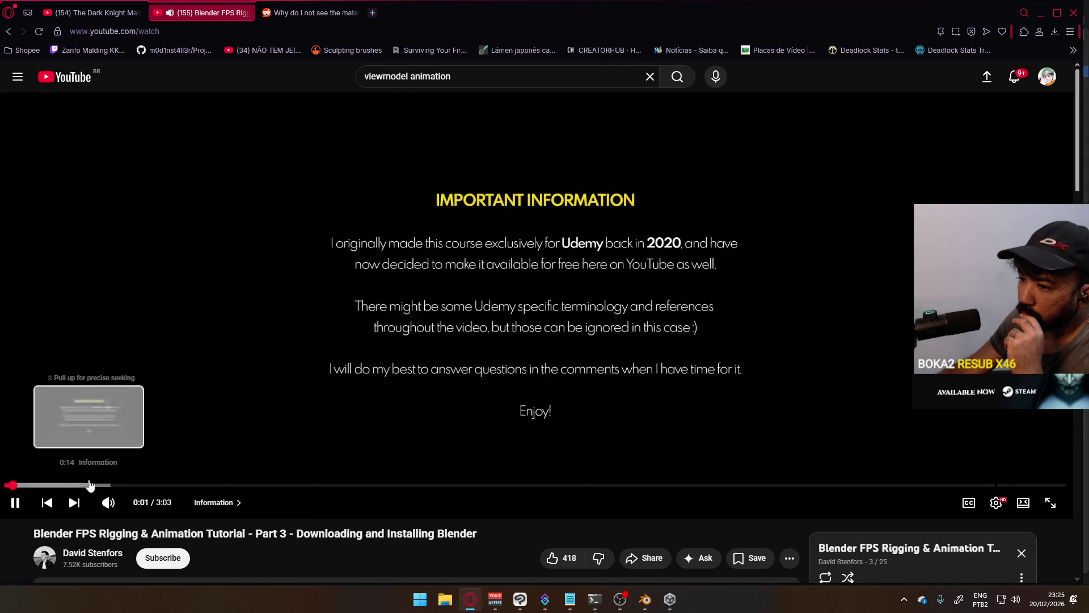
Step: Skim Part 3, Downloading and Installing Blender, to about 1:34 and move on to Part 4
left_click(95, 485)
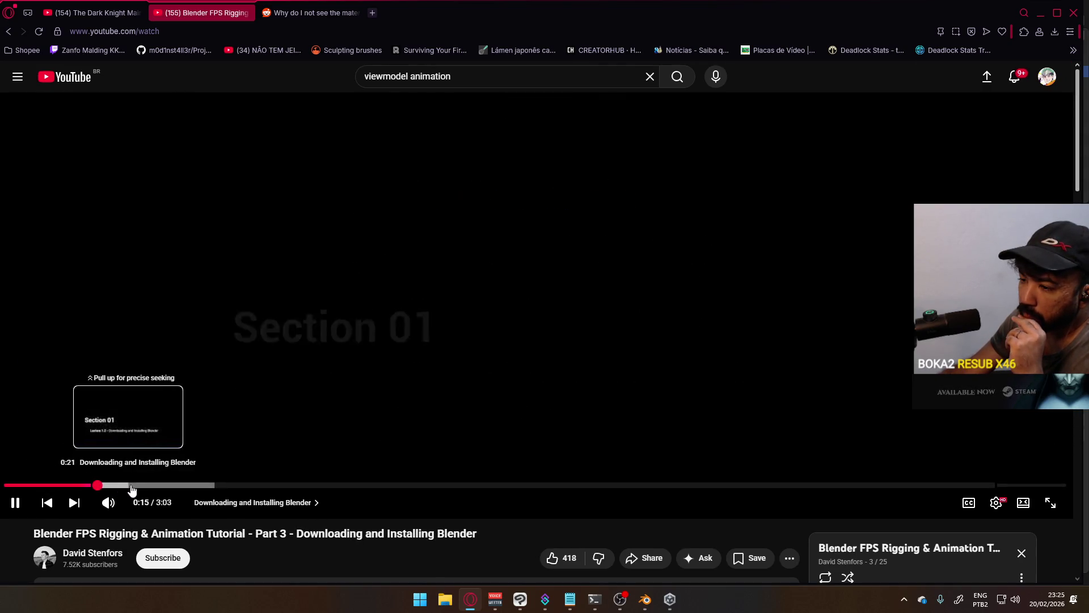
left_click_drag(96, 485, 555, 485)
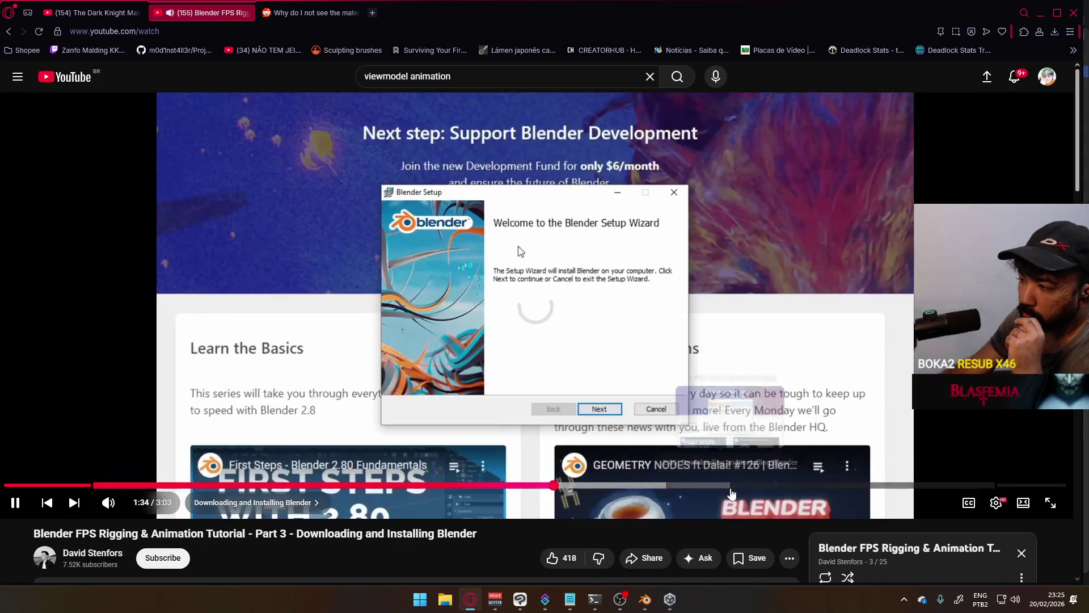
left_click(73, 502)
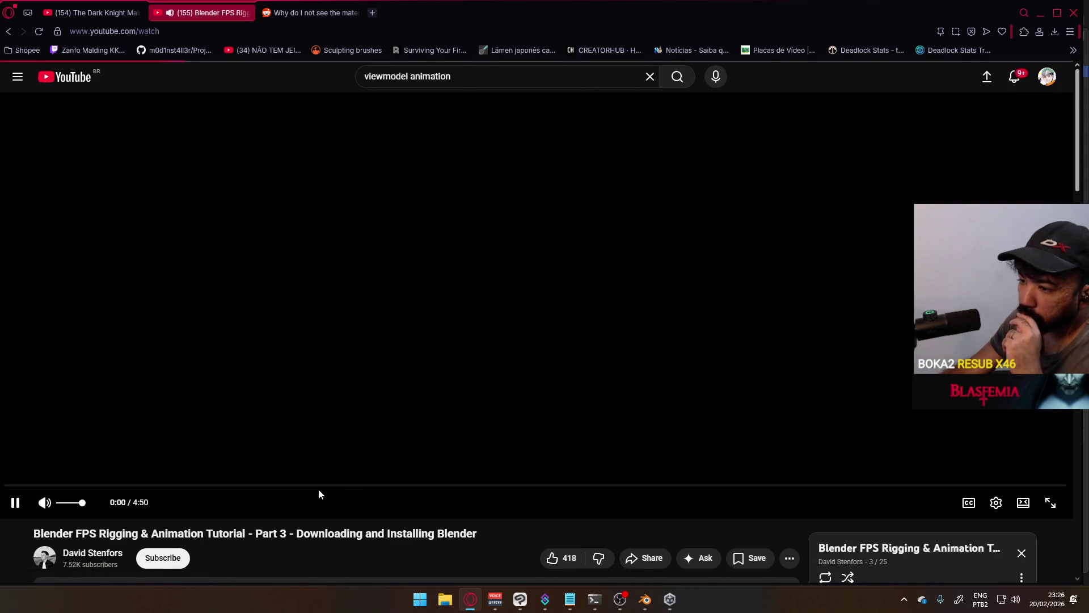
scroll(477, 508, "down", 2)
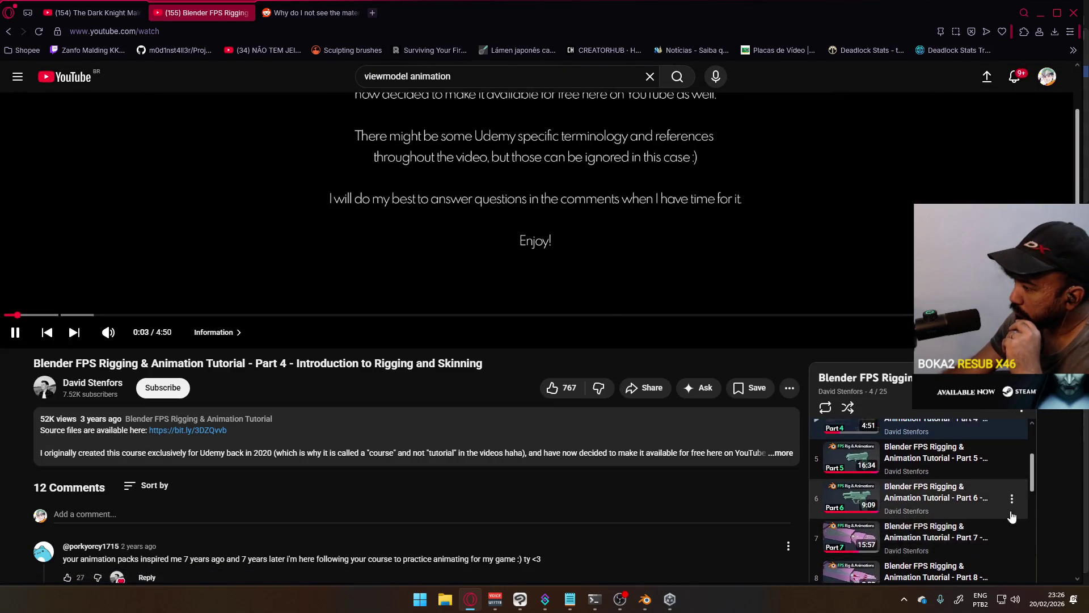
scroll(1011, 511, "up", 1)
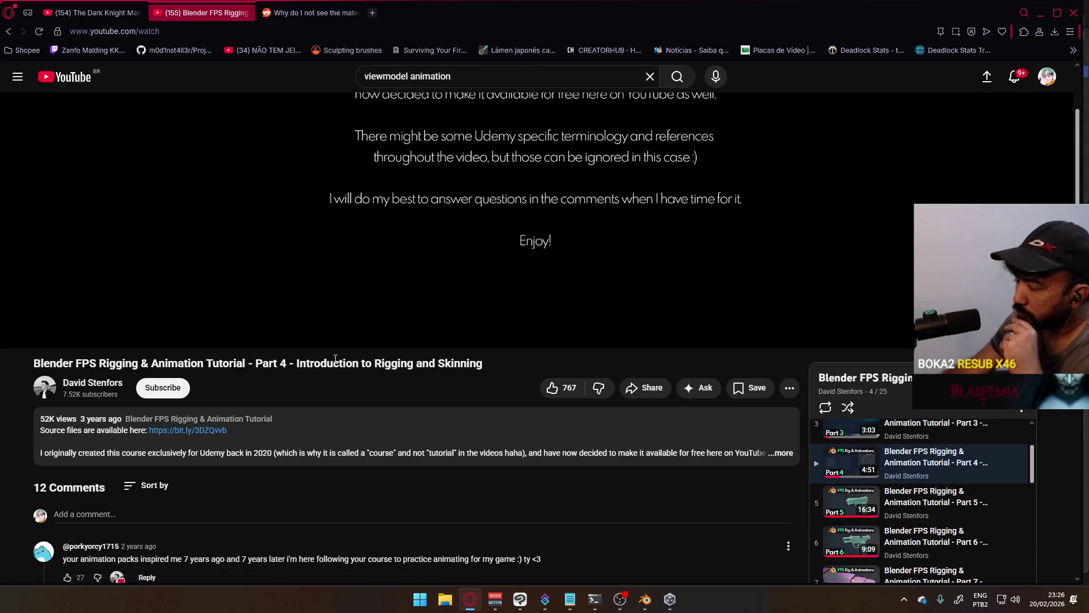
scroll(343, 362, "up", 2)
Step: Scrub through Part 4's armature, bones and skinning slides to the end and start Part 5
left_click_drag(73, 429, 188, 429)
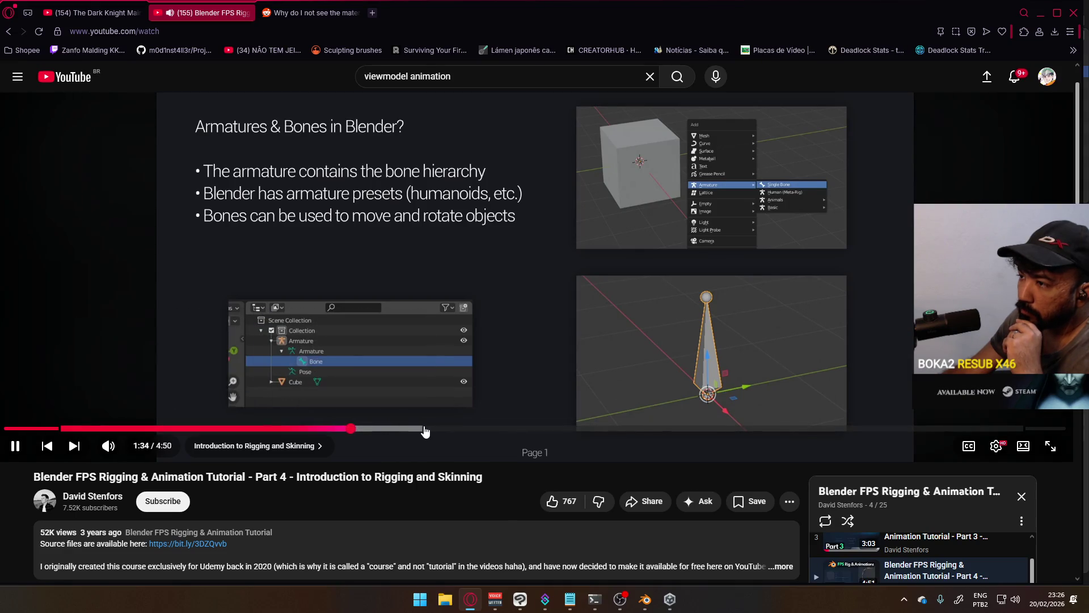
left_click_drag(349, 430, 593, 434)
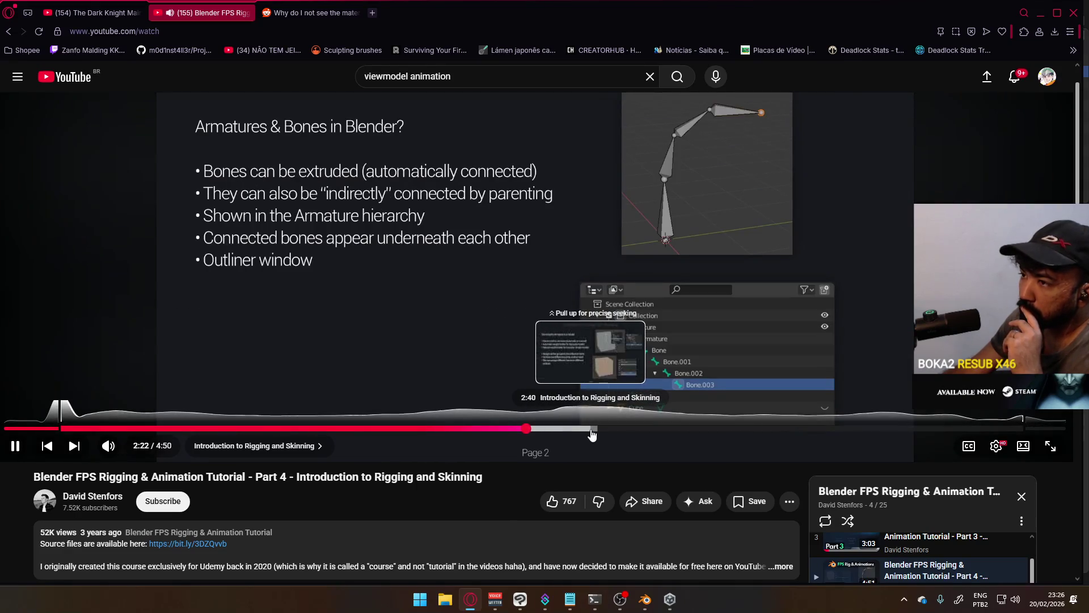
left_click_drag(592, 432, 593, 433)
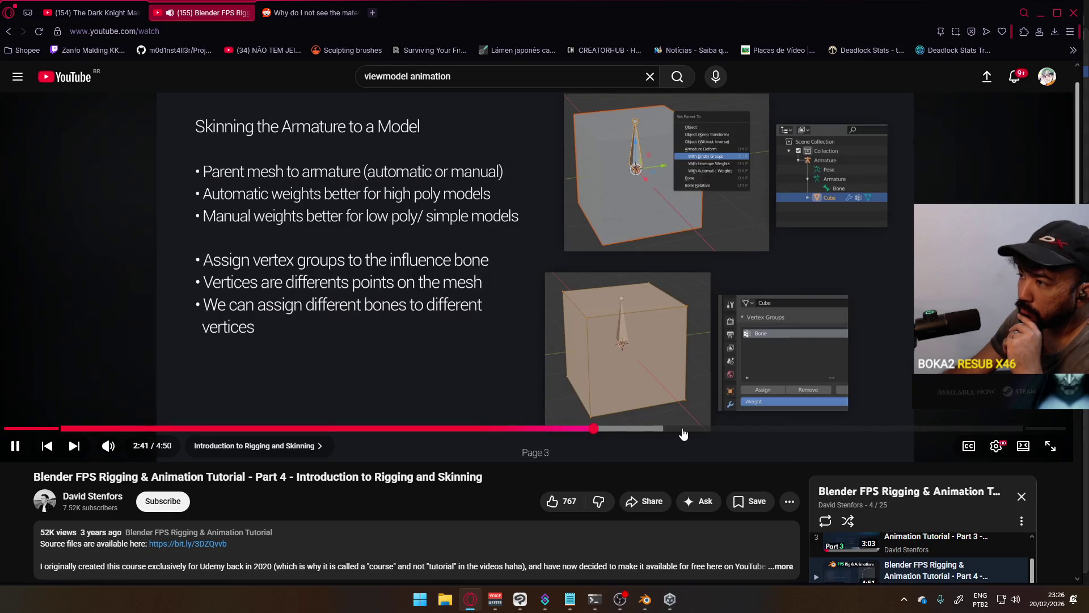
left_click_drag(683, 433, 944, 427)
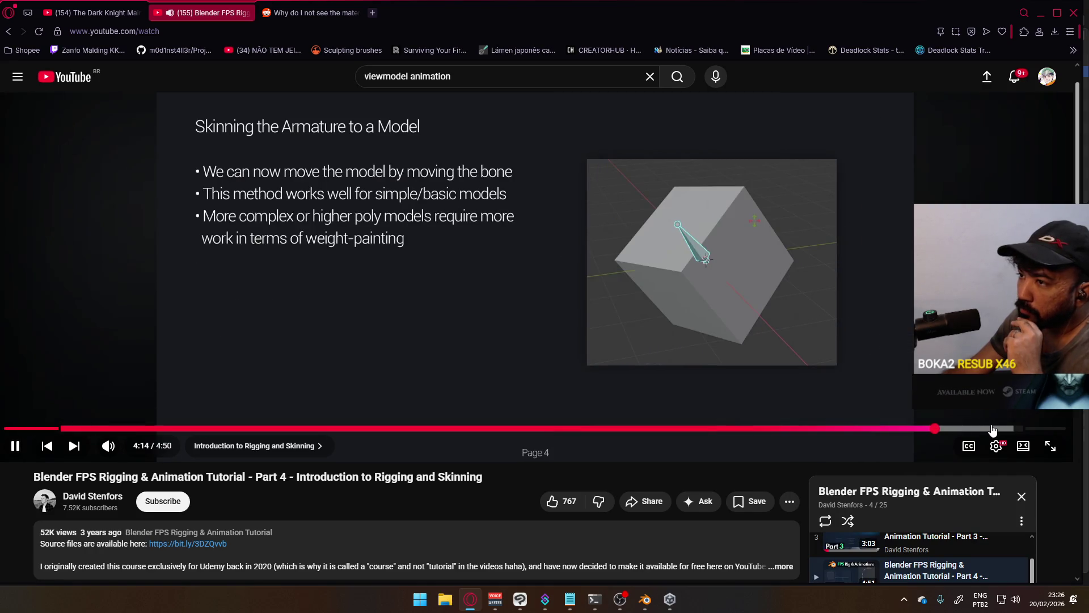
left_click(994, 430)
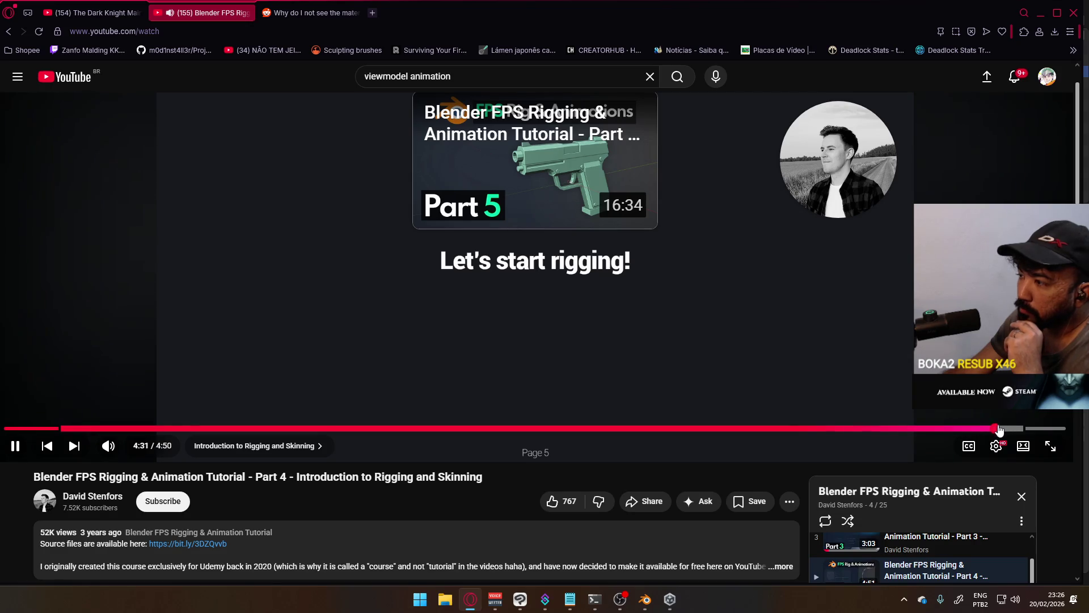
scroll(953, 558, "down", 3)
scroll(1082, 536, "down", 1)
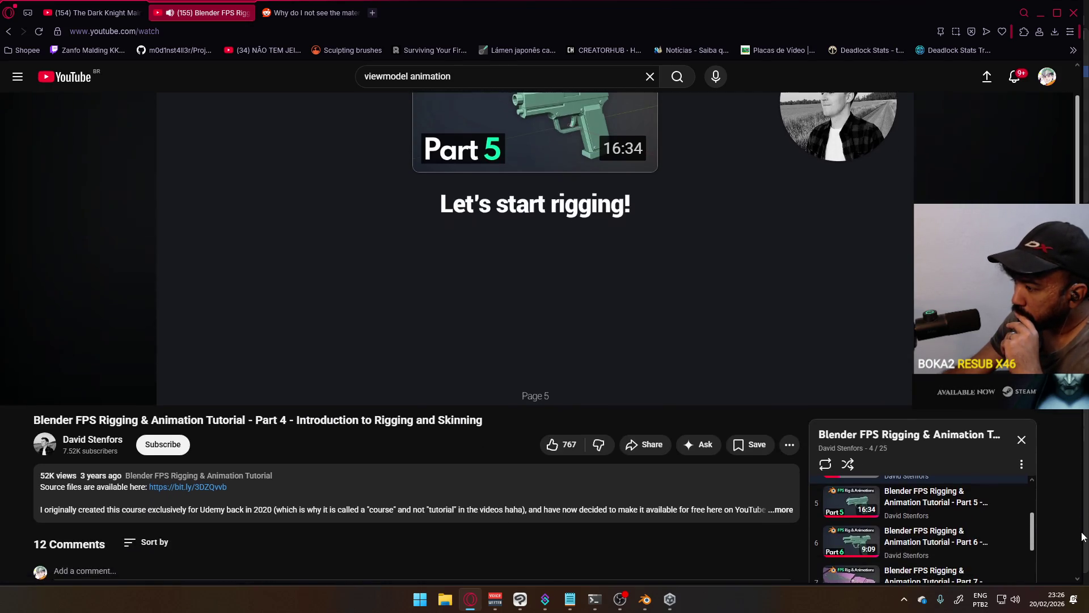
left_click(936, 502)
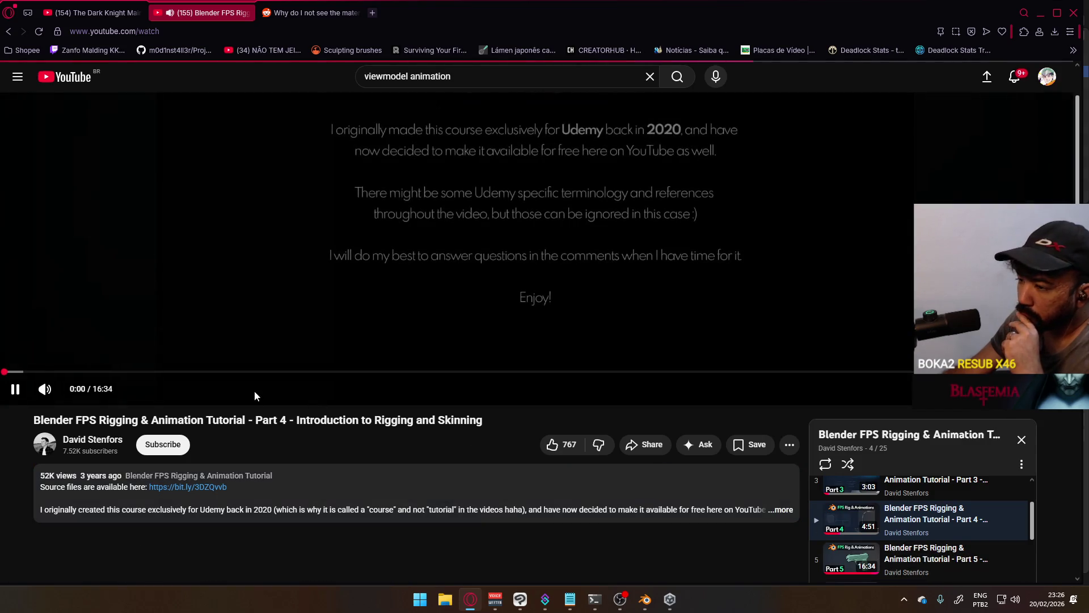
Step: Seek through the early part of Part 5's pistol rigging, reaching about 5:05
left_click_drag(26, 487, 111, 491)
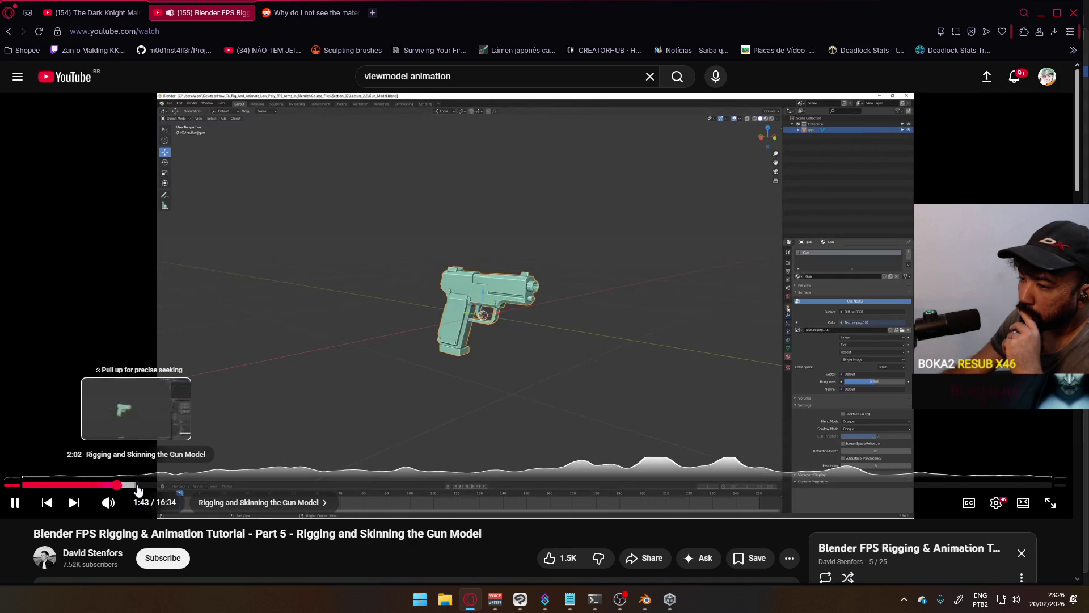
mouse_move(171, 485)
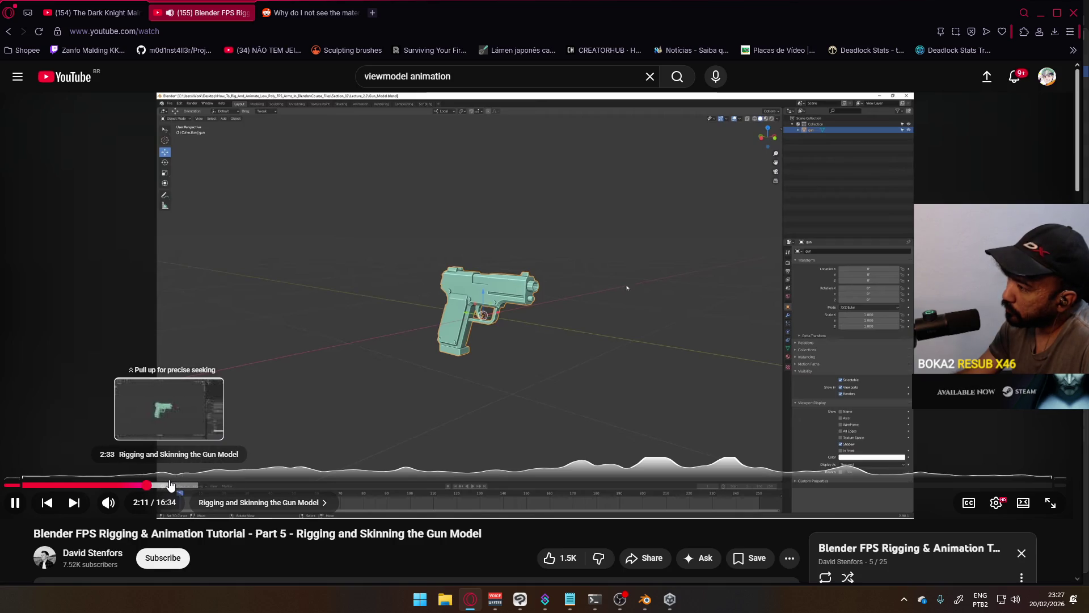
left_click(170, 484)
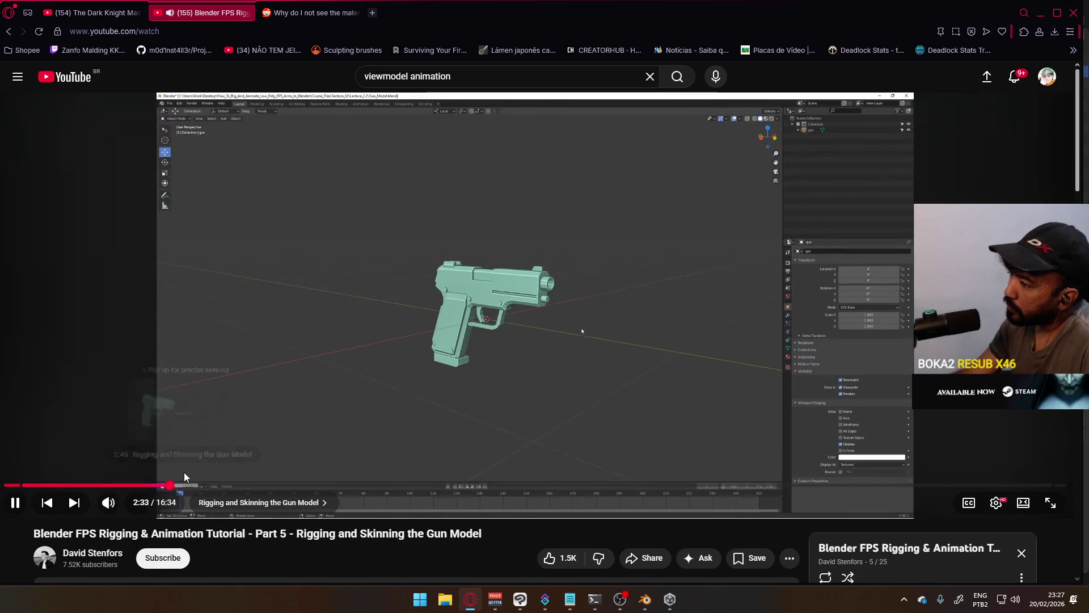
left_click(185, 477)
left_click(192, 478)
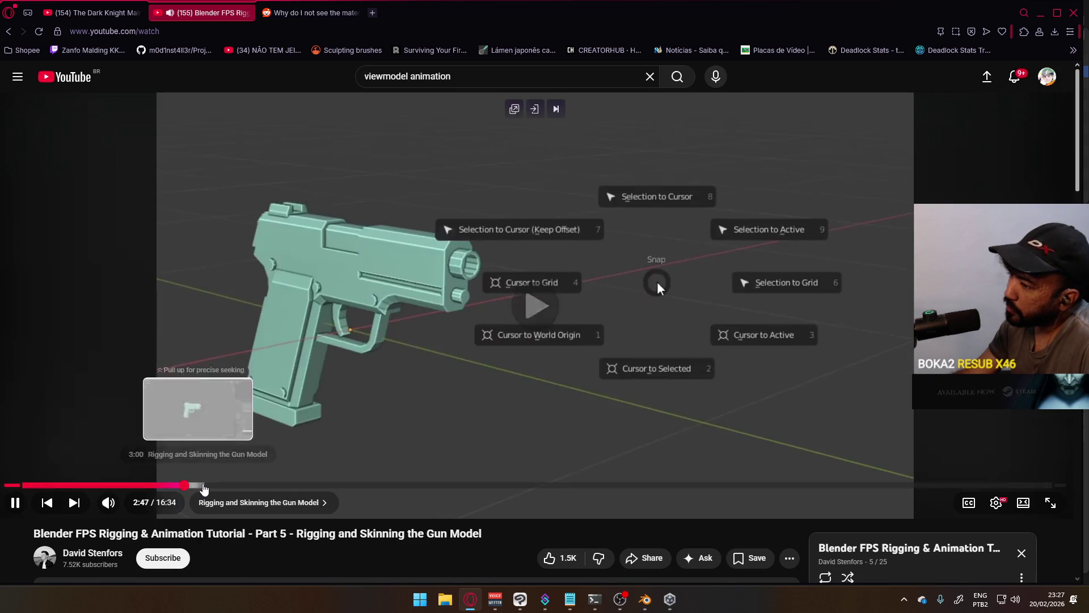
left_click_drag(206, 487, 280, 484)
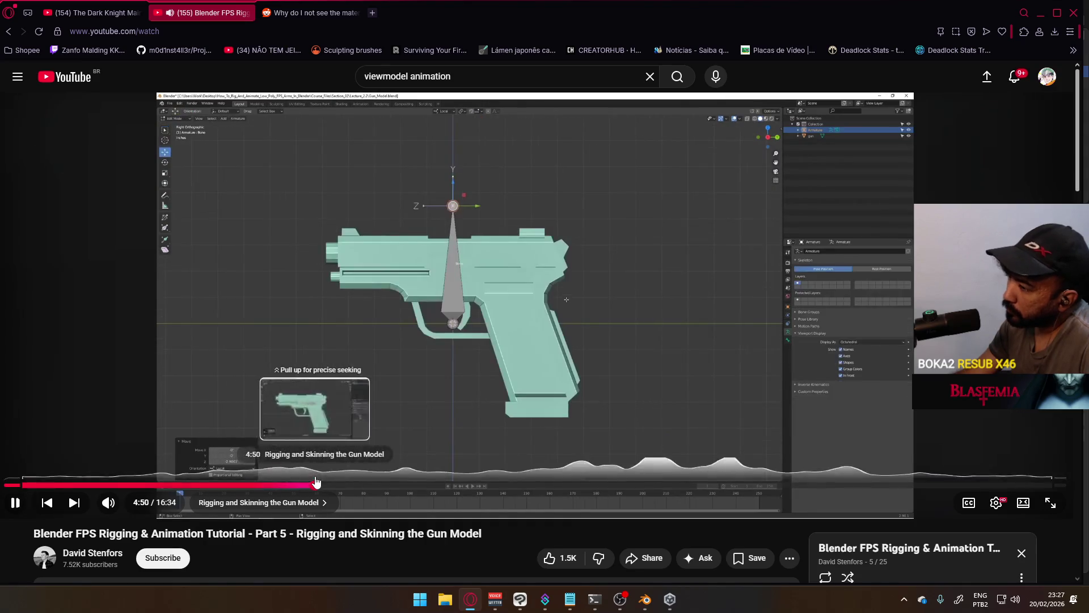
left_click_drag(279, 484, 446, 482)
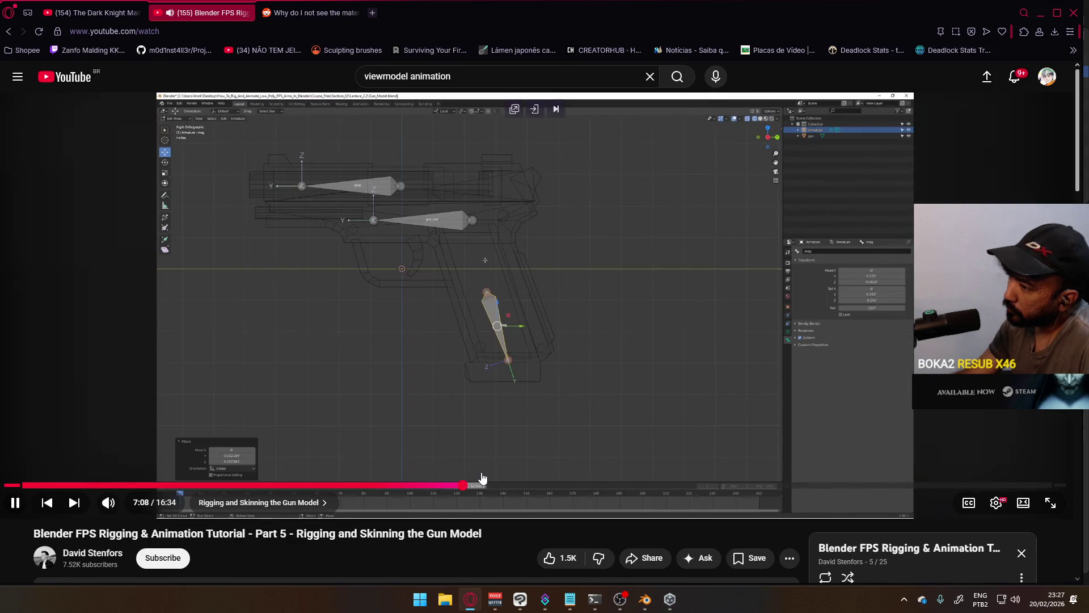
Step: Skim Part 5's bone placement and parenting to about 15:21, then start Part 6
left_click_drag(463, 482, 542, 486)
left_click(504, 472)
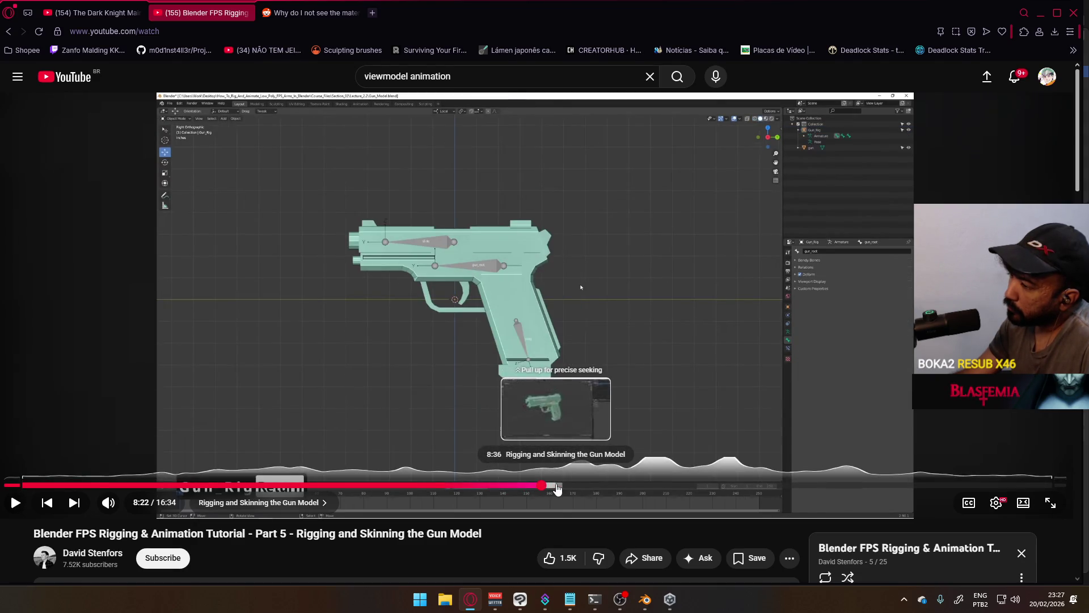
left_click_drag(544, 488, 622, 487)
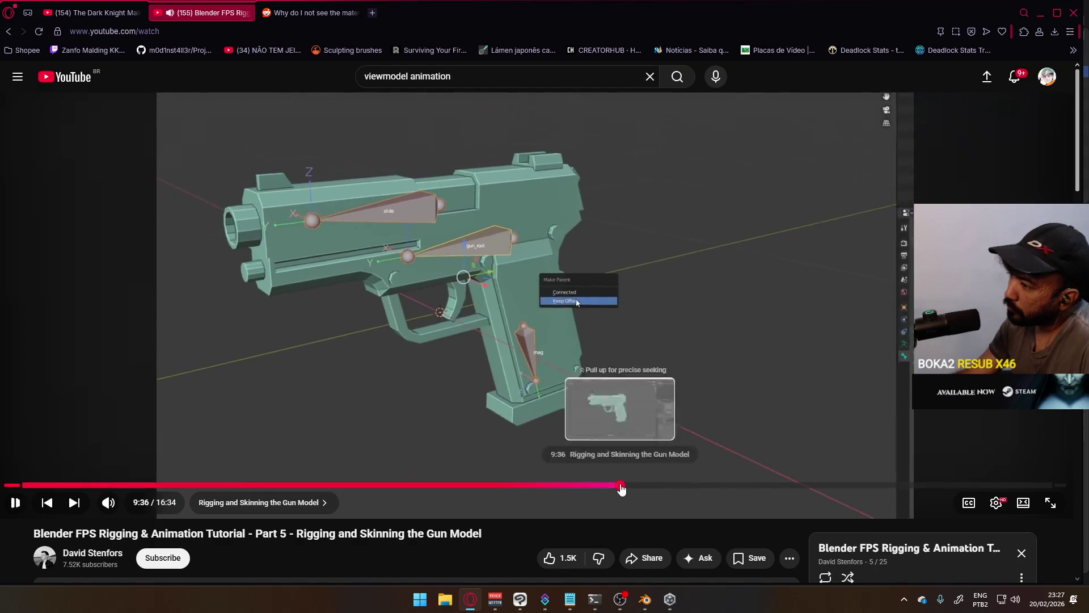
left_click_drag(647, 487, 978, 486)
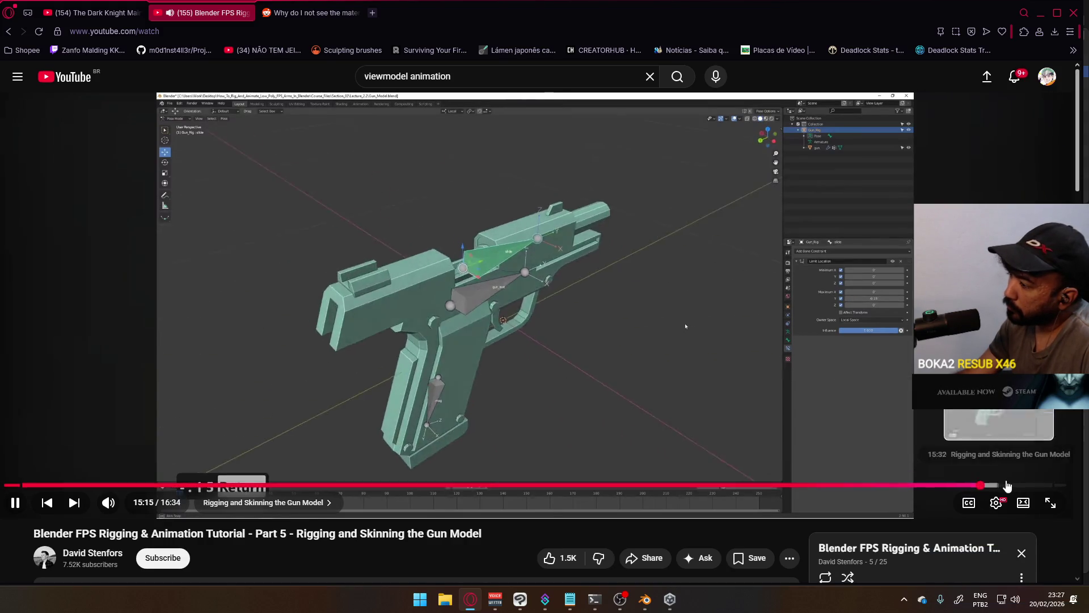
scroll(749, 477, "down", 2)
scroll(673, 427, "up", 2)
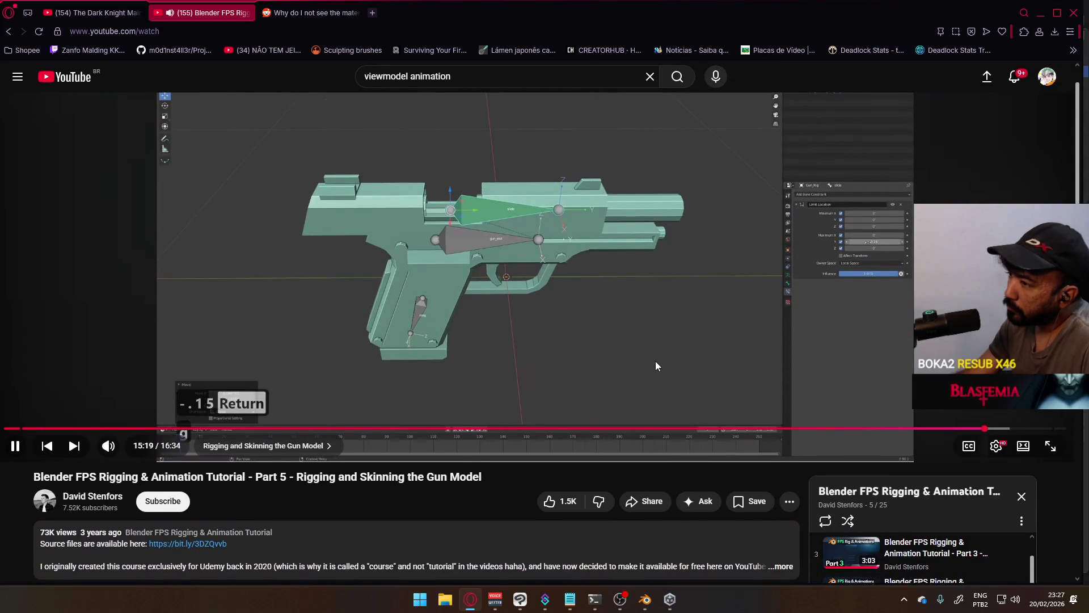
scroll(730, 412, "down", 2)
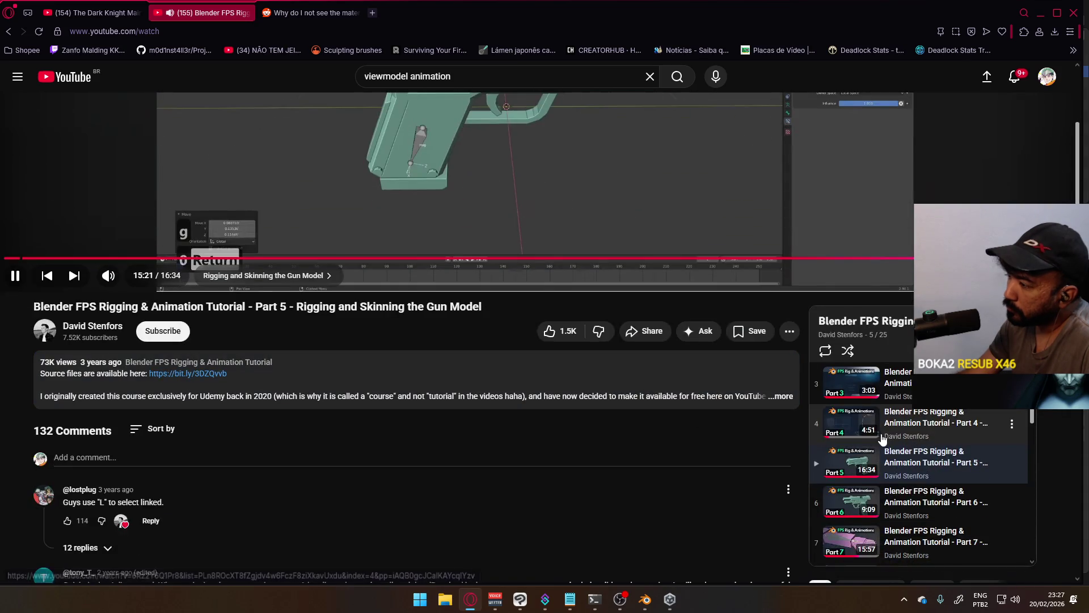
left_click(936, 504)
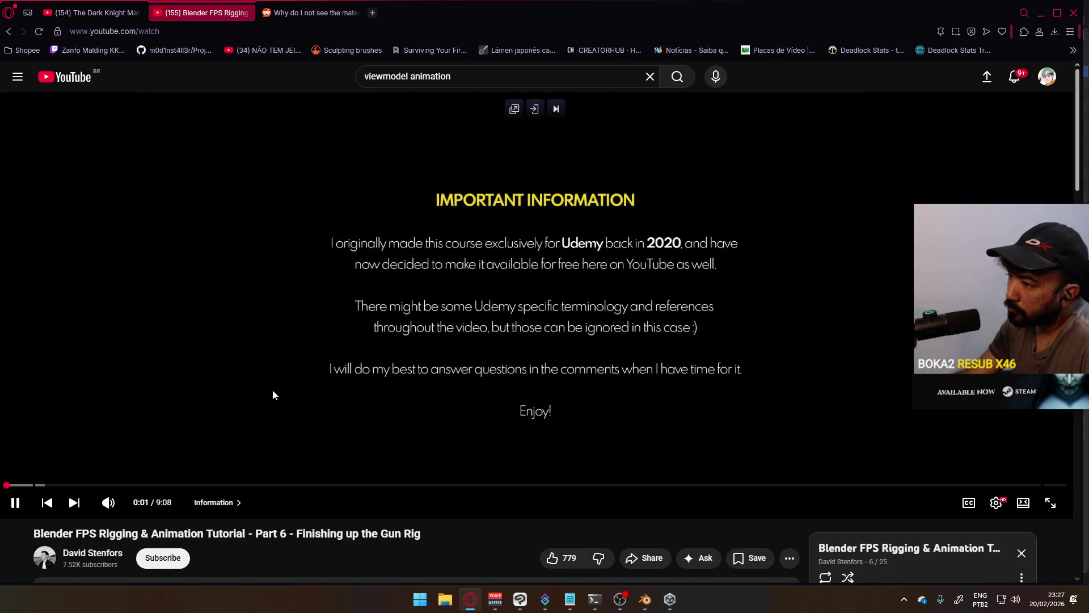
scroll(1043, 499, "down", 2)
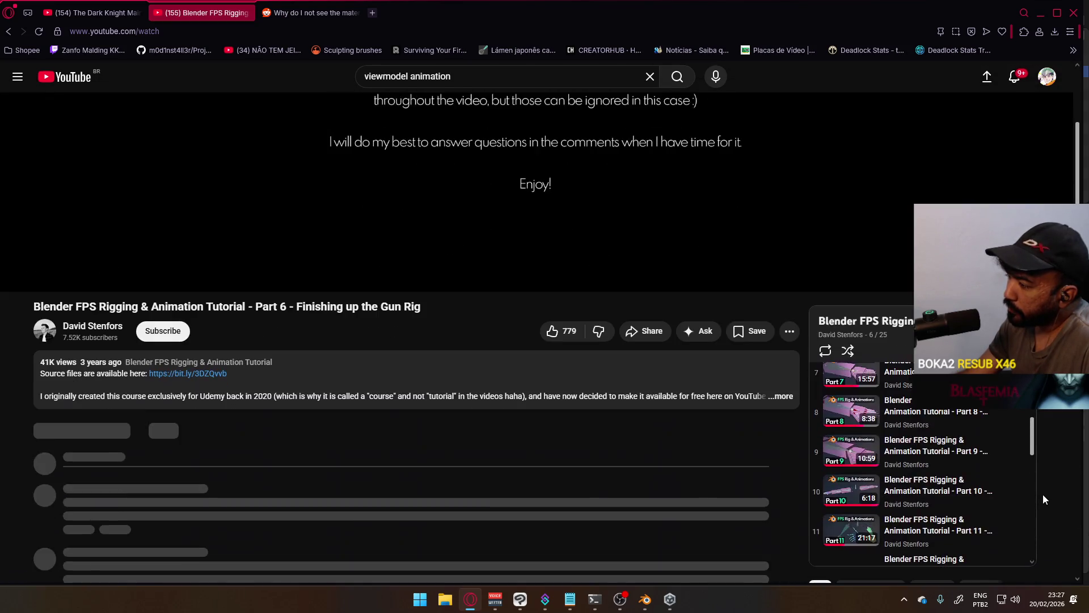
scroll(943, 455, "up", 1)
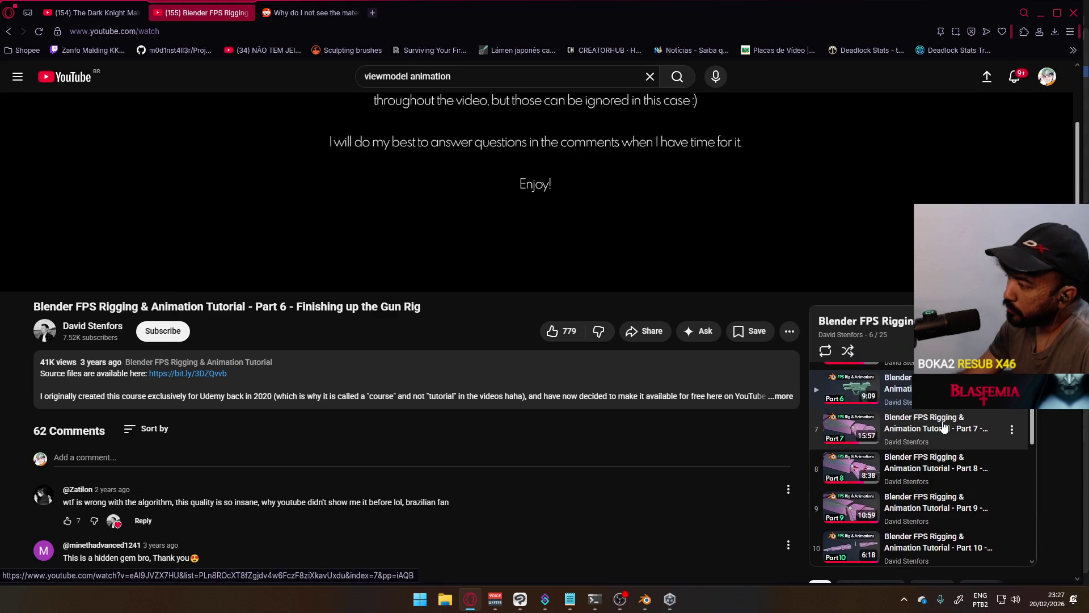
scroll(978, 476, "down", 1)
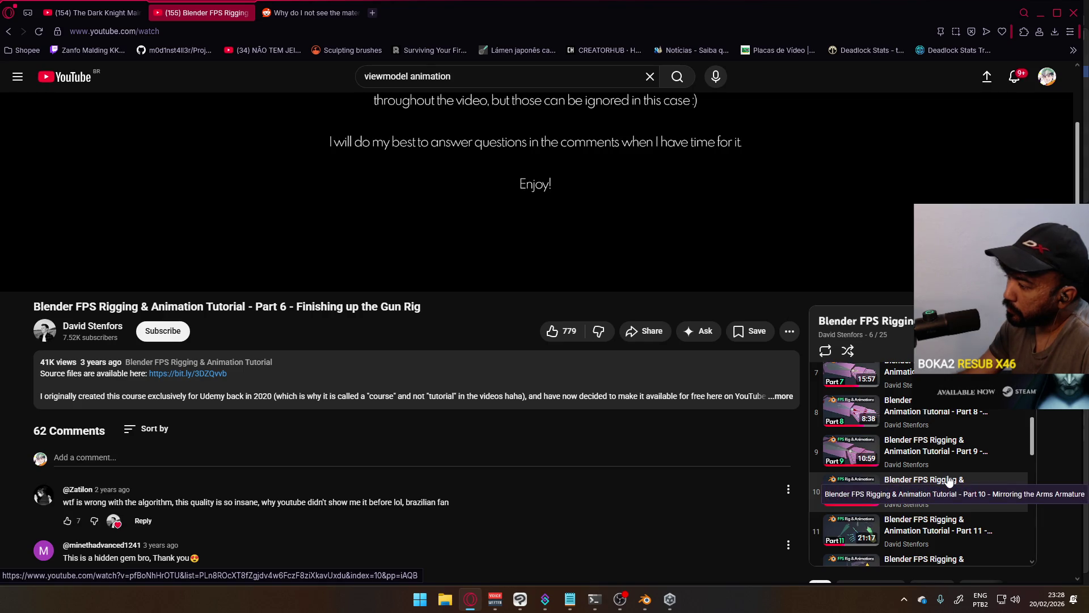
scroll(944, 480, "down", 1)
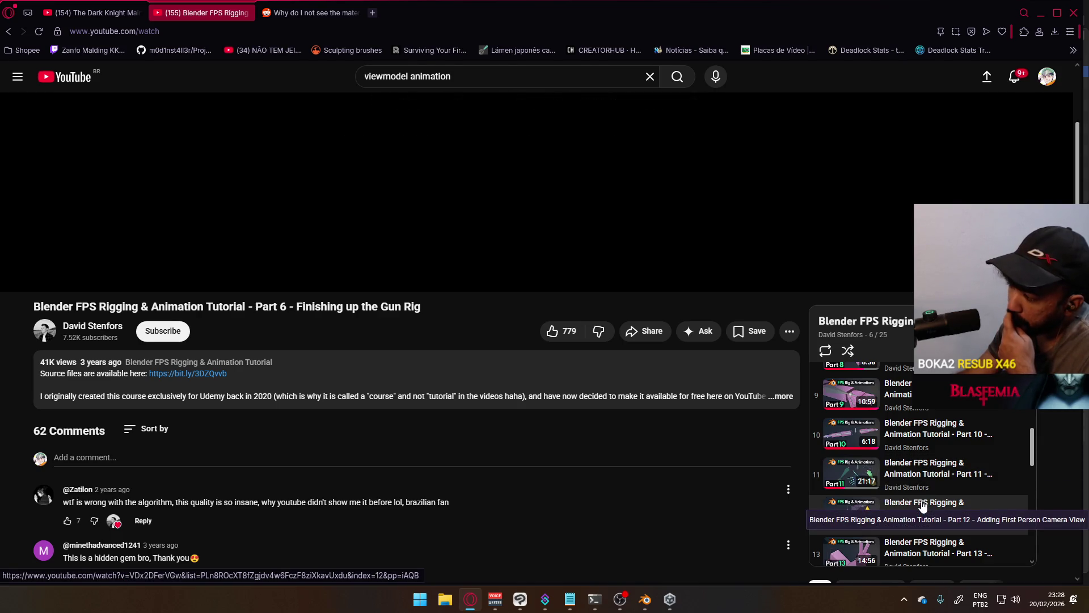
scroll(928, 460, "down", 1)
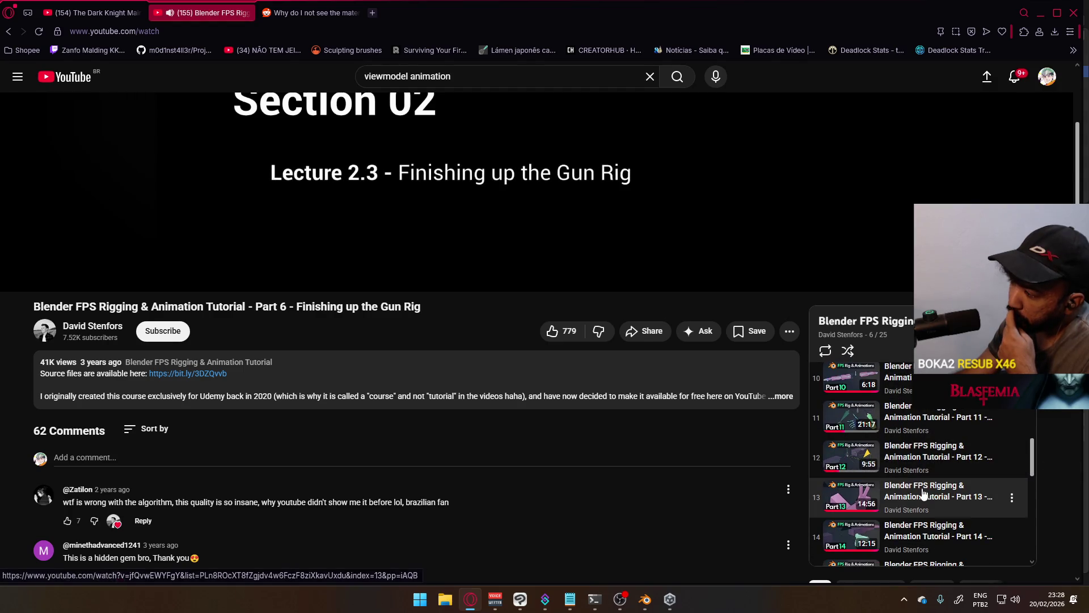
scroll(925, 491, "down", 1)
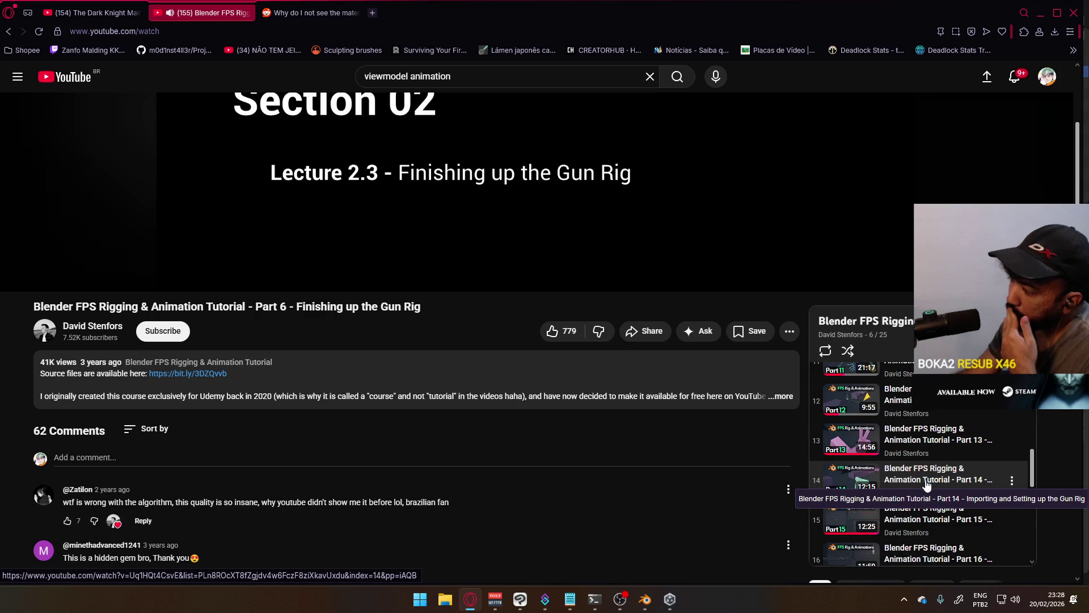
Step: Start Part 14 of the series, Importing and Setting up the Gun Rig
left_click(927, 485)
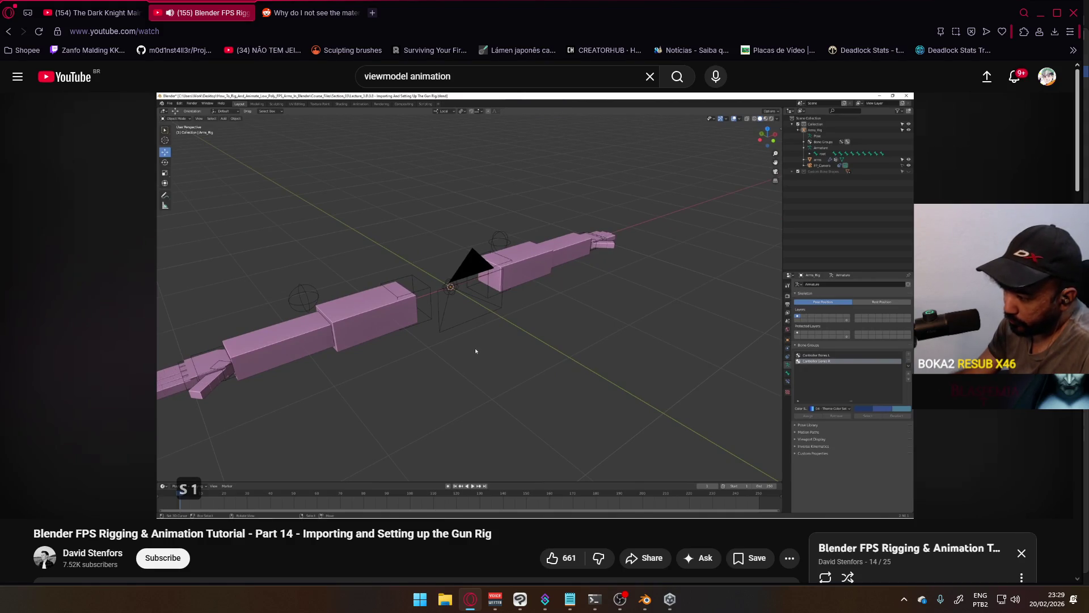
Step: Return to the browser from Blender while Part 14 plays
key("alt+Tab")
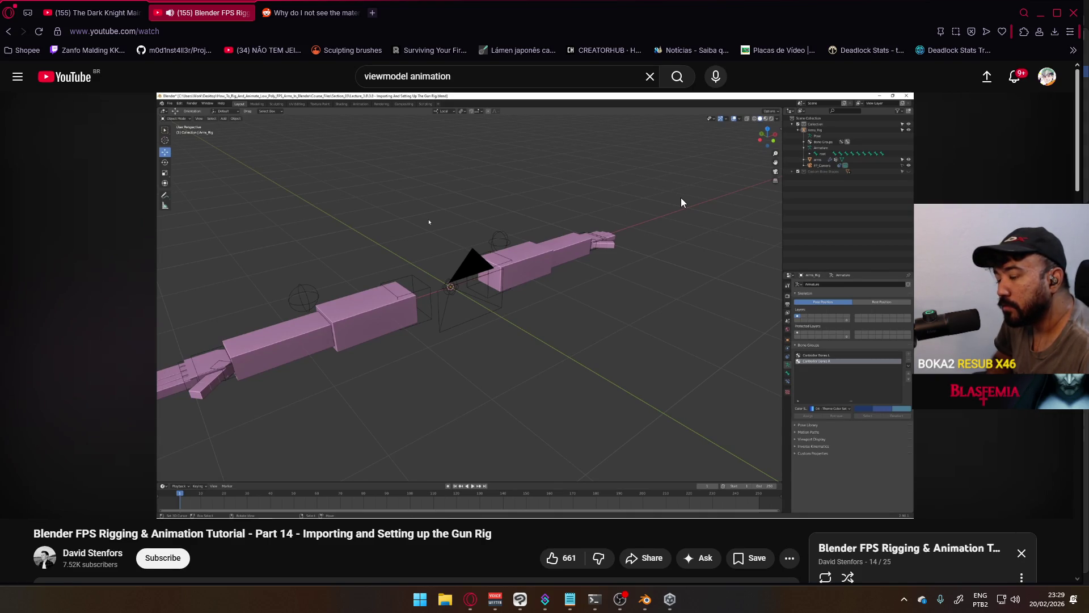
mouse_move(171, 477)
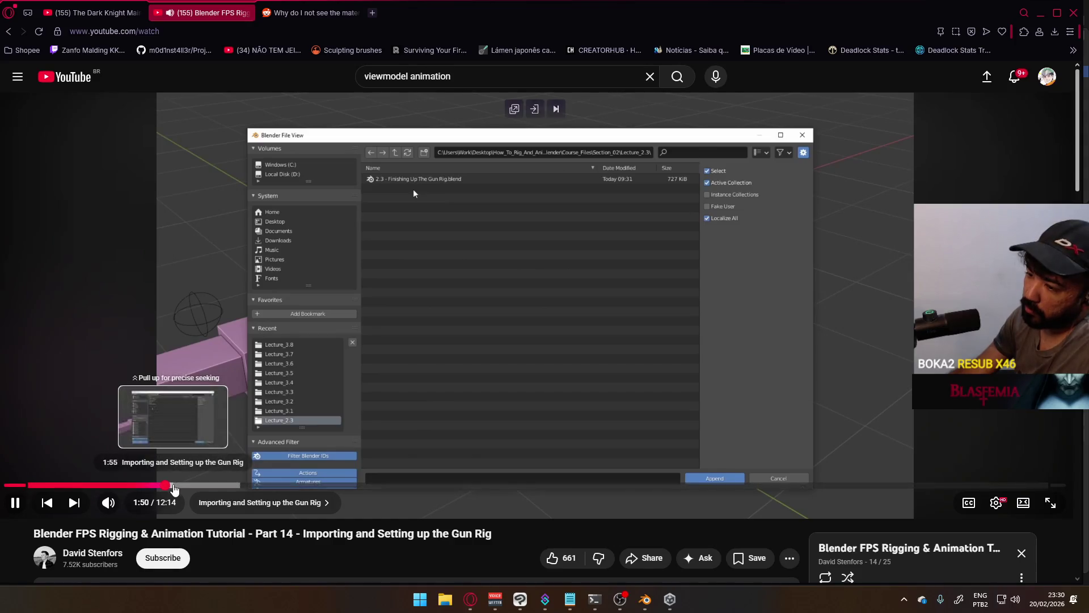
Step: Seek Part 14 ahead to about 3:24, where the imported gun sits beside the arms rig
left_click_drag(168, 484, 191, 485)
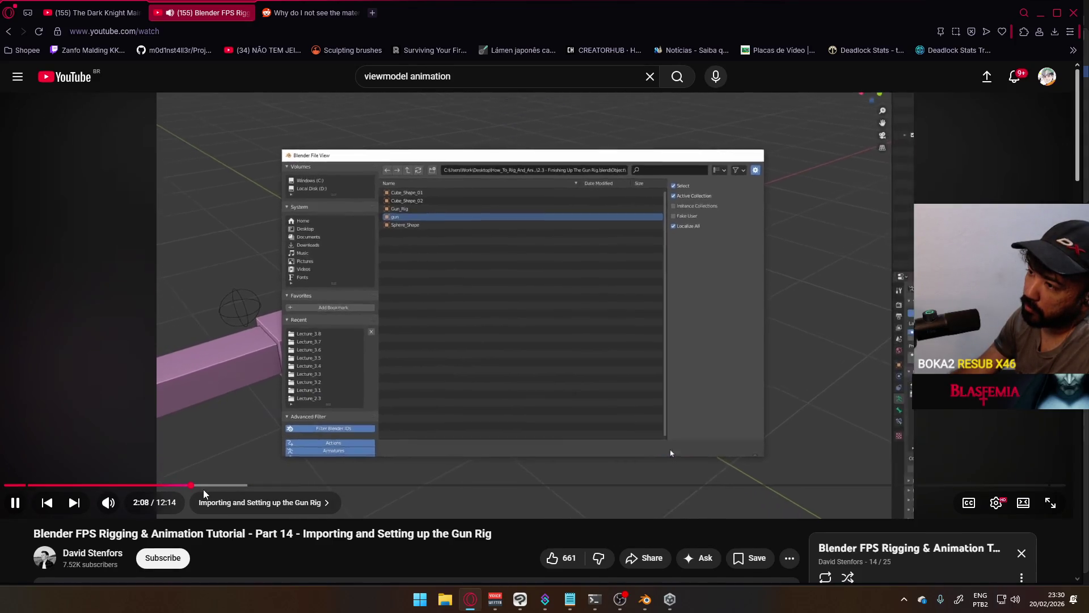
scroll(204, 489, "down", 5)
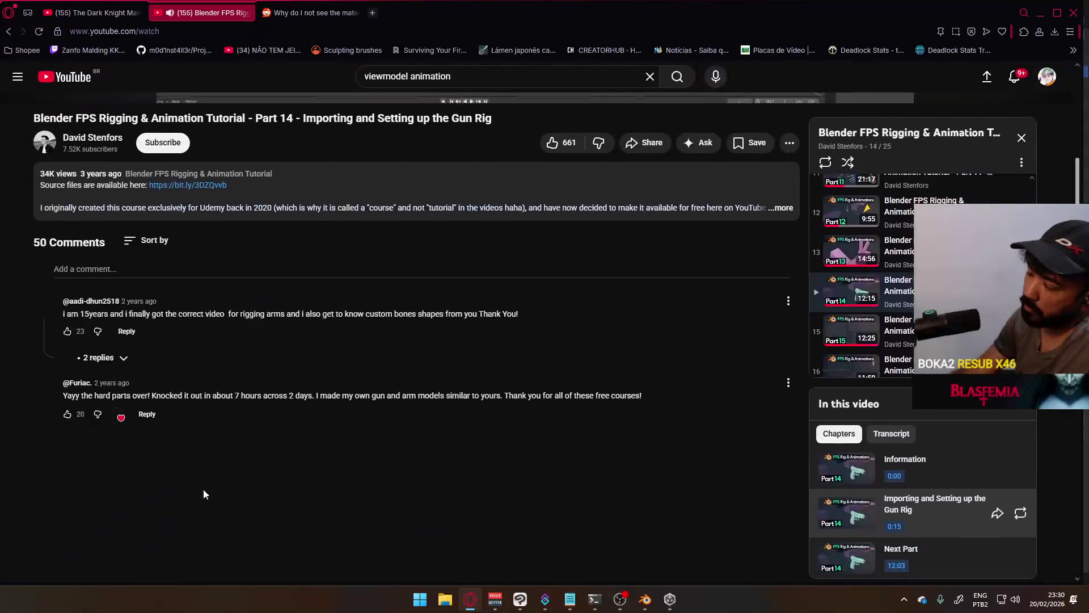
scroll(363, 459, "up", 2)
scroll(358, 464, "up", 2)
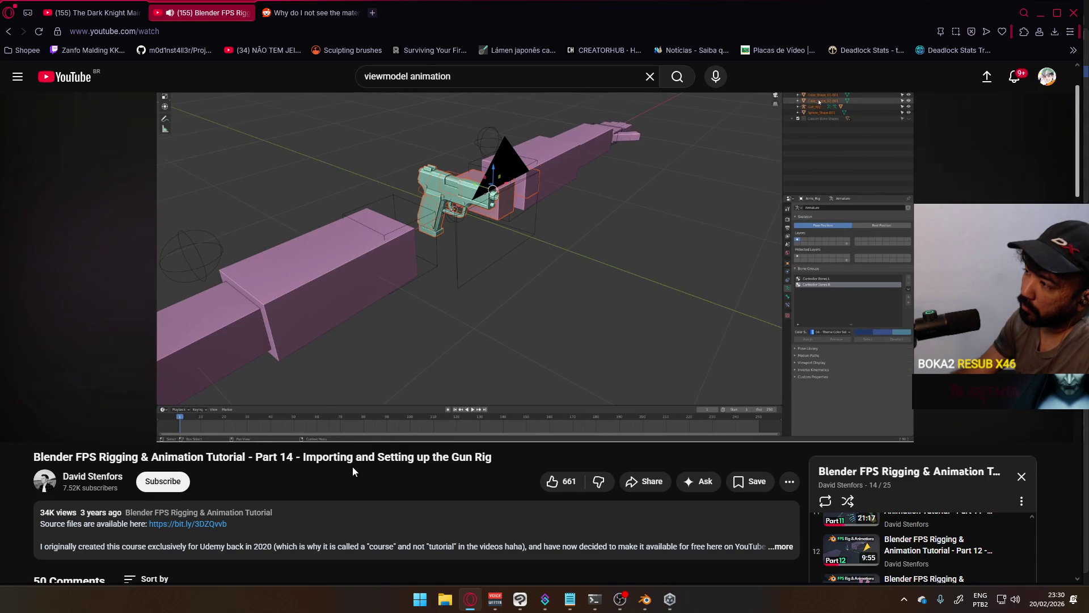
scroll(352, 466, "up", 1)
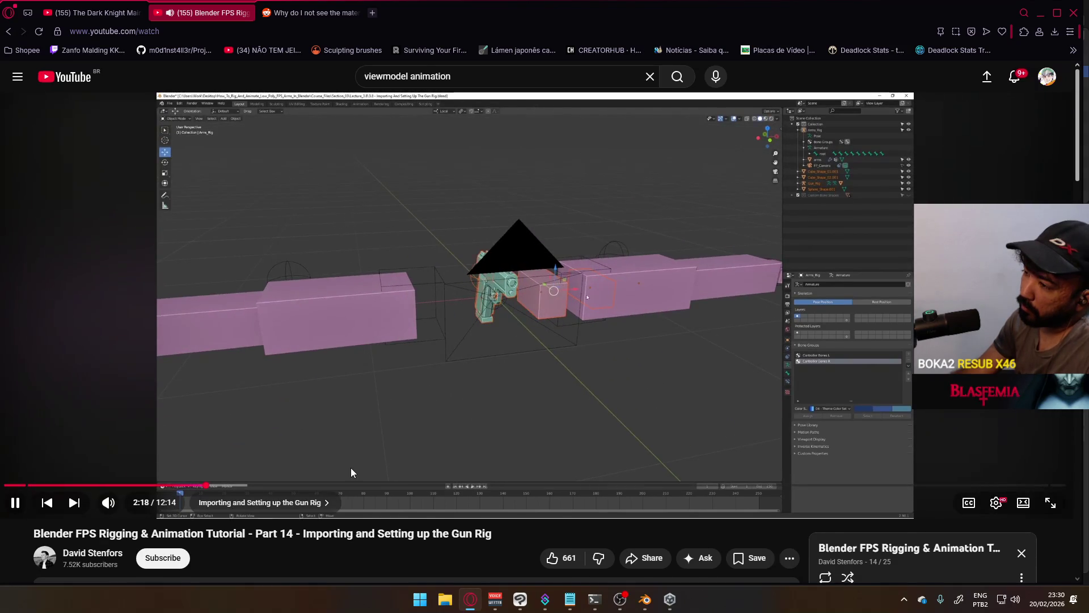
left_click(243, 485)
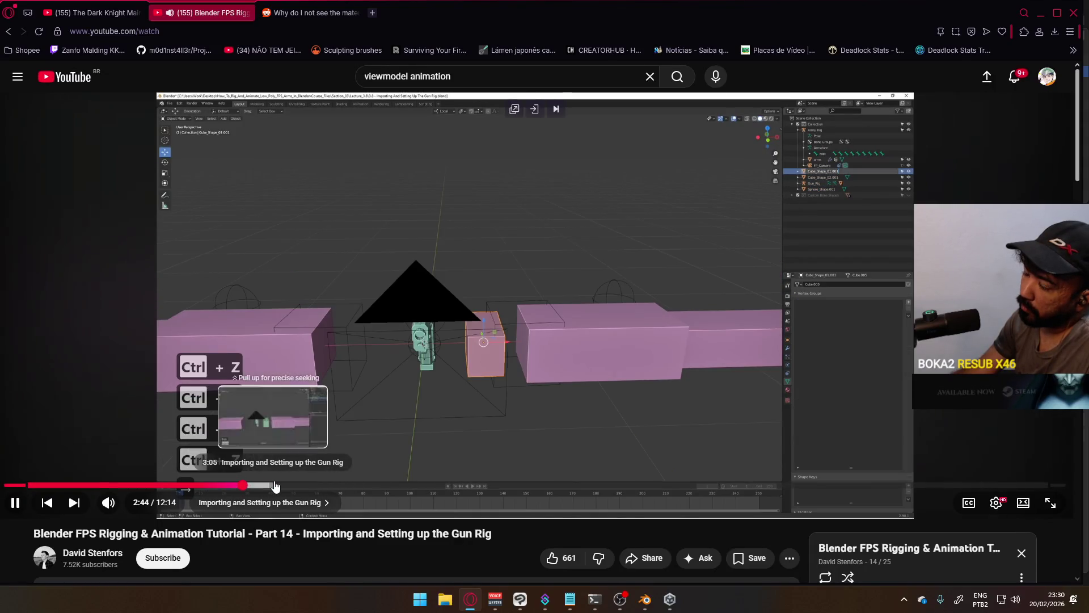
left_click(275, 485)
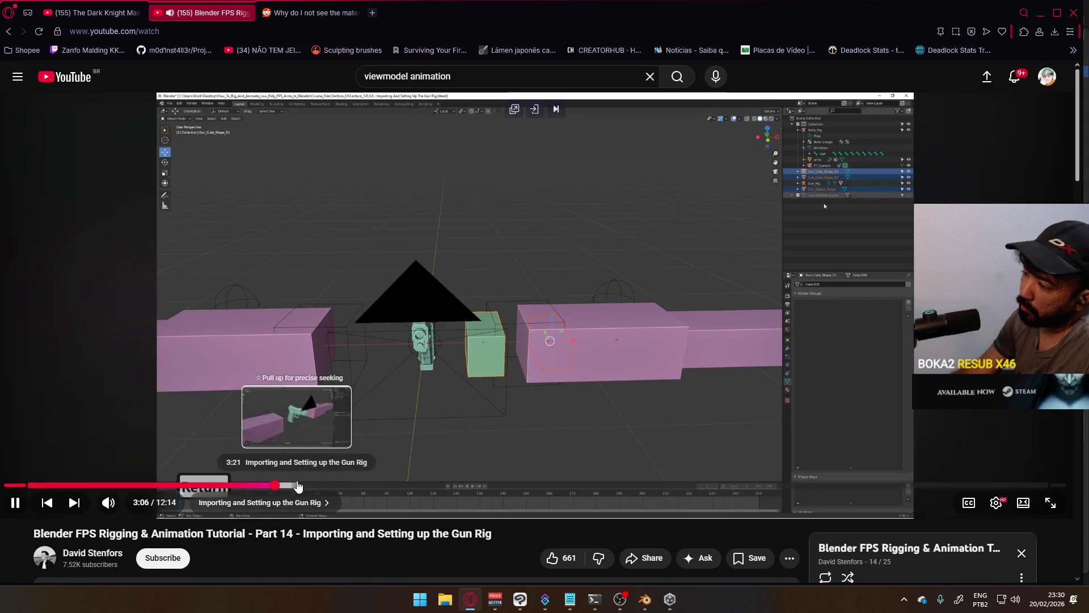
left_click(299, 485)
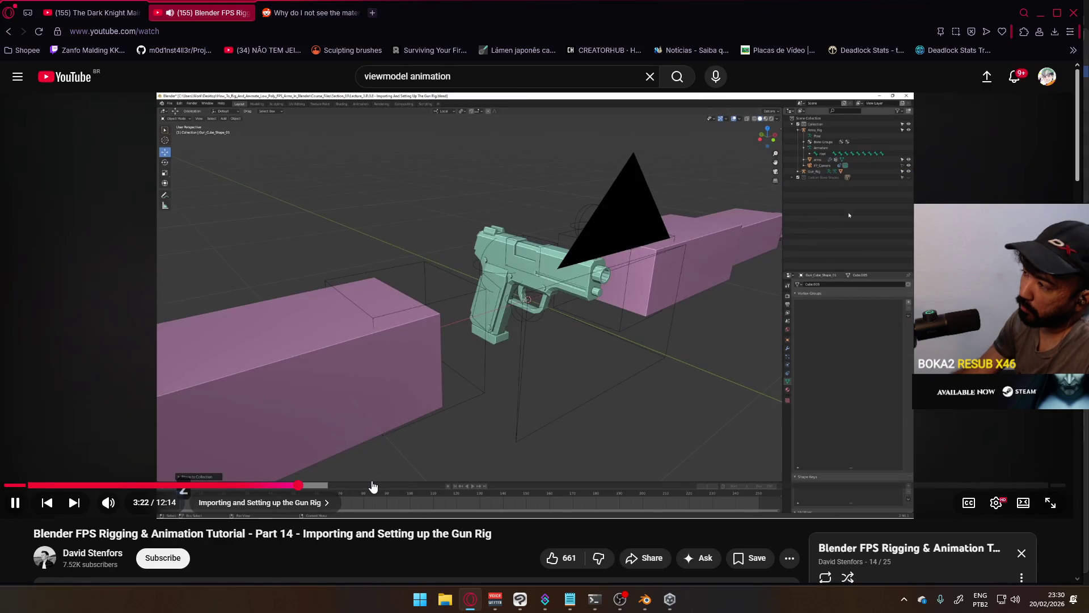